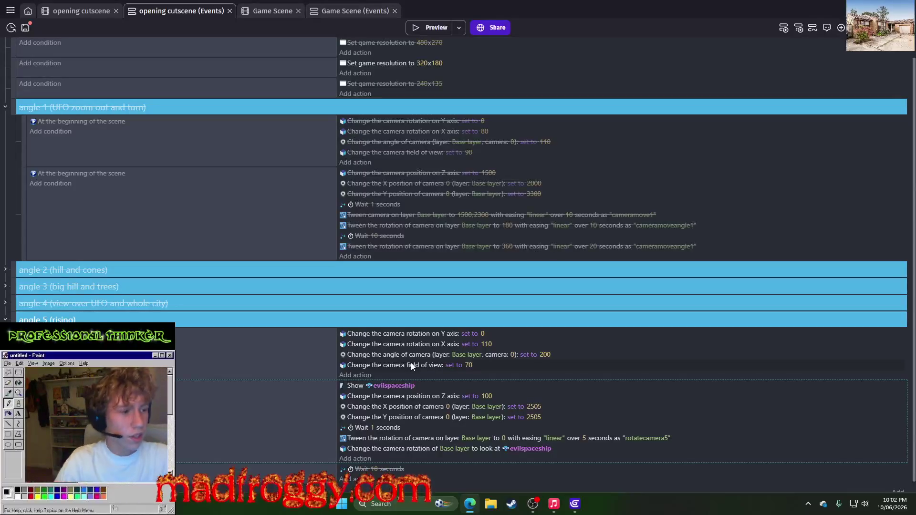
Step: Run a preview of the cutscene and close it
{"action": "scroll", "coordinate": [513, 296], "scroll_direction": "down", "scroll_amount": 1}
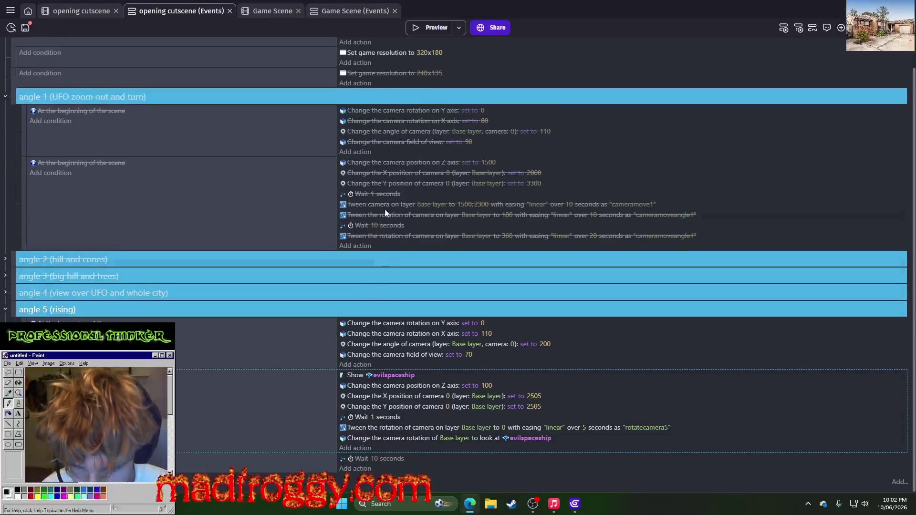
{"action": "left_click", "coordinate": [433, 21]}
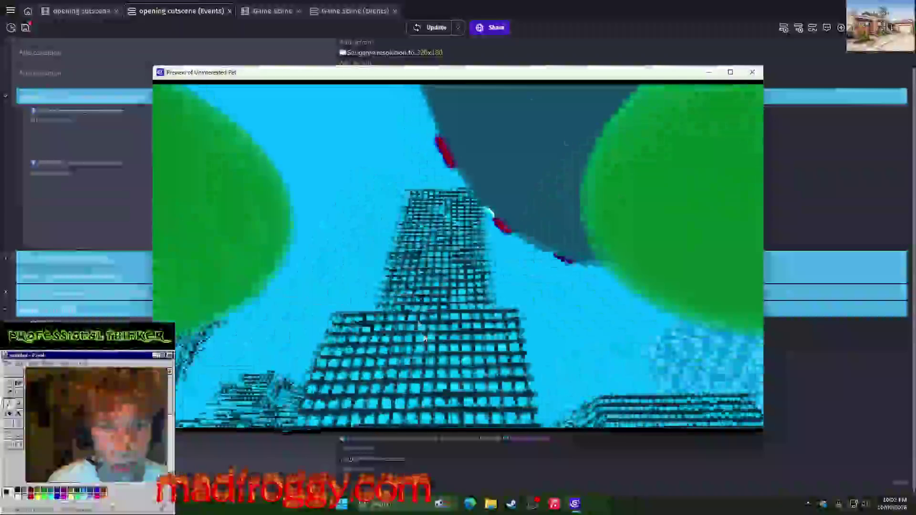
{"action": "left_click", "coordinate": [759, 73]}
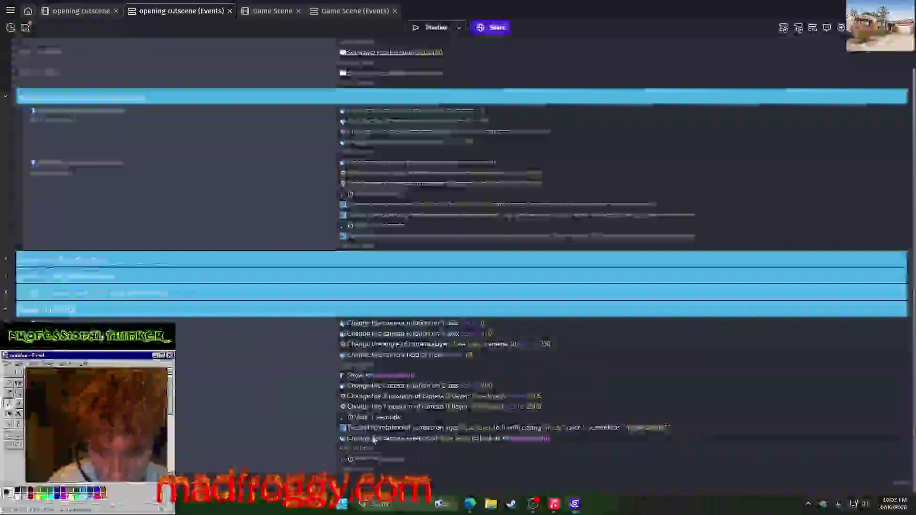
Step: Move the look-at-evilspaceship action below the 10-second wait, preview it, and select it
{"action": "scroll", "coordinate": [354, 429], "scroll_direction": "down", "scroll_amount": 1}
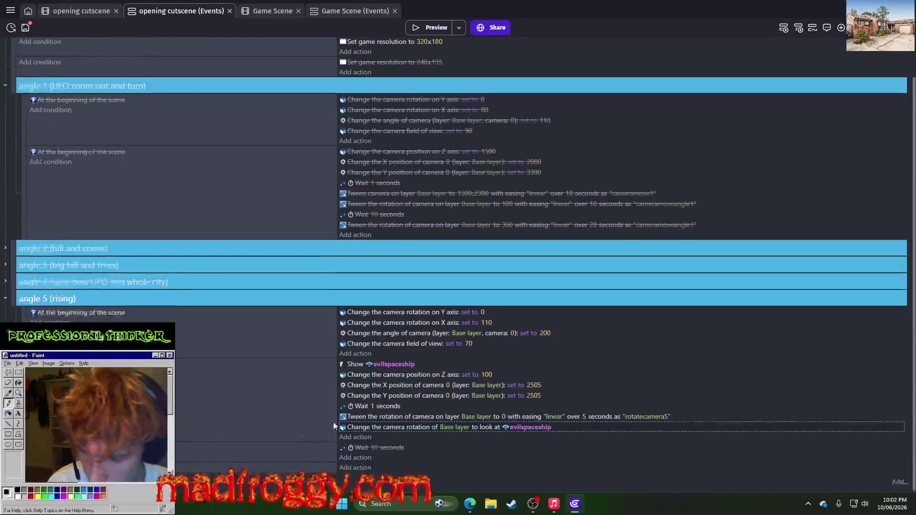
{"action": "left_click_drag", "start_coordinate": [377, 427], "coordinate": [377, 459]}
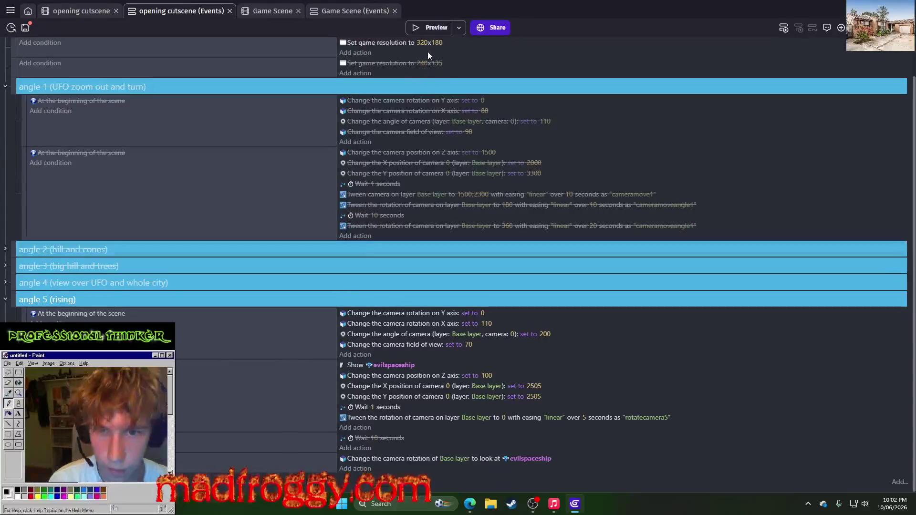
{"action": "left_click", "coordinate": [437, 27]}
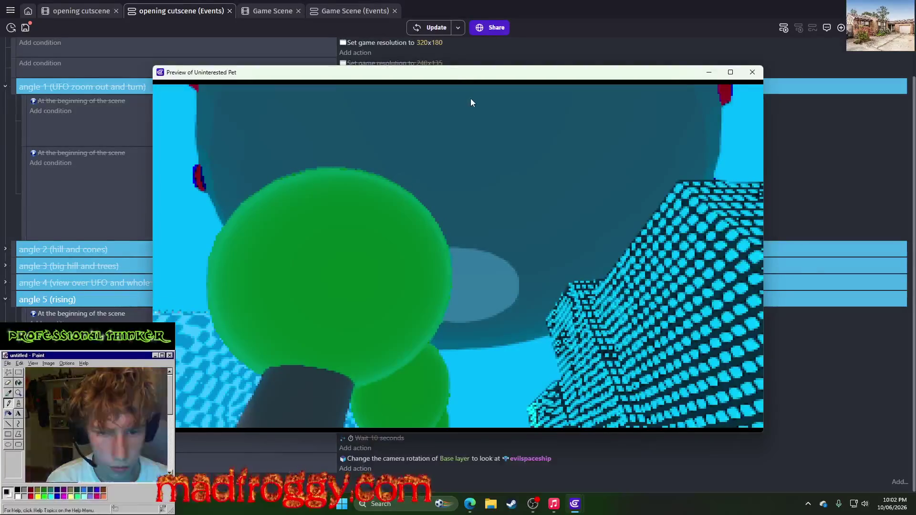
{"action": "left_click", "coordinate": [762, 73]}
{"action": "left_click", "coordinate": [380, 459]}
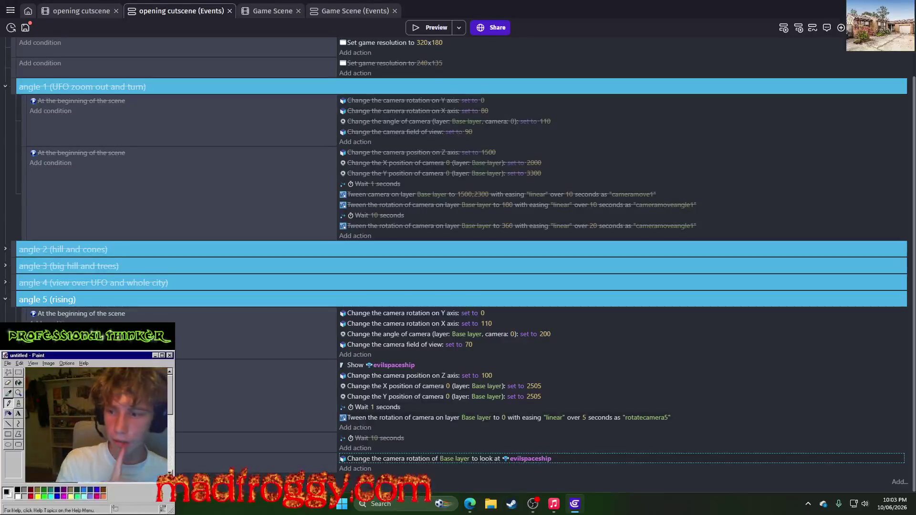
Step: Move the look-at-evilspaceship action up out of angle 5 into the angle 3 group
{"action": "left_click", "coordinate": [10, 304]}
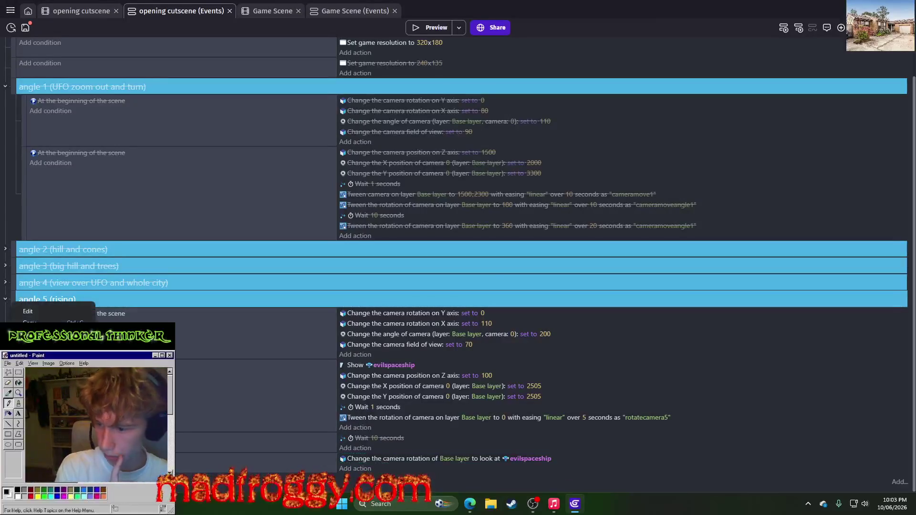
{"action": "left_click_drag", "start_coordinate": [23, 341], "coordinate": [16, 295]}
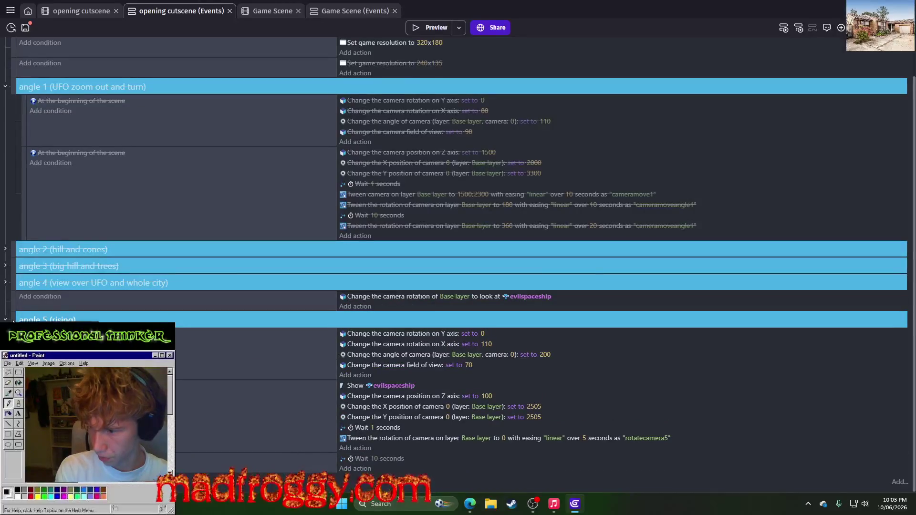
{"action": "left_click_drag", "start_coordinate": [15, 297], "coordinate": [11, 277]}
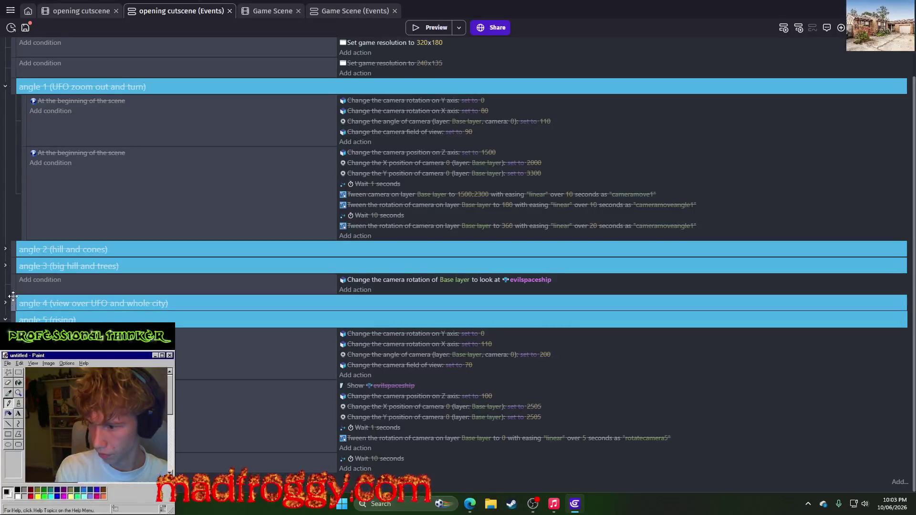
Step: Re-enable the angle 3 group and preview the cutscene
{"action": "right_click", "coordinate": [14, 268]}
{"action": "left_click", "coordinate": [23, 300]}
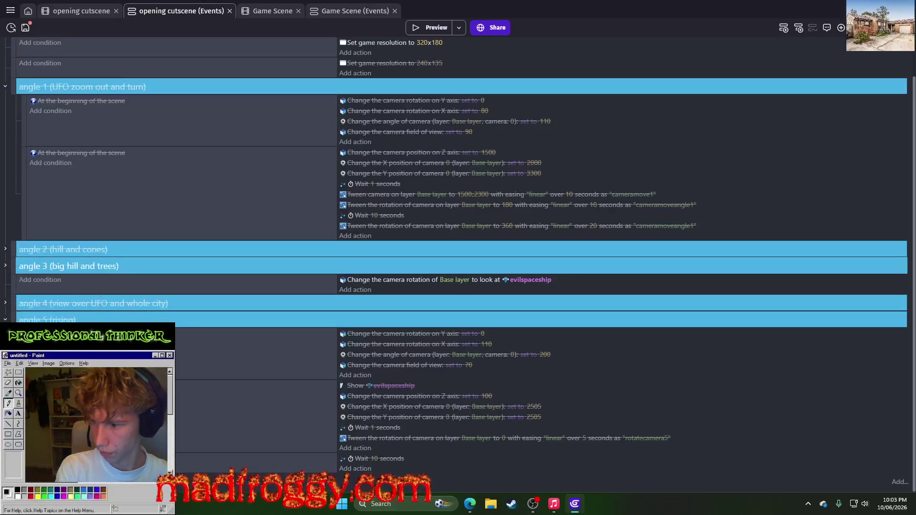
{"action": "left_click", "coordinate": [420, 22]}
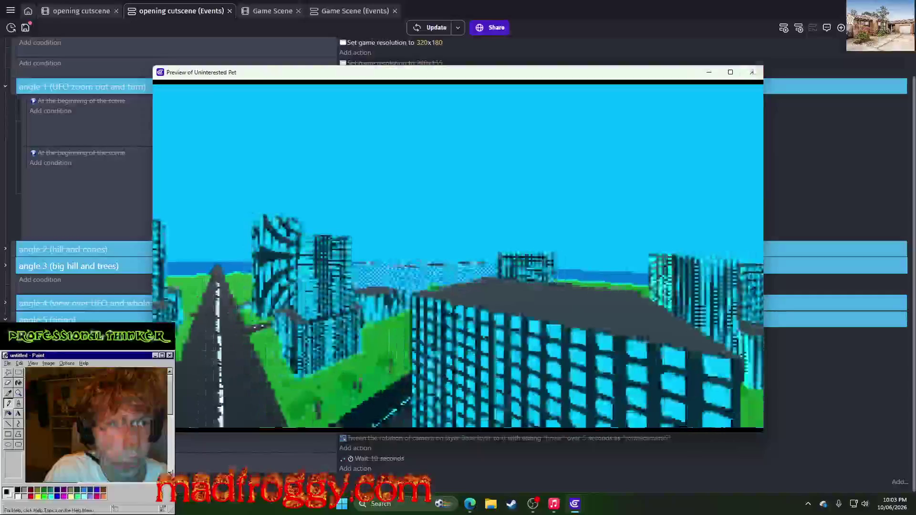
Step: Close the preview and move the look-at action back to the end of angle 5
{"action": "key", "text": "alt+F4"}
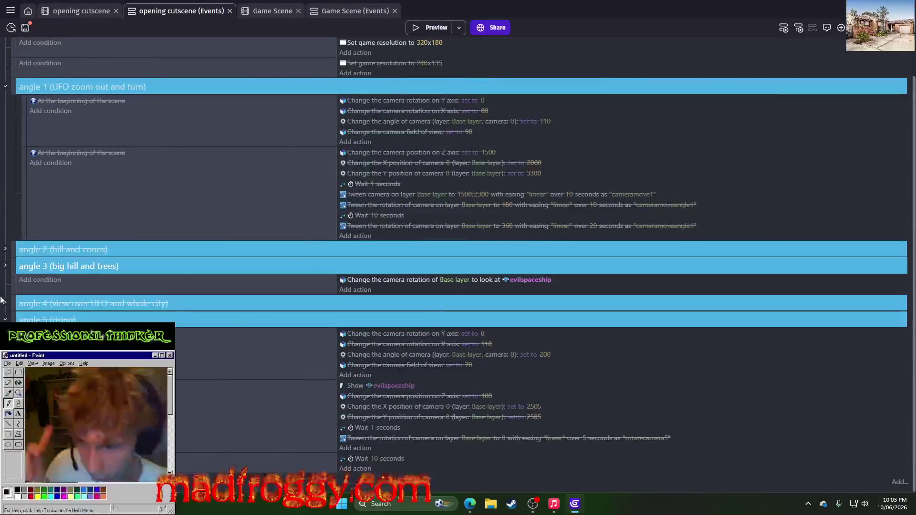
{"action": "left_click_drag", "start_coordinate": [11, 286], "coordinate": [14, 473]}
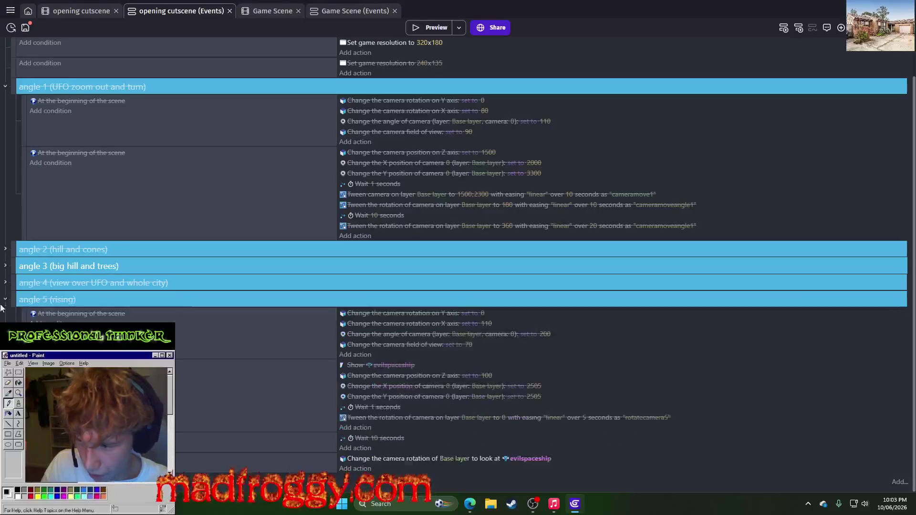
{"action": "right_click", "coordinate": [14, 264]}
{"action": "left_click", "coordinate": [14, 307]}
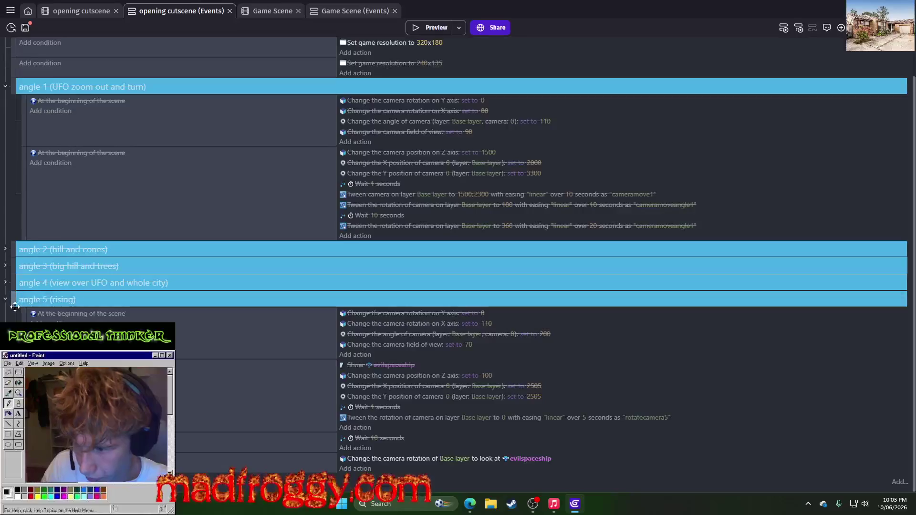
Step: Duplicate the angle 5 group and re-enable the copy
{"action": "right_click", "coordinate": [15, 307]}
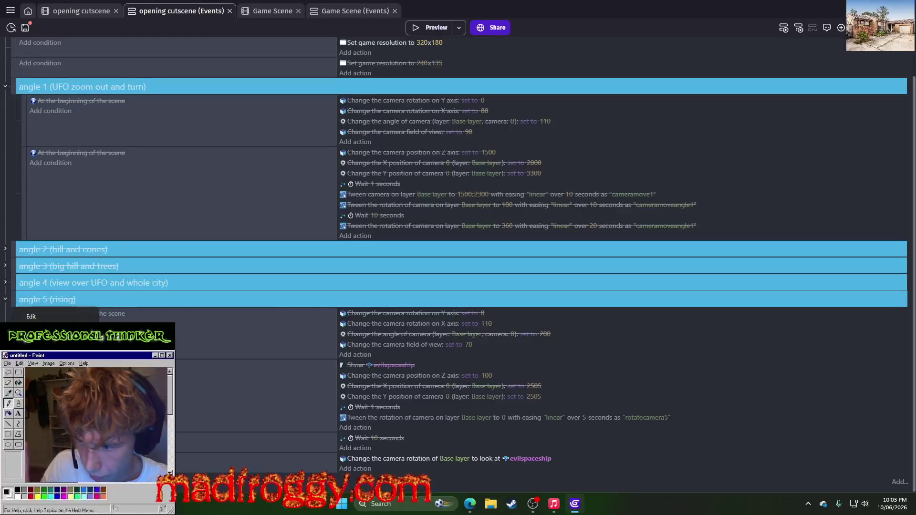
{"action": "right_click", "coordinate": [11, 295]}
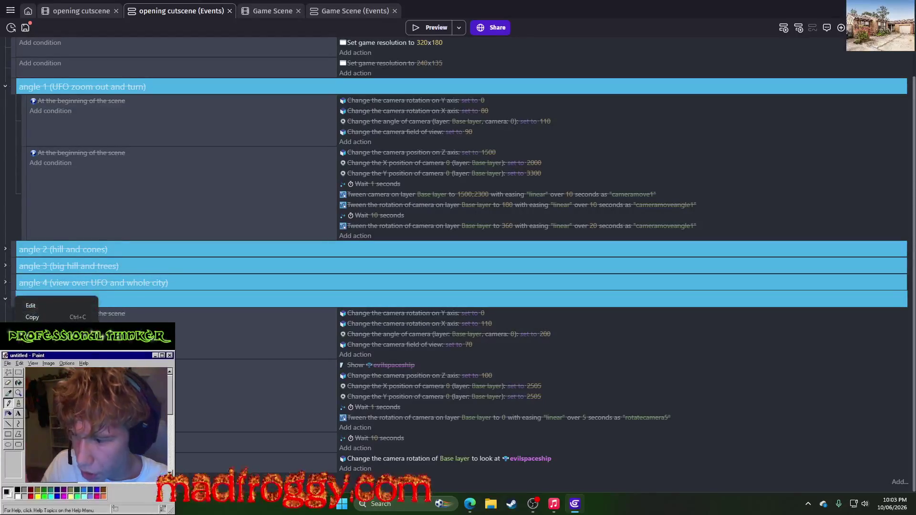
{"action": "key", "text": "Delete"}
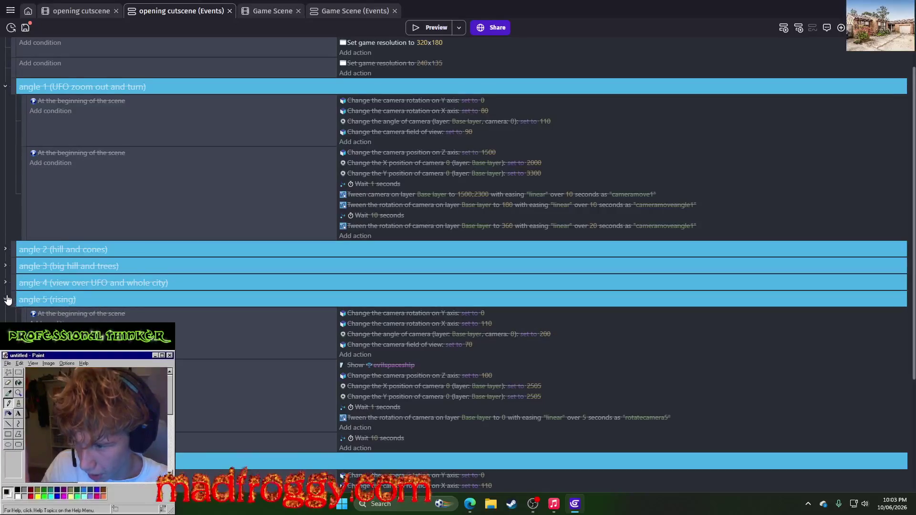
{"action": "key", "text": "ctrl+v"}
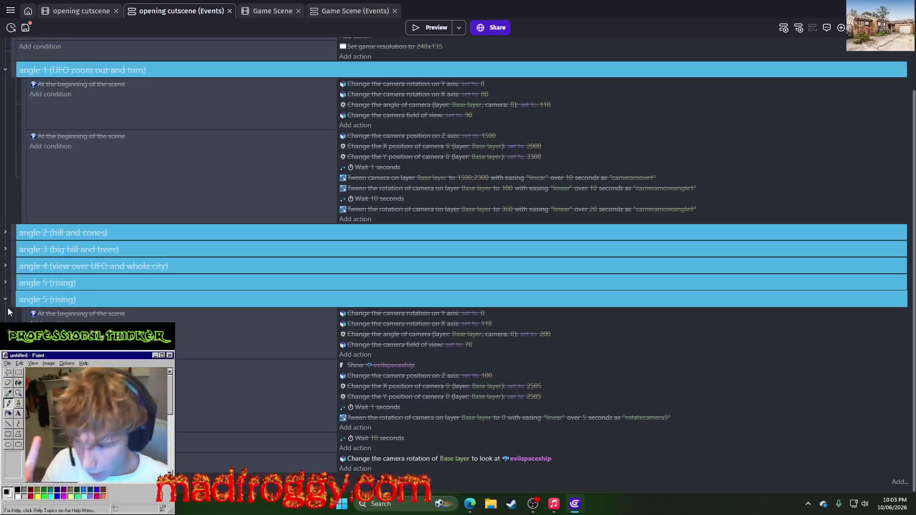
{"action": "left_click", "coordinate": [47, 382]}
Step: Retitle the copied group 'angle 6 (looking at UFO)'
{"action": "left_click", "coordinate": [62, 299]}
{"action": "left_click_drag", "start_coordinate": [77, 298], "coordinate": [49, 311]}
{"action": "left_click", "coordinate": [44, 298]}
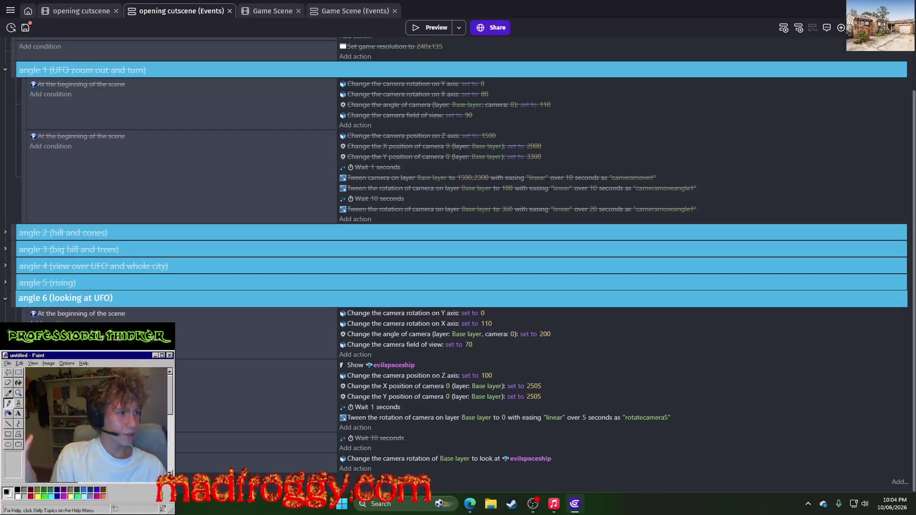
{"action": "key", "text": "alt+Tab"}
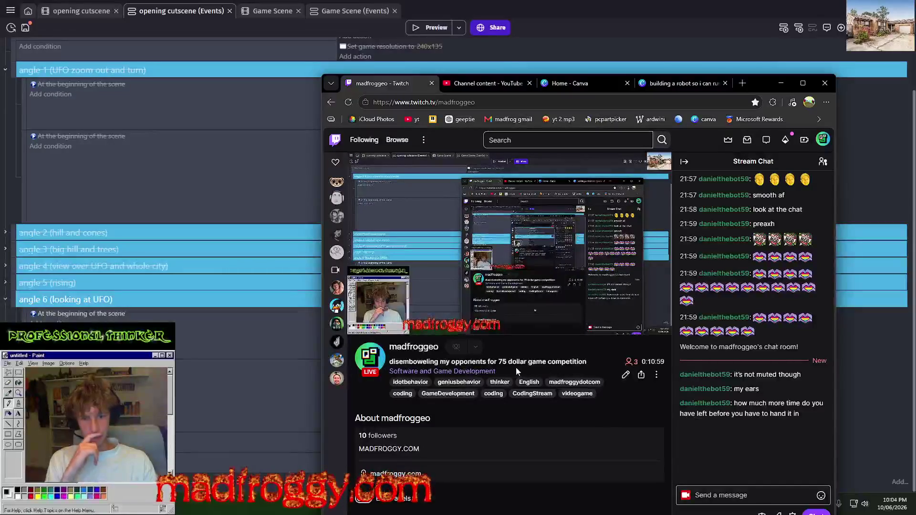
Step: Read the stream title and chat messages, then minimise the browser window
{"action": "left_click_drag", "start_coordinate": [499, 361], "coordinate": [525, 362]}
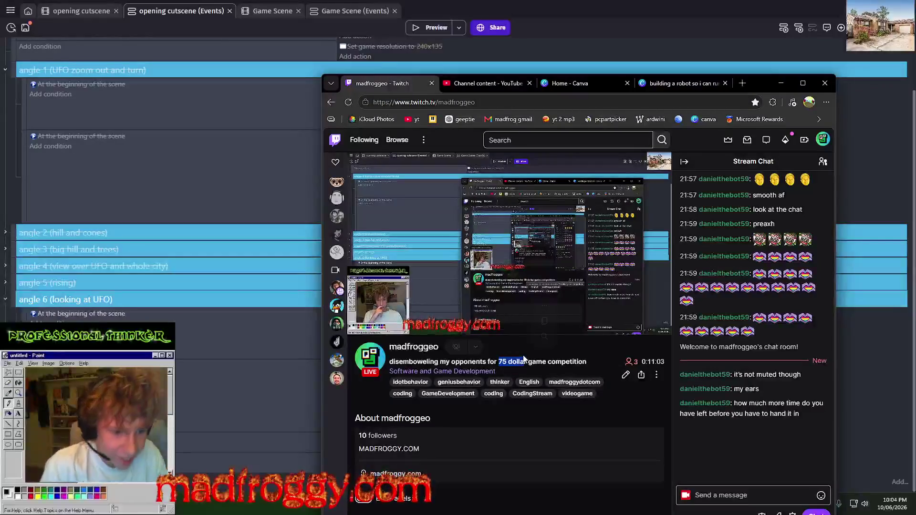
{"action": "left_click", "coordinate": [636, 406]}
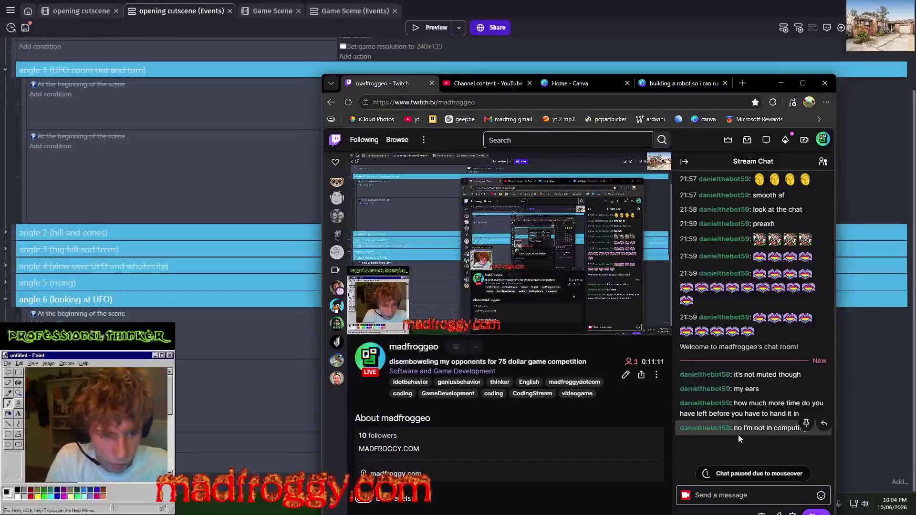
{"action": "left_click_drag", "start_coordinate": [739, 431], "coordinate": [766, 434]}
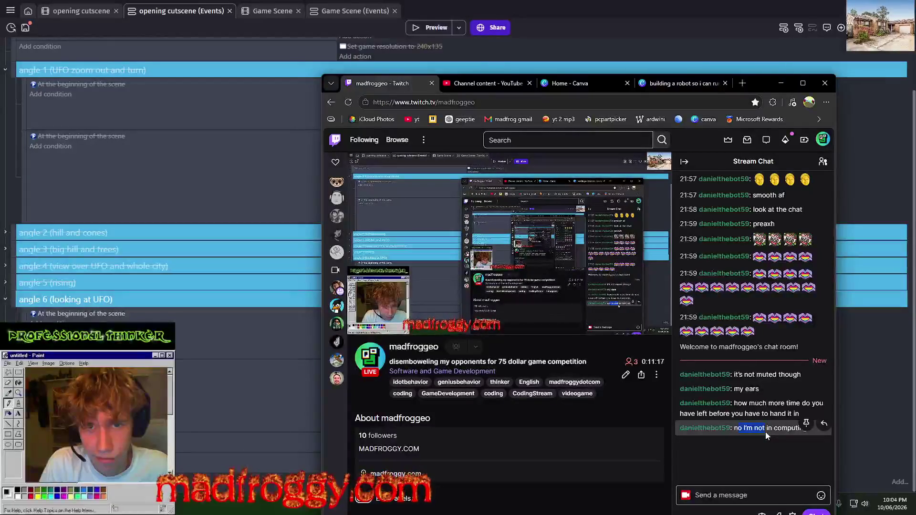
{"action": "left_click", "coordinate": [763, 455]}
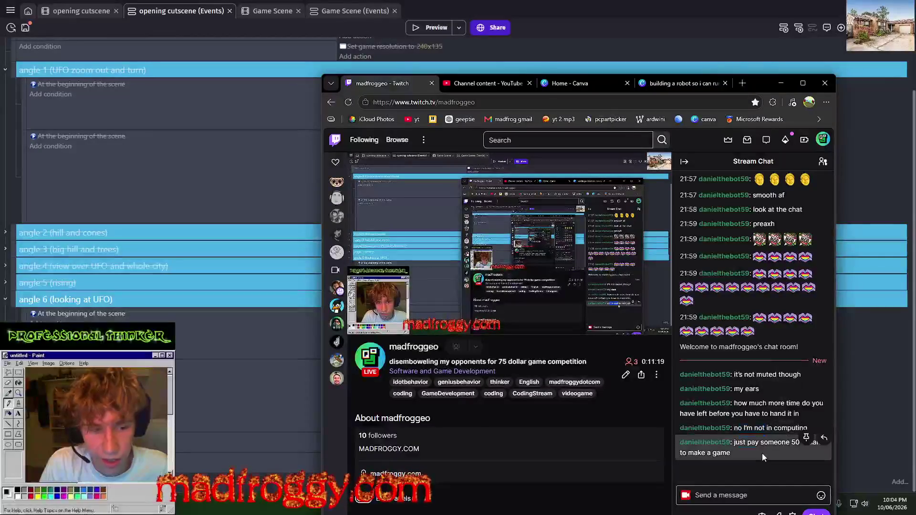
{"action": "left_click_drag", "start_coordinate": [763, 456], "coordinate": [770, 445]}
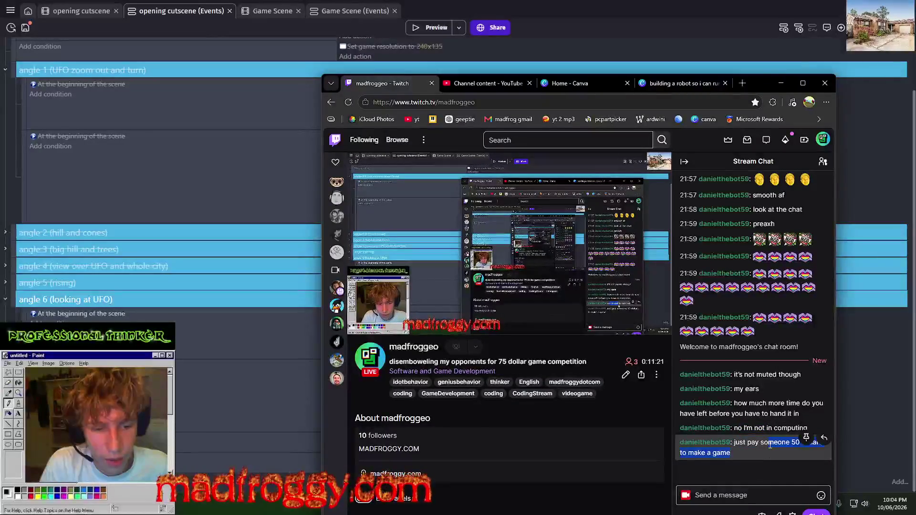
{"action": "left_click", "coordinate": [749, 443]}
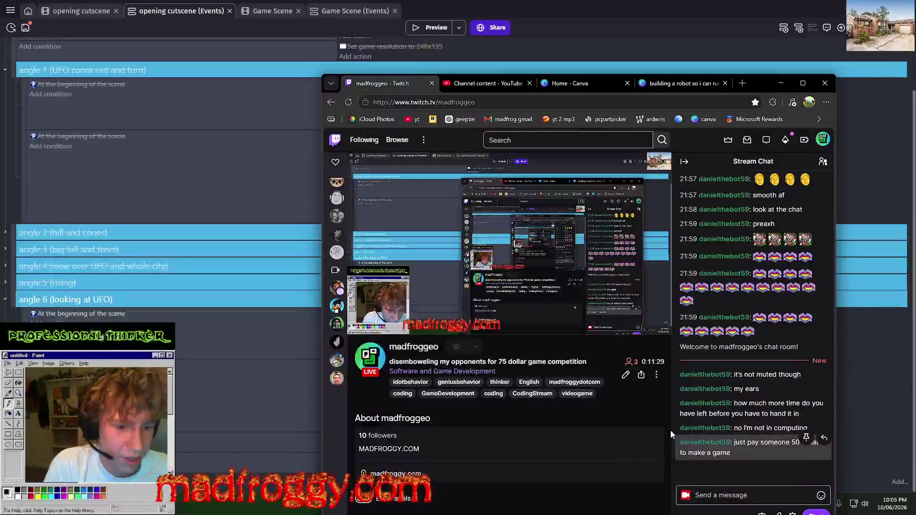
{"action": "left_click", "coordinate": [723, 492]}
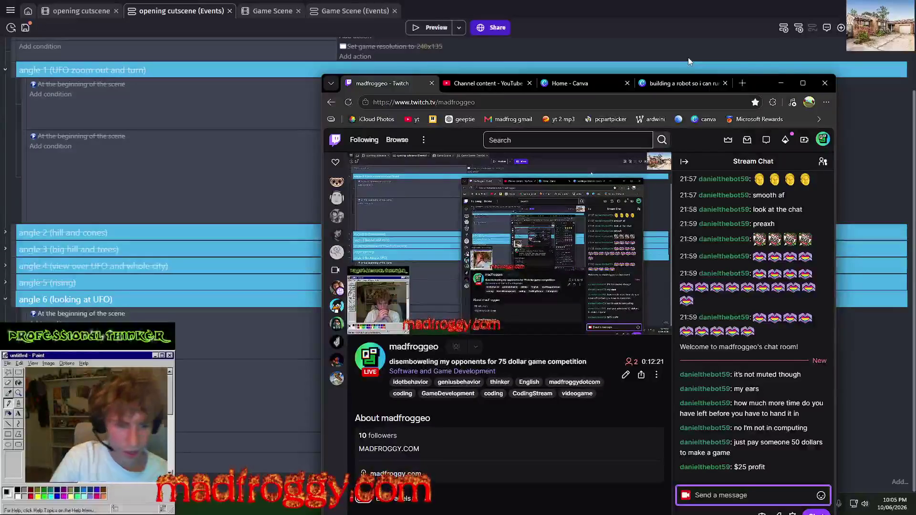
{"action": "left_click", "coordinate": [781, 84]}
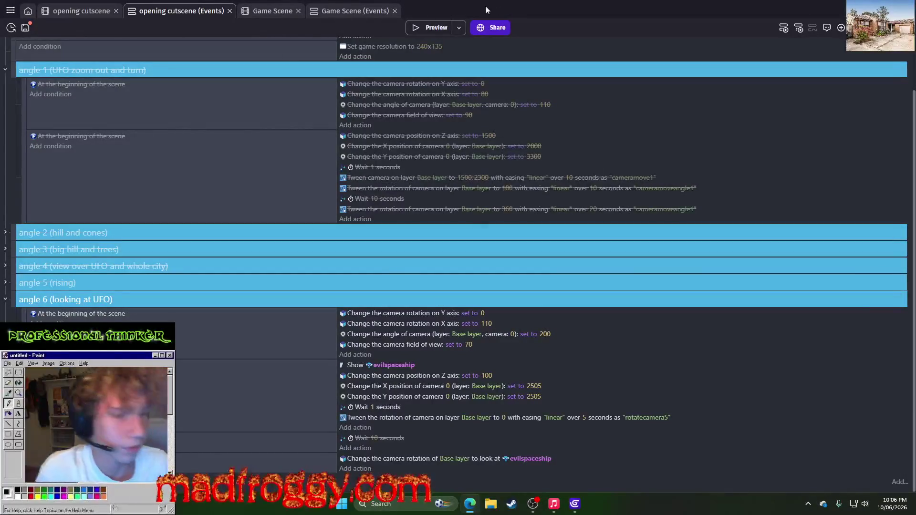
Step: Run a preview of the opening cutscene and close the preview window
{"action": "left_click", "coordinate": [422, 32]}
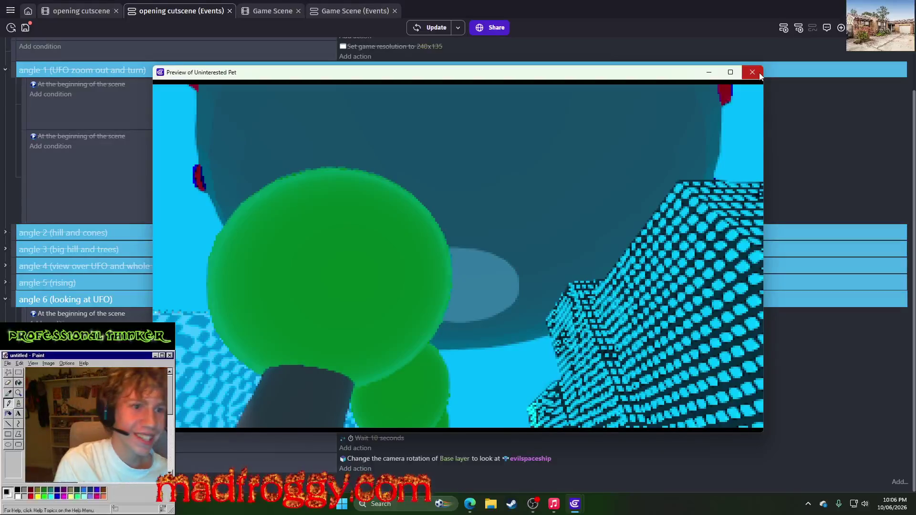
{"action": "left_click", "coordinate": [761, 76]}
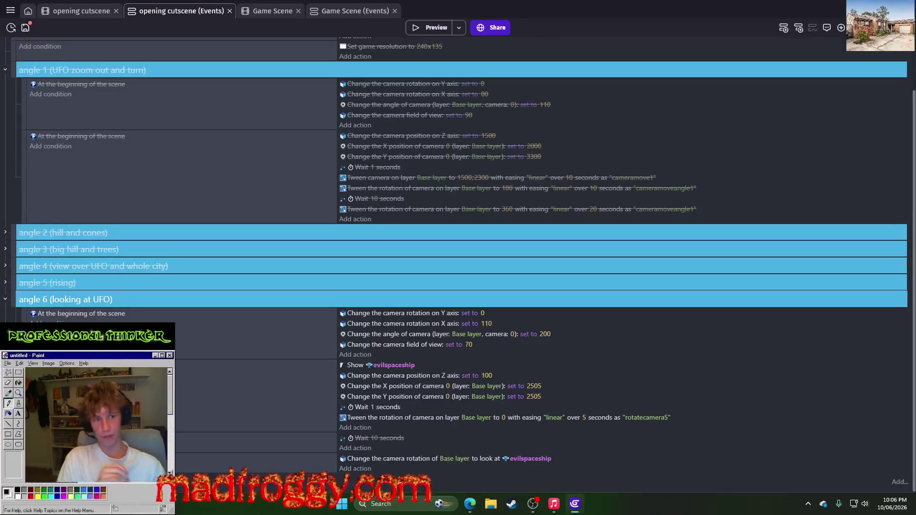
Step: Move the Twitch window aside, duplicate angle 6's sub-event, then discard the copy
{"action": "key", "text": "alt+Tab"}
{"action": "mouse_move", "coordinate": [806, 141]}
{"action": "left_mouse_down"}
{"action": "mouse_move", "coordinate": [785, 69]}
{"action": "mouse_move", "coordinate": [915, 382]}
{"action": "left_mouse_up"}
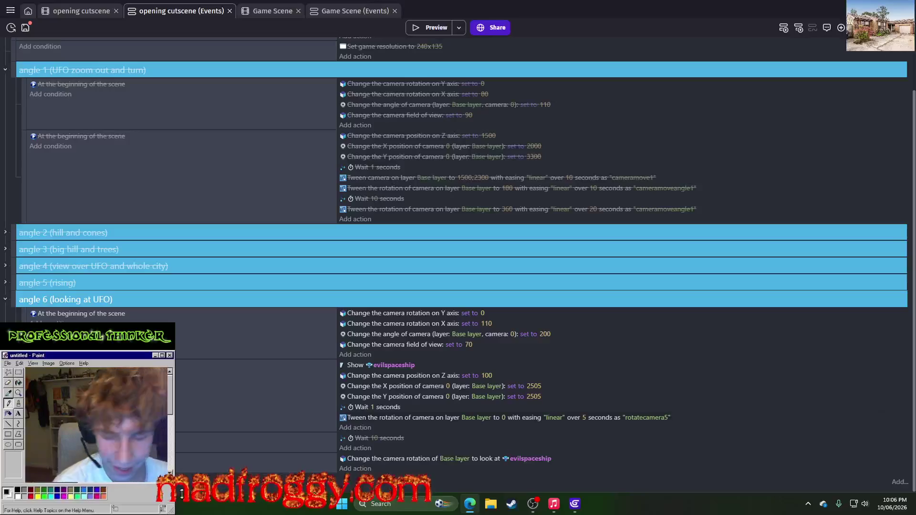
{"action": "right_click", "coordinate": [22, 396]}
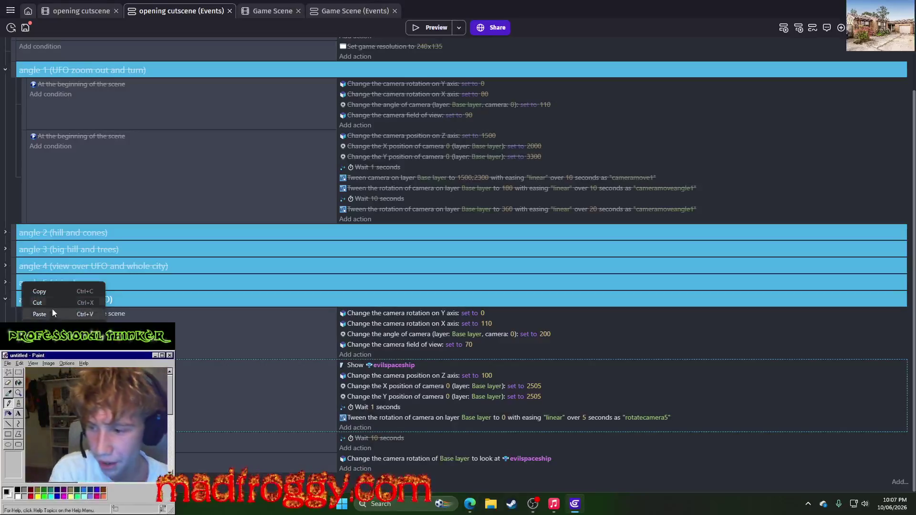
{"action": "key", "text": "Escape"}
{"action": "right_click", "coordinate": [22, 396]}
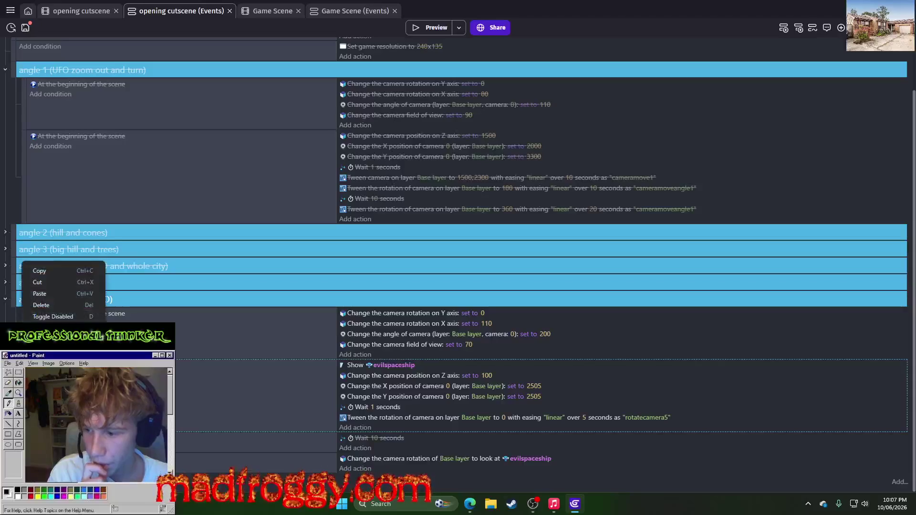
{"action": "left_click", "coordinate": [68, 297]}
{"action": "scroll", "coordinate": [220, 400], "scroll_direction": "down", "scroll_amount": 2}
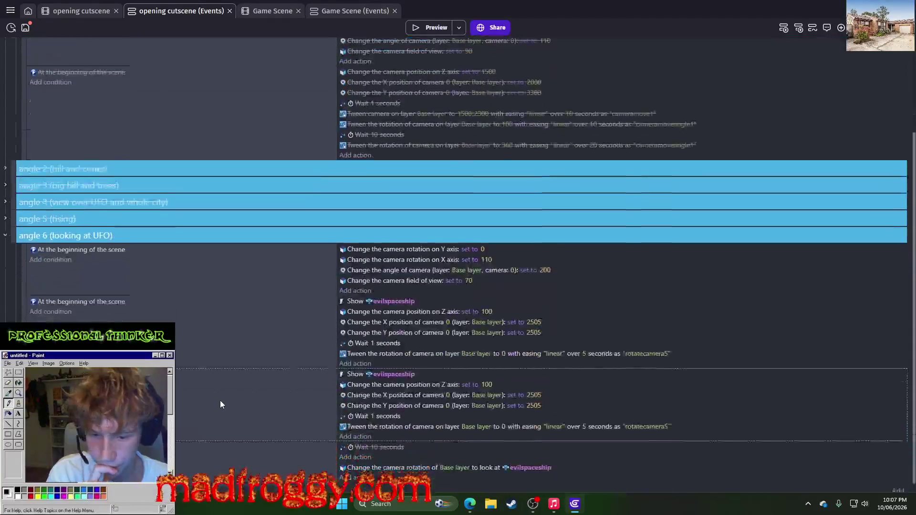
{"action": "right_click", "coordinate": [24, 275]}
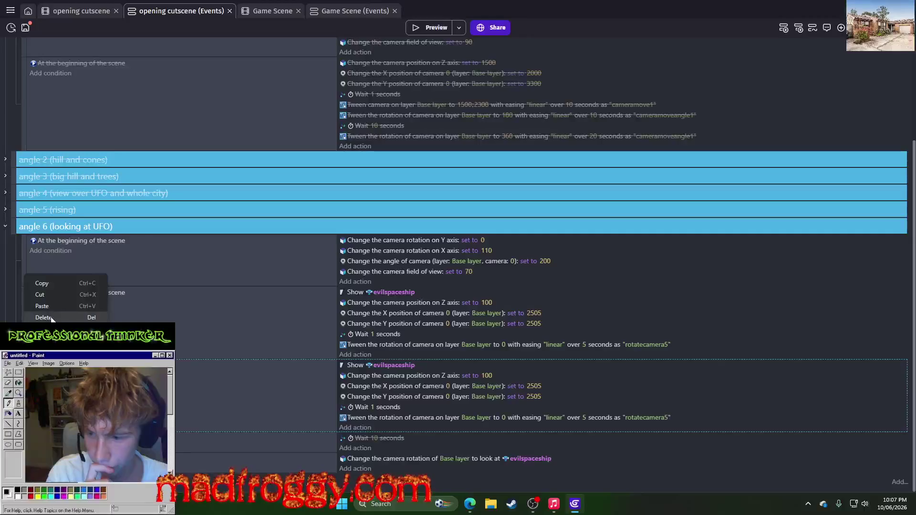
{"action": "scroll", "coordinate": [565, 402], "scroll_direction": "up", "scroll_amount": 2}
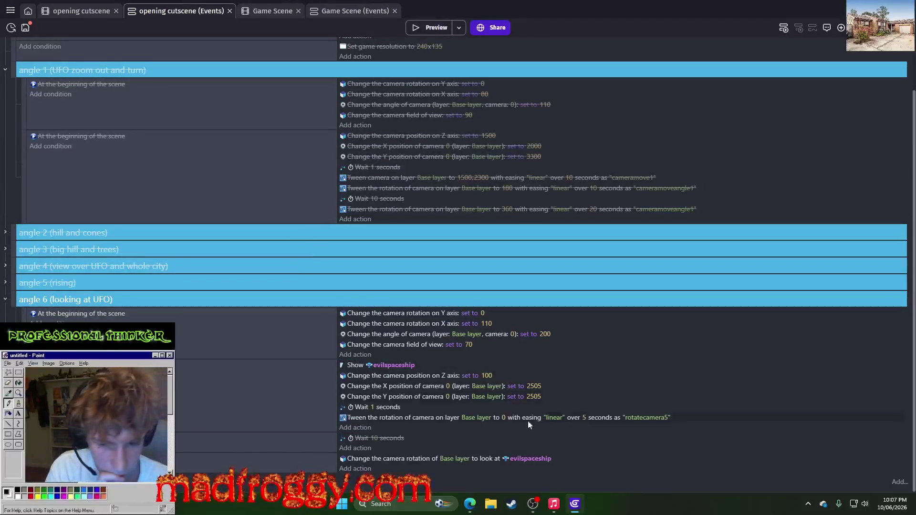
Step: Change the rotation tween's identifier to rotatecamera6
{"action": "left_click", "coordinate": [628, 417]}
{"action": "left_click", "coordinate": [693, 440]}
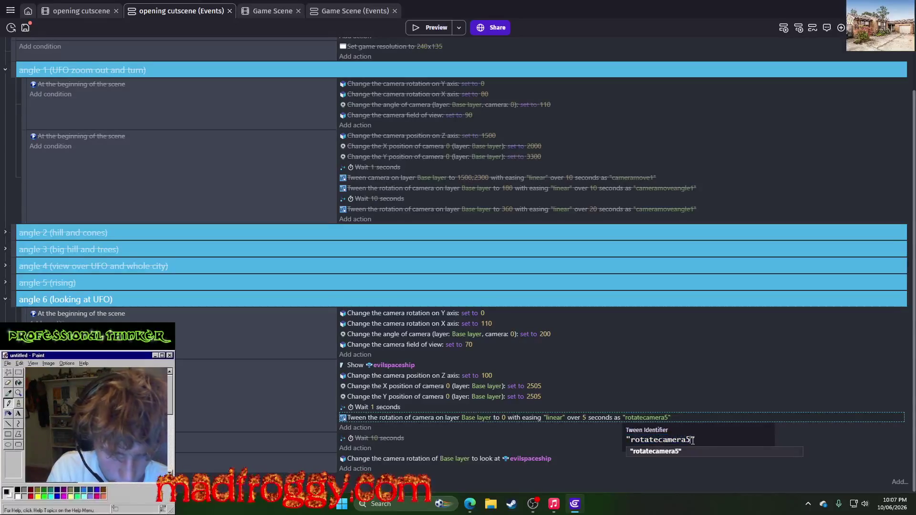
{"action": "key", "text": "BackSpace"}
{"action": "type", "text": "6"}
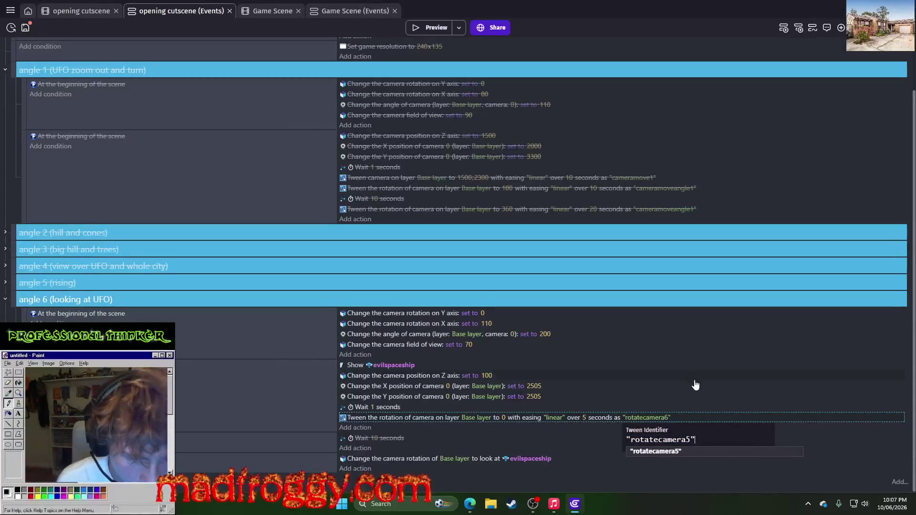
{"action": "left_click", "coordinate": [678, 385]}
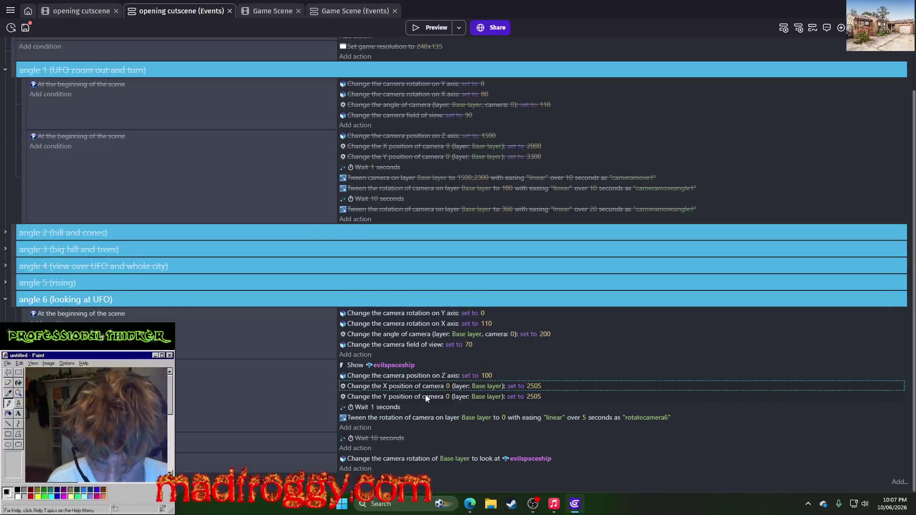
Step: Replace angle 6's rotation tween with a copy of angle 1's camera move tween
{"action": "left_click", "coordinate": [398, 417]}
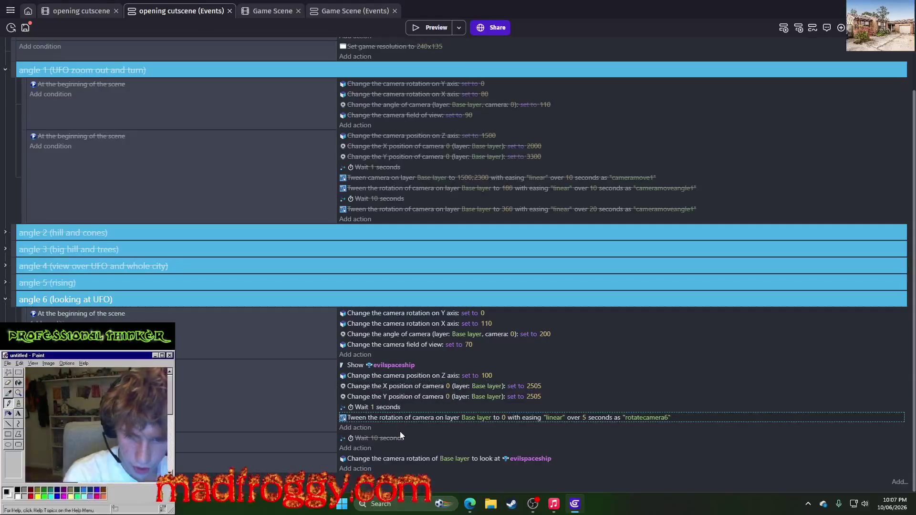
{"action": "key", "text": "Delete"}
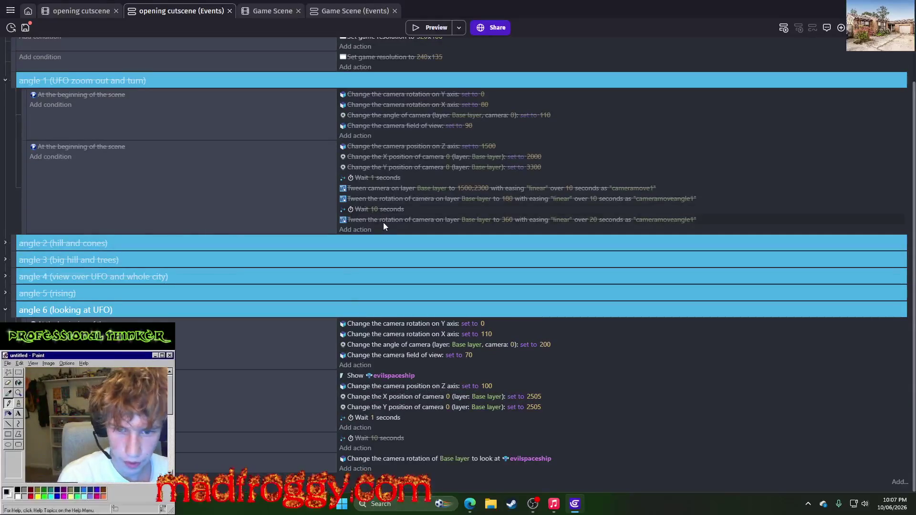
{"action": "right_click", "coordinate": [383, 222]}
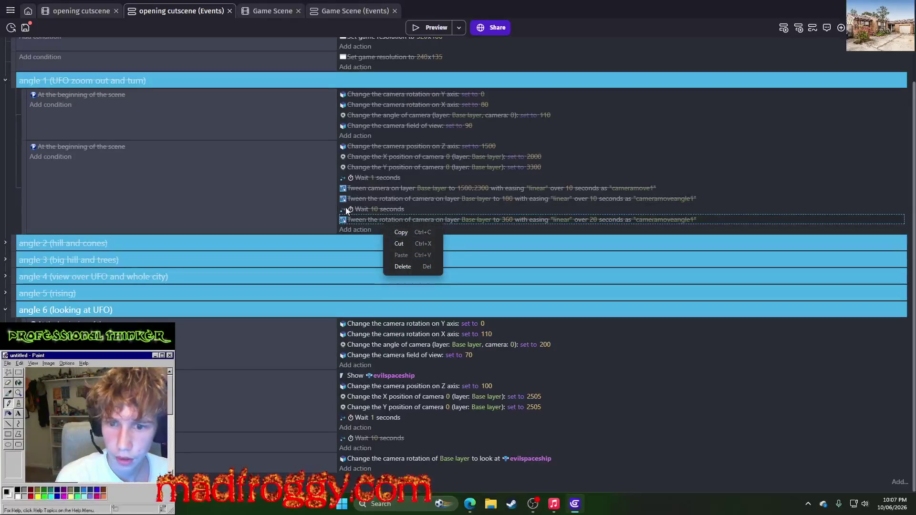
{"action": "left_click", "coordinate": [391, 232]}
{"action": "right_click", "coordinate": [377, 188]}
{"action": "left_click", "coordinate": [391, 199]}
{"action": "left_click", "coordinate": [356, 428]}
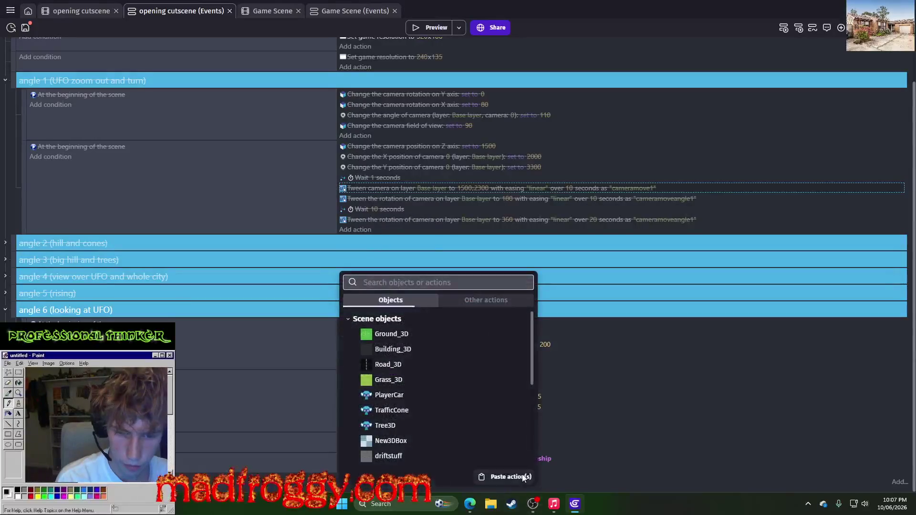
{"action": "left_click", "coordinate": [508, 476]}
Step: Set the pasted tween's target position to X 0, Y 0 and preview the game
{"action": "left_click", "coordinate": [458, 428]}
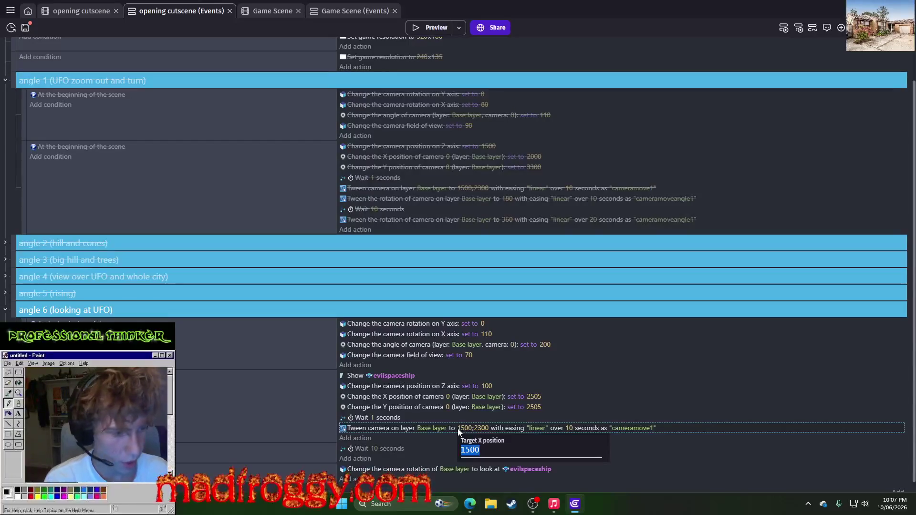
{"action": "type", "text": "0"}
{"action": "key", "text": "Return"}
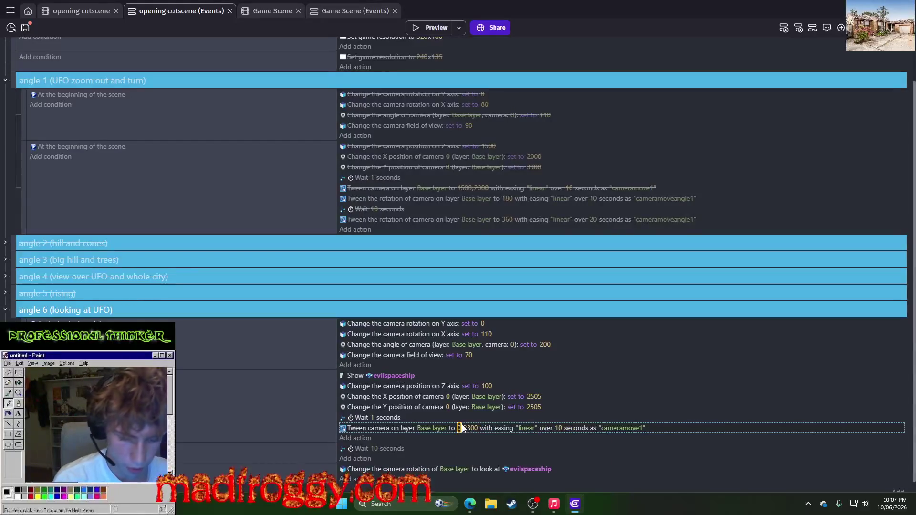
{"action": "left_click", "coordinate": [470, 428]}
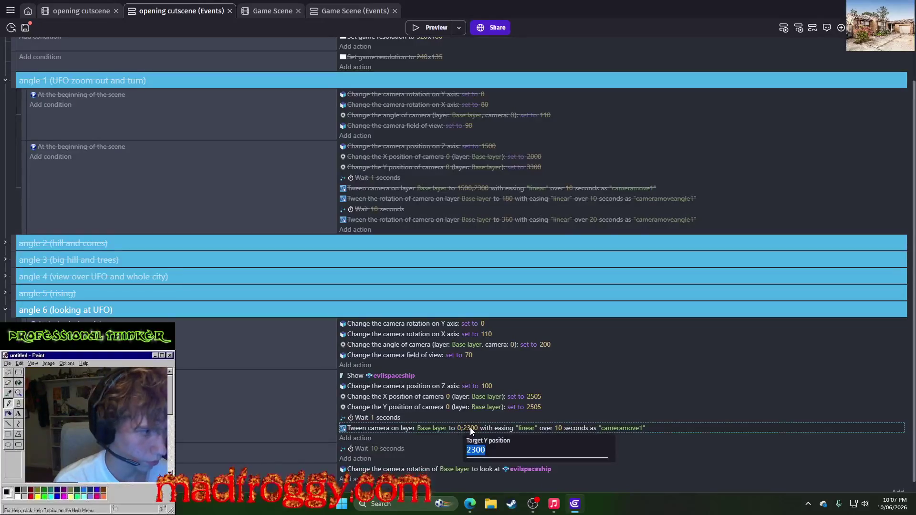
{"action": "type", "text": "0"}
{"action": "key", "text": "Return"}
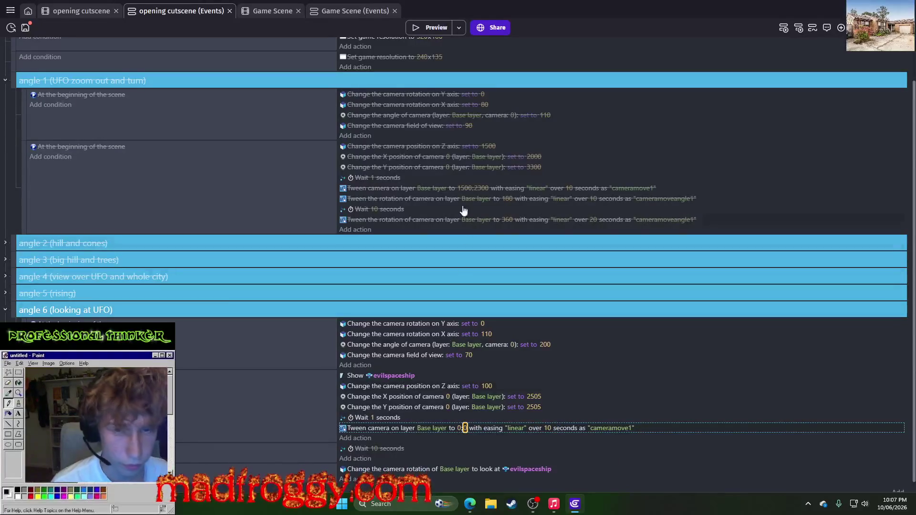
{"action": "left_click", "coordinate": [428, 29]}
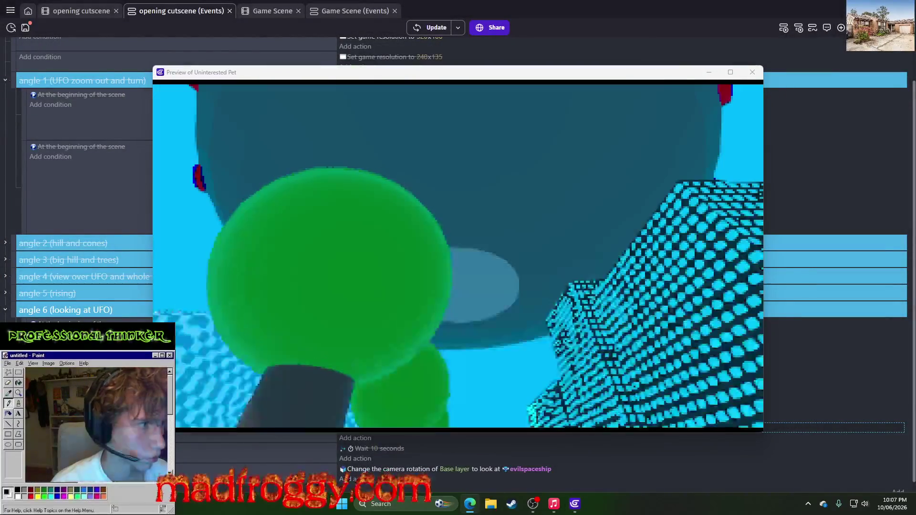
Step: Reposition the Twitch stream window, then minimise it to reveal the preview
{"action": "key", "text": "alt+Tab"}
{"action": "left_click_drag", "start_coordinate": [647, 105], "coordinate": [666, 61]}
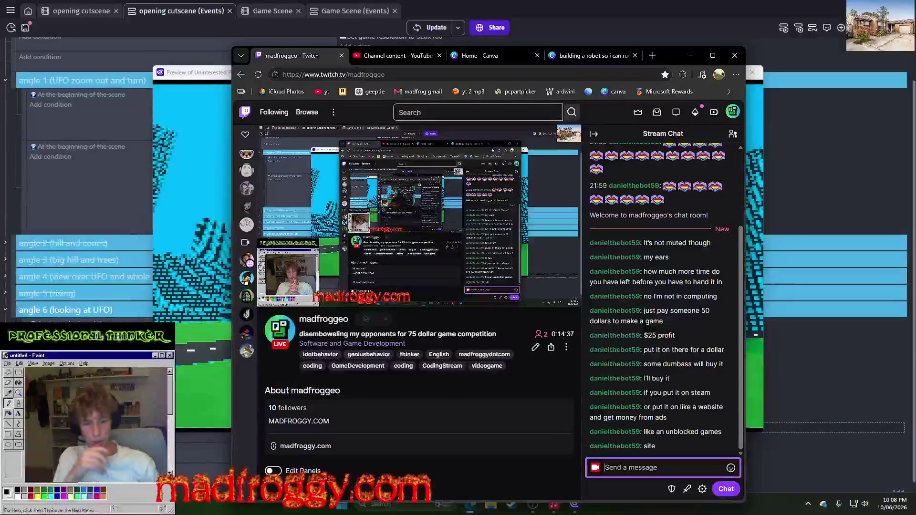
{"action": "mouse_move", "coordinate": [663, 56]}
{"action": "left_mouse_down"}
{"action": "mouse_move", "coordinate": [700, 66]}
{"action": "mouse_move", "coordinate": [692, 64]}
{"action": "left_mouse_up"}
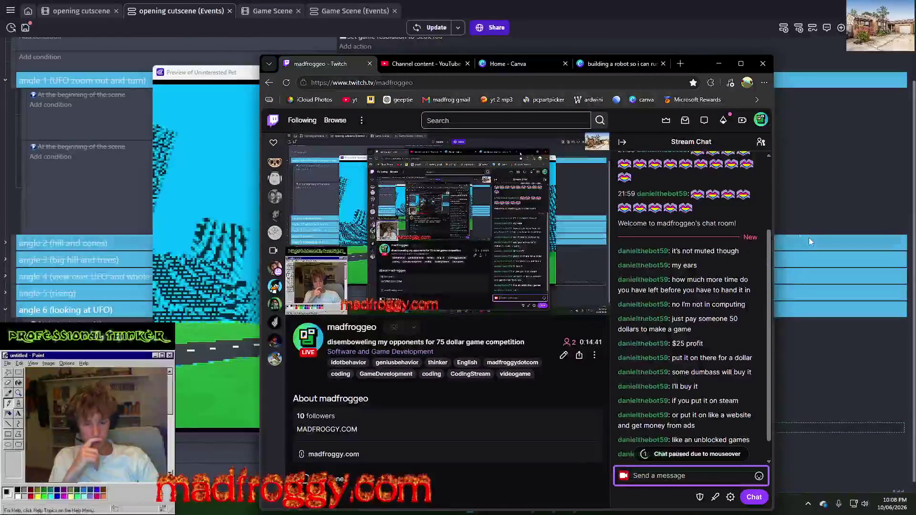
{"action": "scroll", "coordinate": [687, 268], "scroll_direction": "up", "scroll_amount": 1}
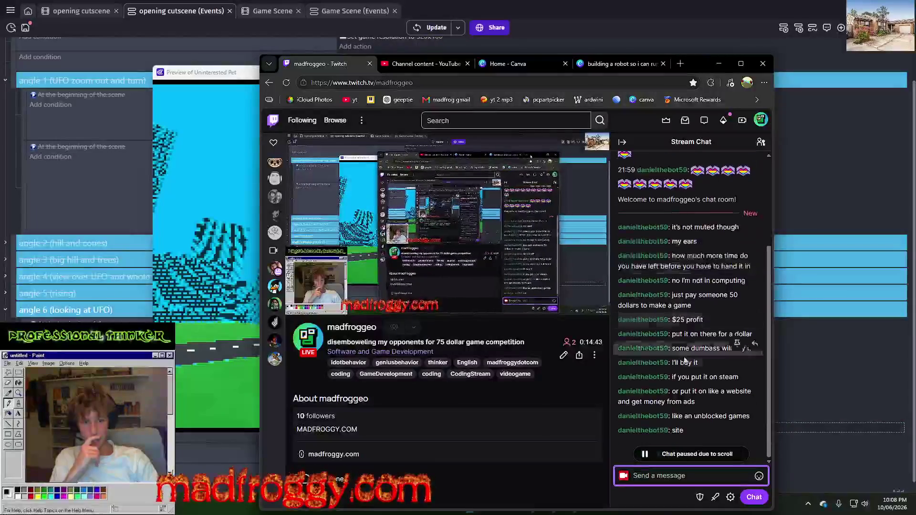
{"action": "scroll", "coordinate": [640, 191], "scroll_direction": "up", "scroll_amount": 1}
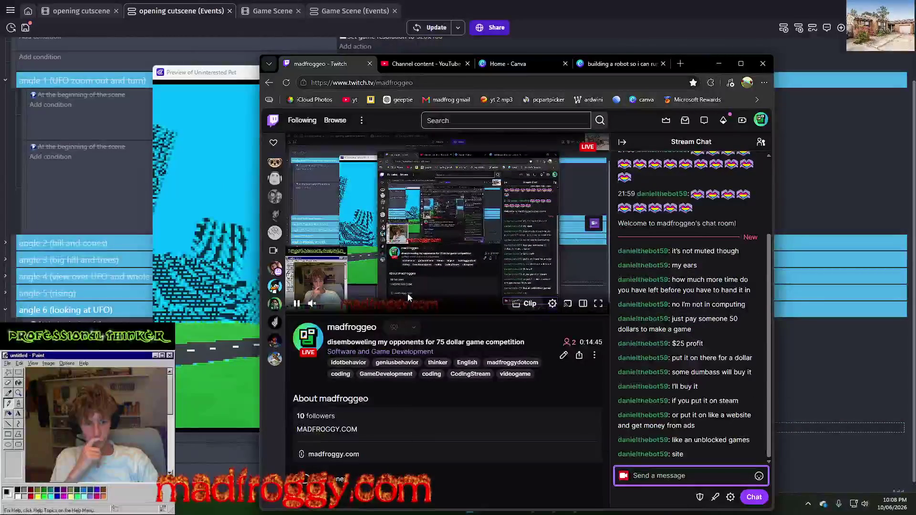
{"action": "left_click", "coordinate": [719, 64]}
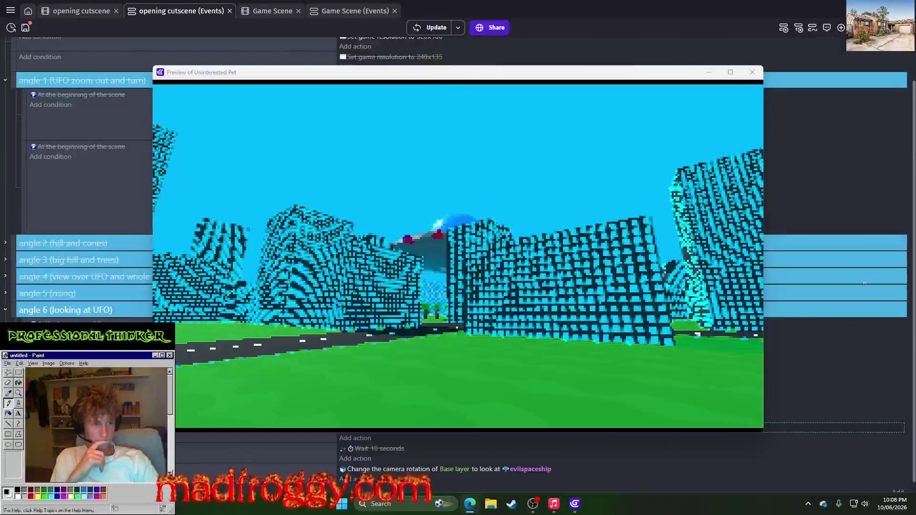
Step: Close and relaunch the game preview, close it, and open the opening cutscene scene editor
{"action": "left_click", "coordinate": [572, 228]}
{"action": "left_click", "coordinate": [754, 72]}
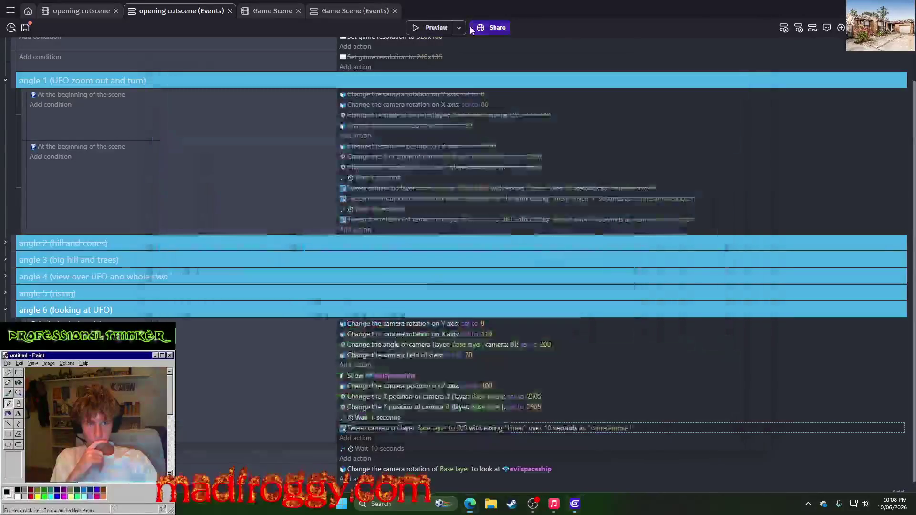
{"action": "left_click", "coordinate": [436, 27]}
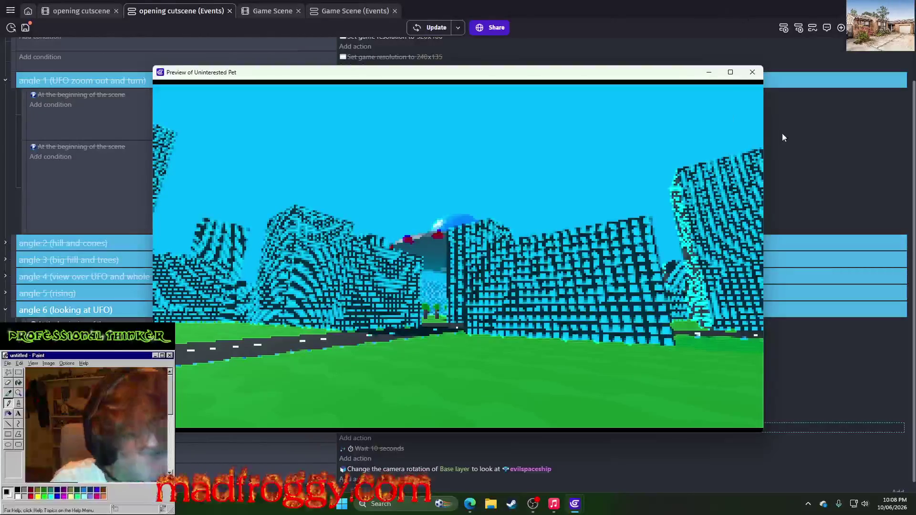
{"action": "left_click", "coordinate": [749, 76]}
{"action": "left_click", "coordinate": [60, 11]}
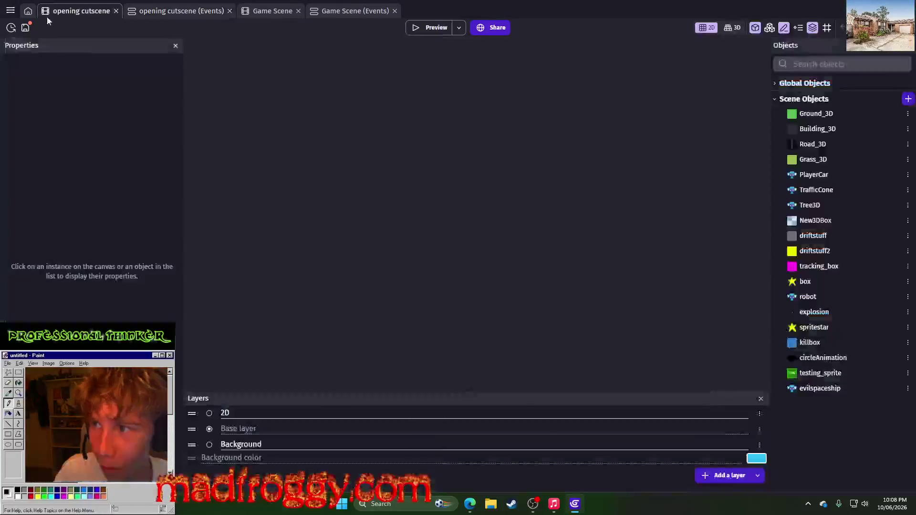
Step: Save the project, return to the event sheet, and launch a preview
{"action": "key", "text": "ctrl+s"}
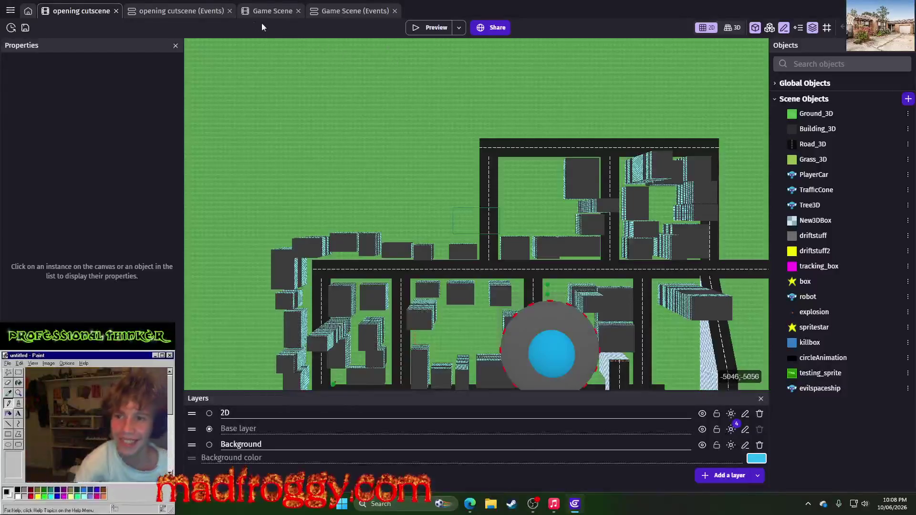
{"action": "left_click", "coordinate": [181, 10]}
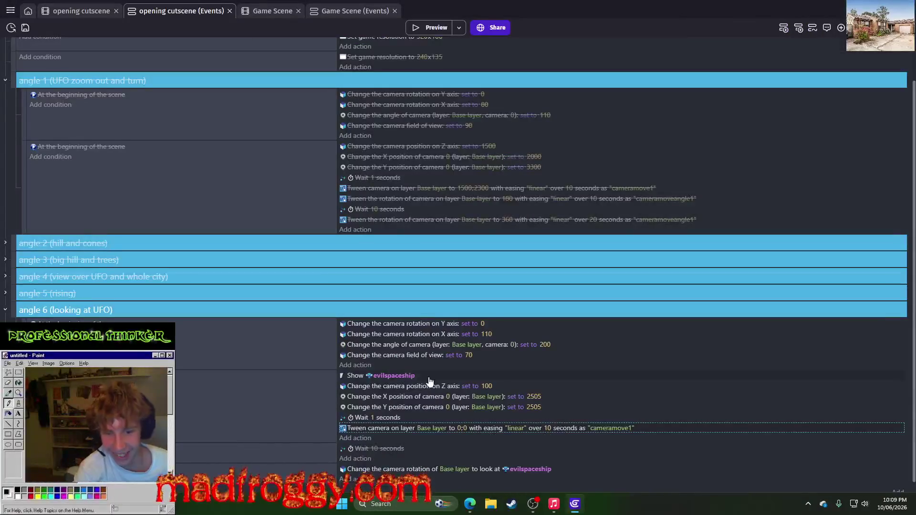
{"action": "left_click", "coordinate": [413, 30]}
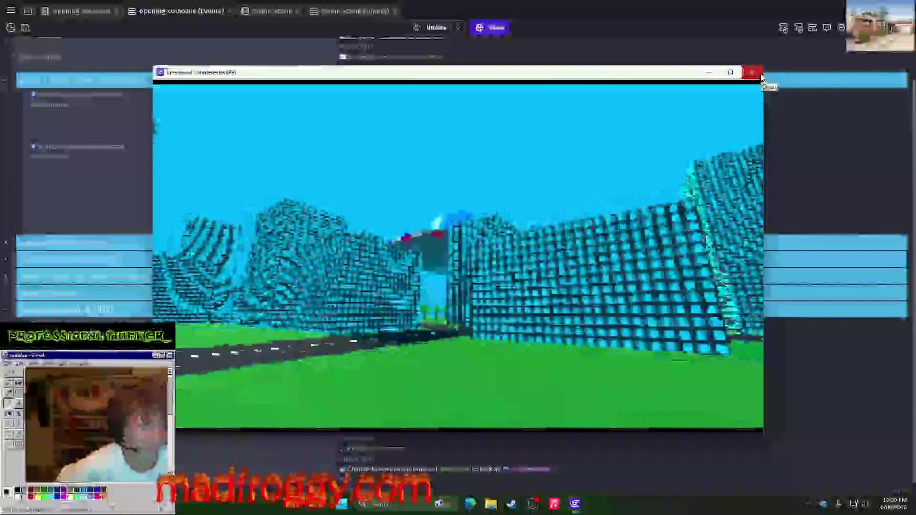
Step: Check the Twitch stream and chat, move the window aside, and minimise it
{"action": "left_click", "coordinate": [760, 74]}
{"action": "left_click", "coordinate": [471, 504]}
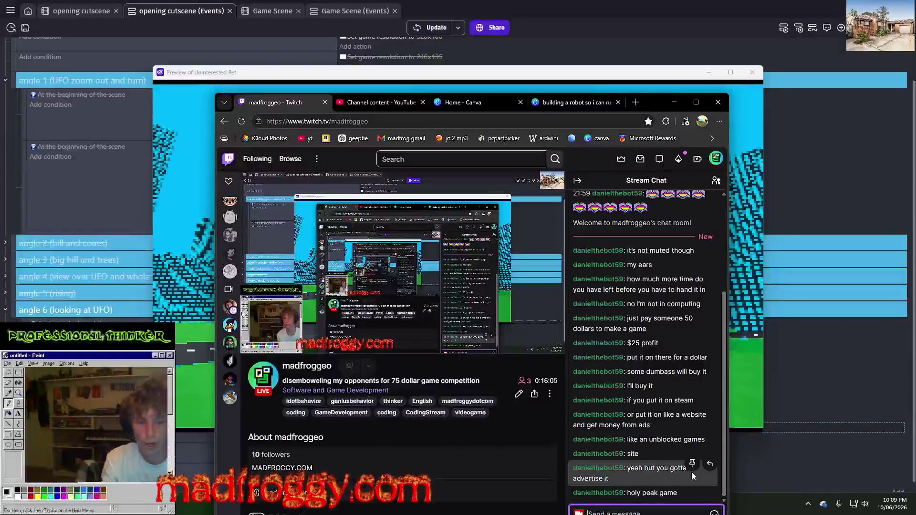
{"action": "left_click_drag", "start_coordinate": [637, 111], "coordinate": [660, 78]}
{"action": "left_click", "coordinate": [689, 78]}
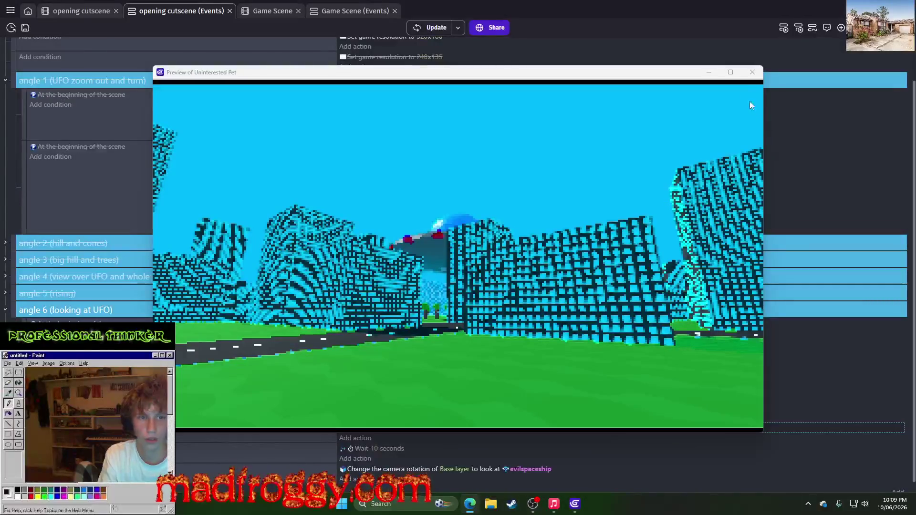
Step: Close and relaunch the cutscene preview, close it, and select the angle 6 group
{"action": "left_click", "coordinate": [752, 72]}
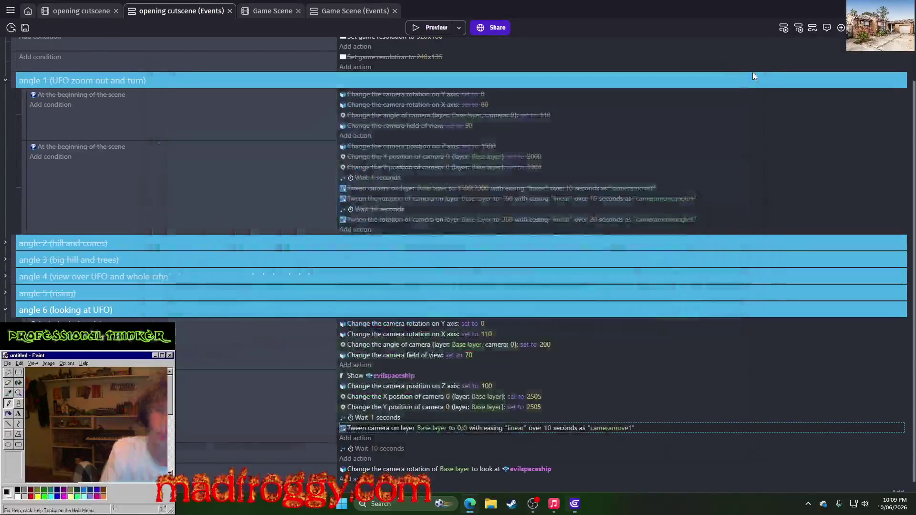
{"action": "left_click", "coordinate": [420, 31]}
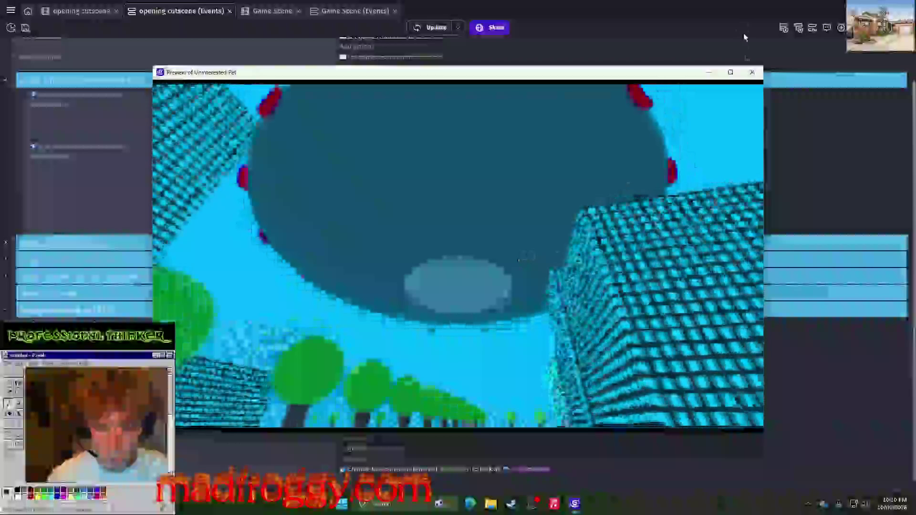
{"action": "key", "text": "alt+F4"}
{"action": "left_click", "coordinate": [22, 313]}
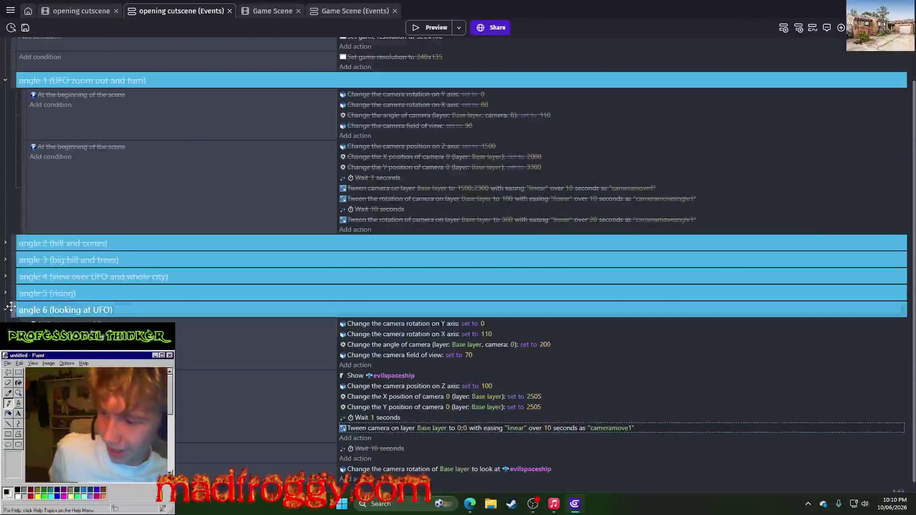
Step: Disable angle 6 and add a copy below titled 'angle 7 (looking at UFO)'
{"action": "key", "text": "ctrl+d"}
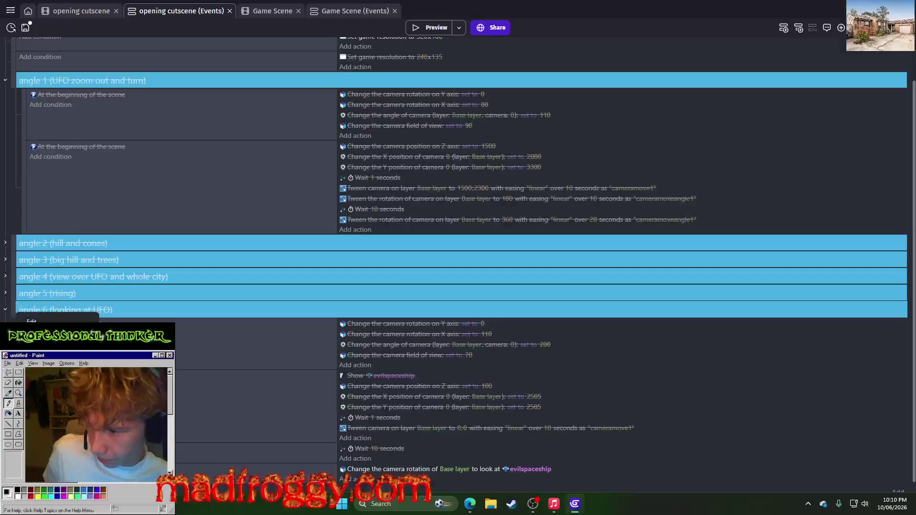
{"action": "left_click_drag", "start_coordinate": [15, 313], "coordinate": [10, 308]}
{"action": "scroll", "coordinate": [10, 301], "scroll_direction": "down", "scroll_amount": 1}
{"action": "left_click", "coordinate": [10, 301]}
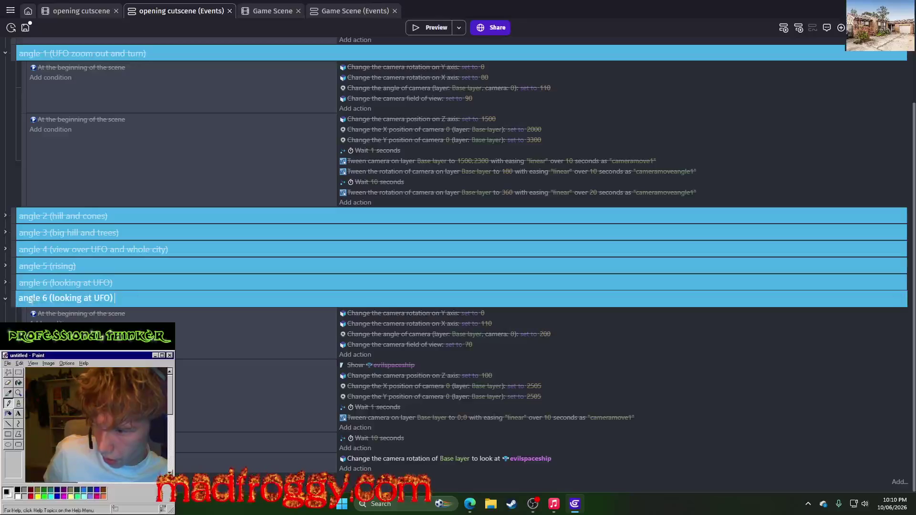
{"action": "key", "text": "BackSpace"}
{"action": "type", "text": "7"}
{"action": "key", "text": "Return"}
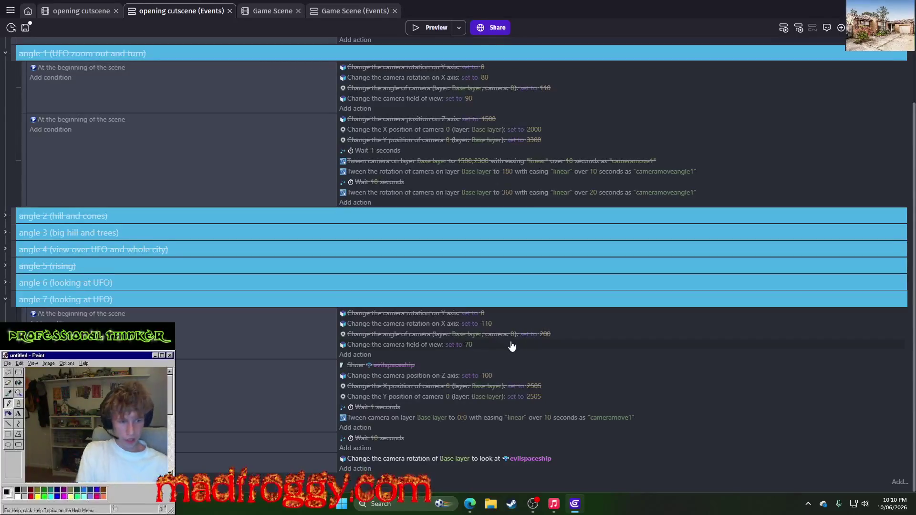
{"action": "mouse_move", "coordinate": [468, 510]}
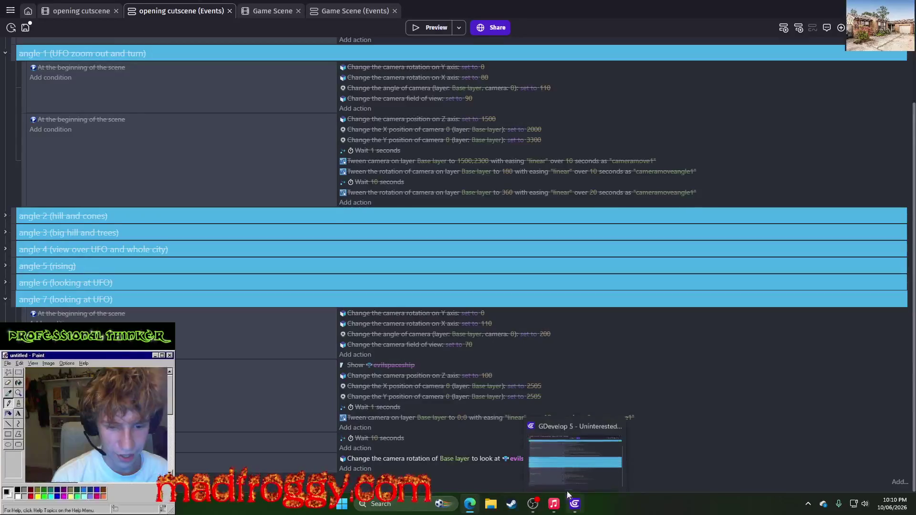
{"action": "left_click", "coordinate": [416, 504]}
{"action": "type", "text": "sonic dx"}
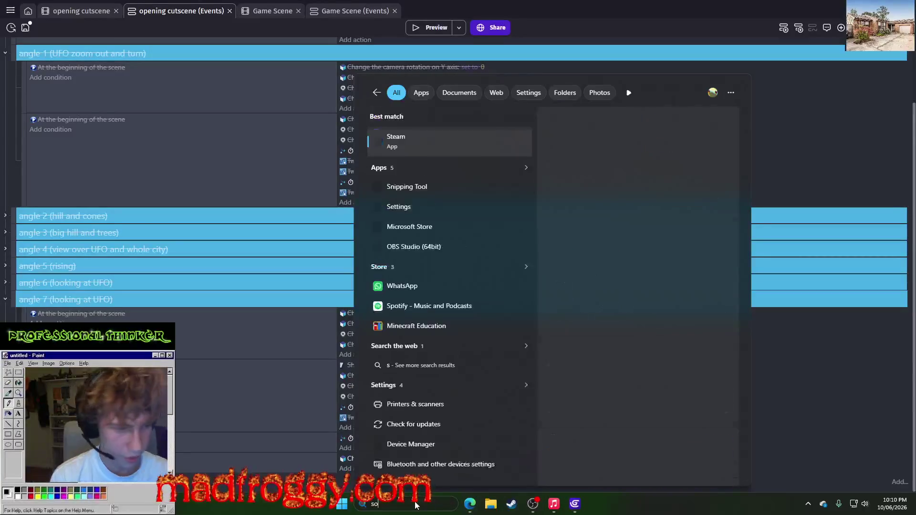
{"action": "key", "text": "BackSpace"}
{"action": "key", "text": "BackSpace"}
{"action": "type", "text": "cutscene"}
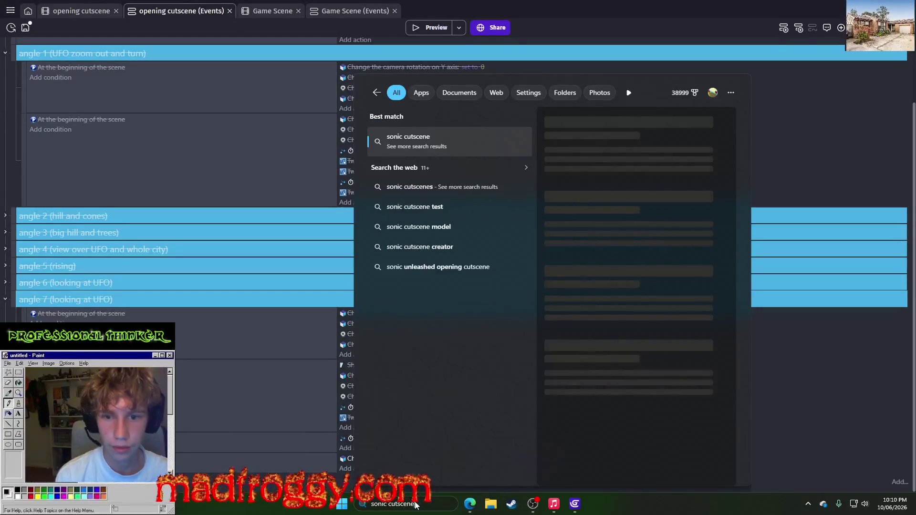
{"action": "type", "text": " with senery"}
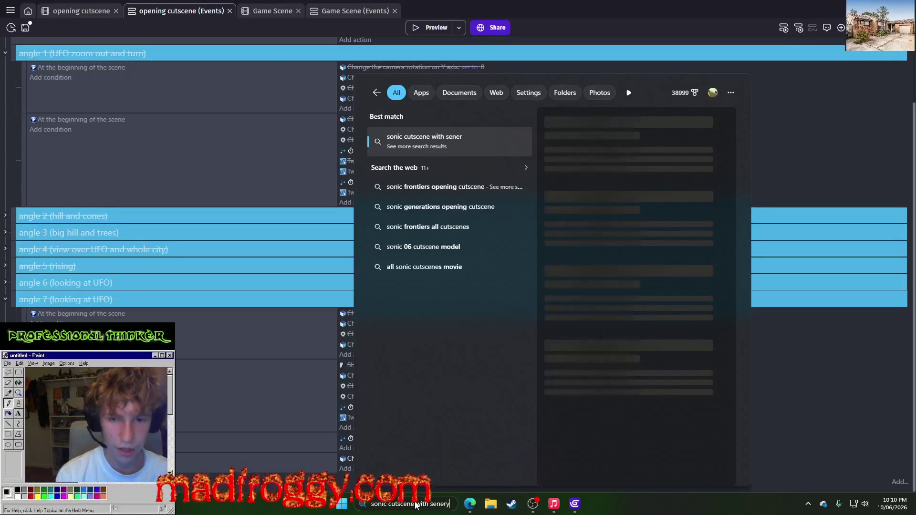
{"action": "key", "text": "Escape"}
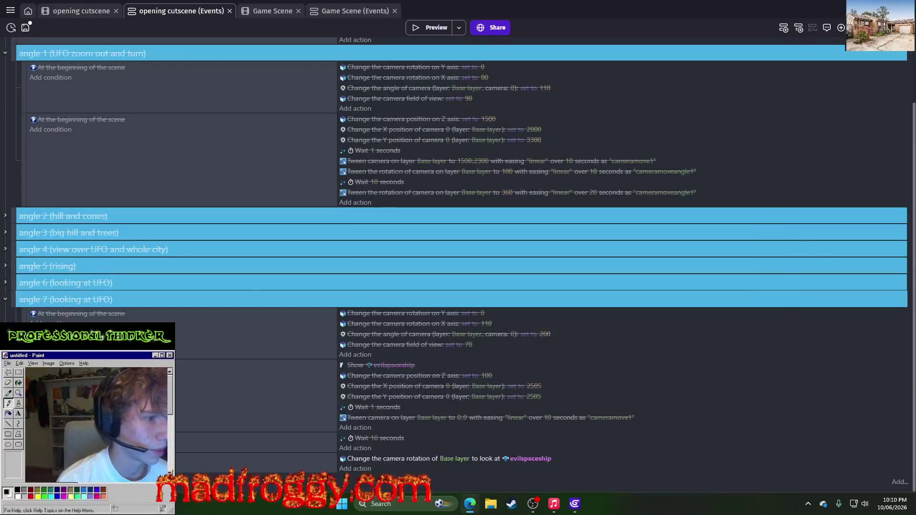
{"action": "scroll", "coordinate": [334, 277], "scroll_direction": "down", "scroll_amount": 5}
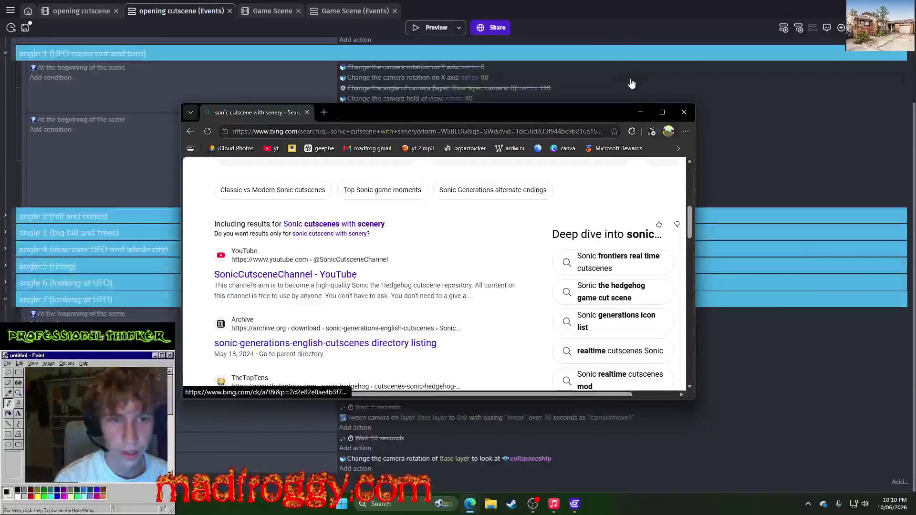
{"action": "left_click", "coordinate": [684, 111]}
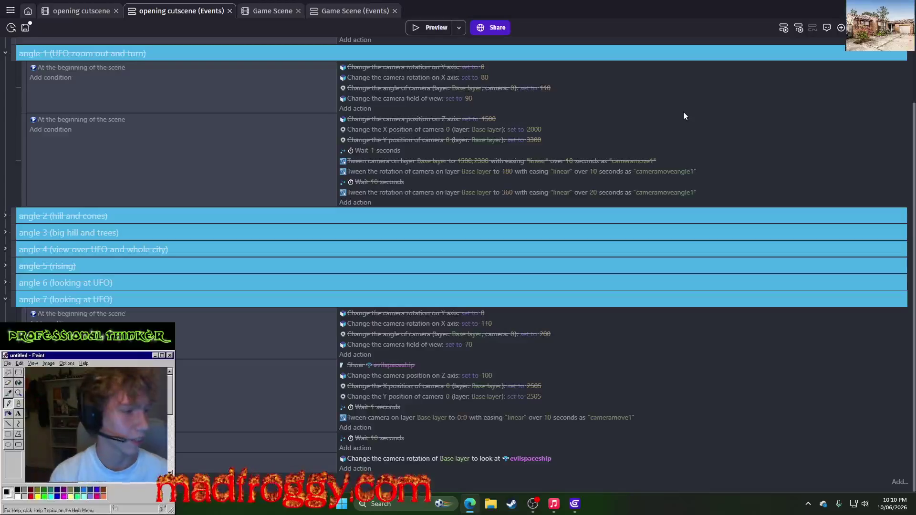
{"action": "key", "text": "alt+Tab"}
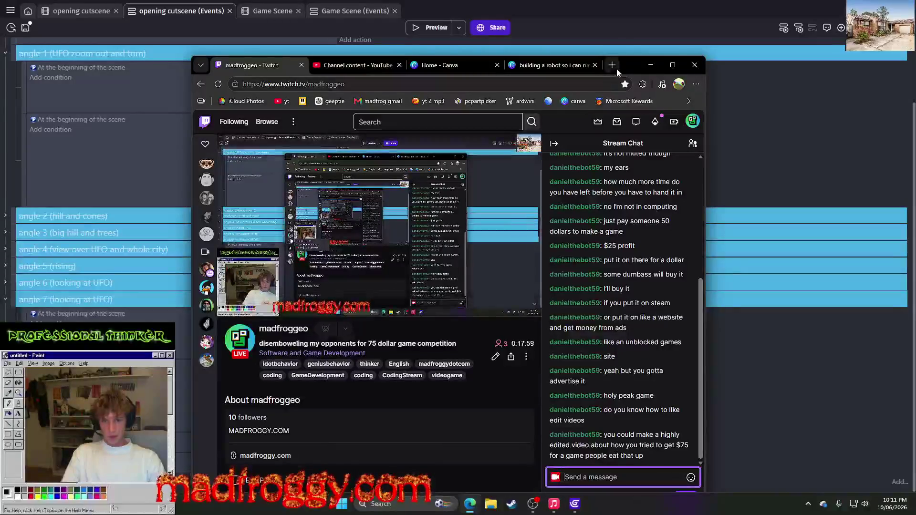
{"action": "left_click", "coordinate": [651, 65]}
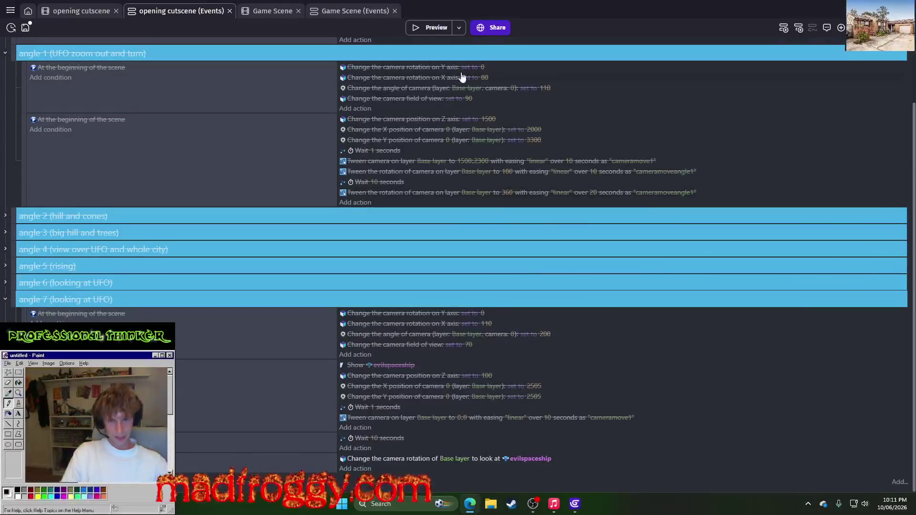
{"action": "left_click", "coordinate": [439, 28]}
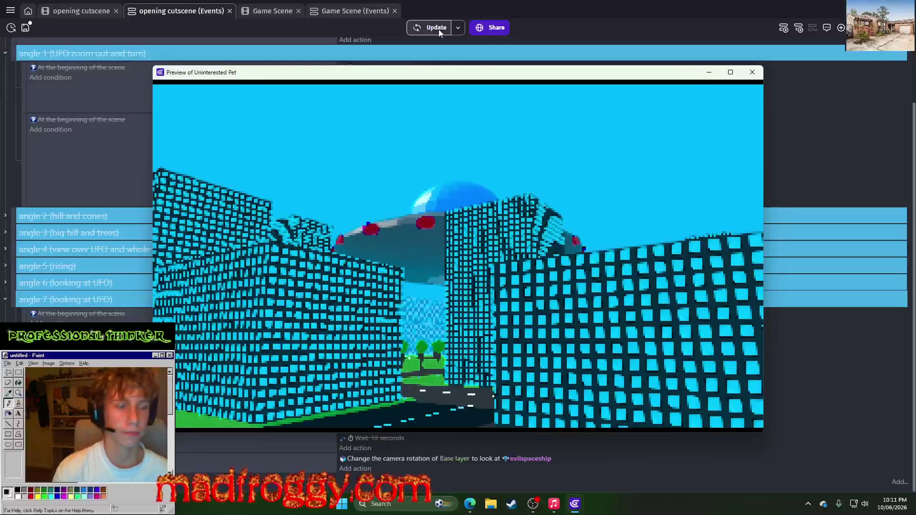
{"action": "left_click", "coordinate": [752, 74]}
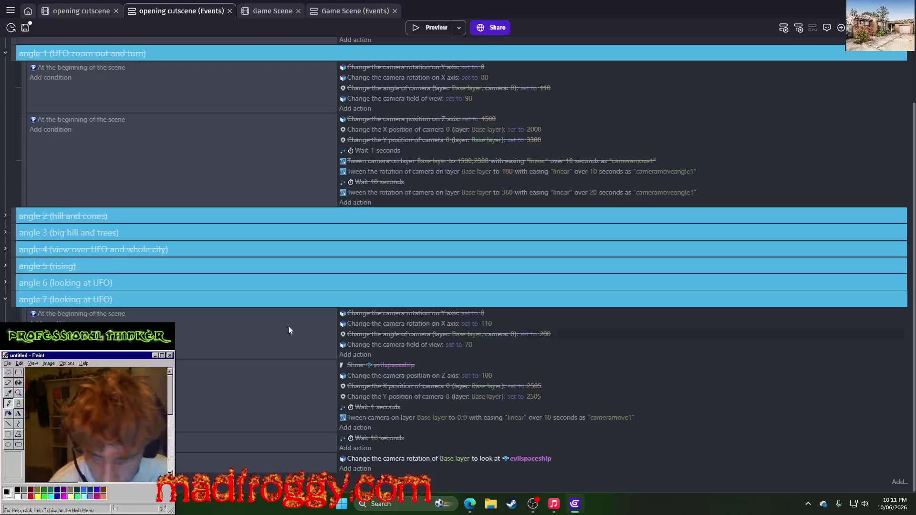
Step: Re-enable the angle 7 group and change its tween identifier to cameramove7
{"action": "right_click", "coordinate": [16, 308]}
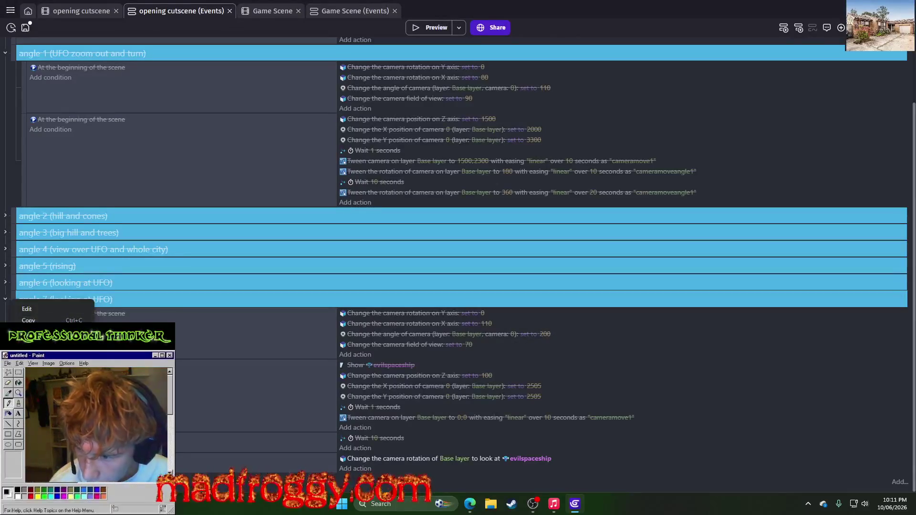
{"action": "left_click", "coordinate": [38, 315]}
{"action": "left_click", "coordinate": [614, 420]}
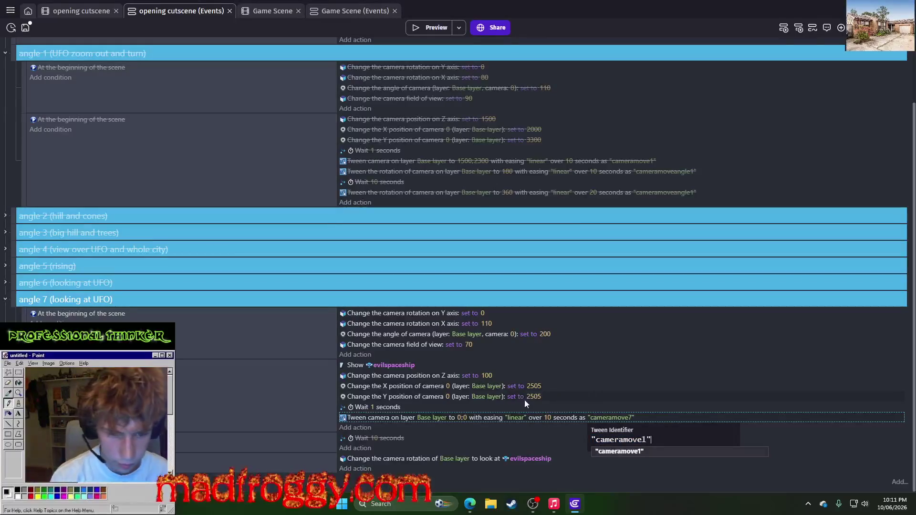
{"action": "left_click", "coordinate": [646, 438]}
{"action": "key", "text": "BackSpace"}
{"action": "type", "text": "7"}
{"action": "left_click", "coordinate": [638, 348]}
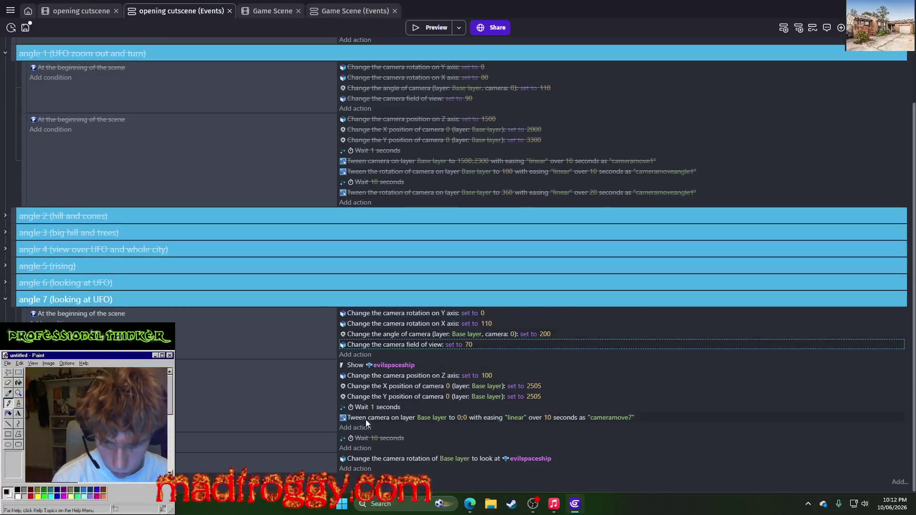
Step: Inspect the camera tween's angle value, leaving it at 200
{"action": "left_click", "coordinate": [395, 421]}
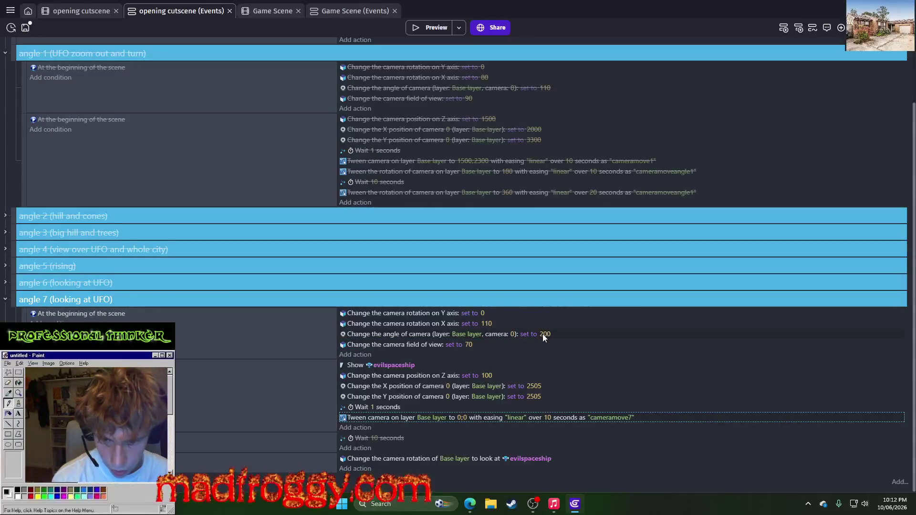
{"action": "left_click", "coordinate": [543, 334]}
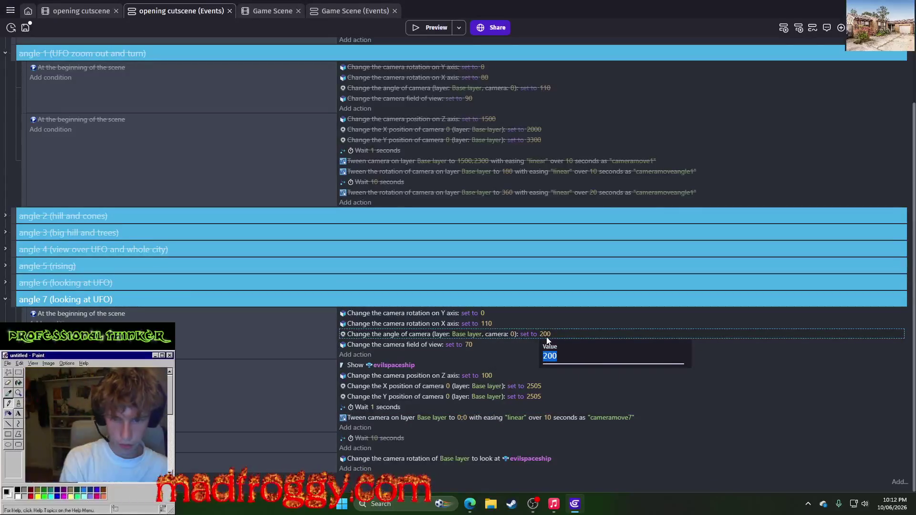
{"action": "type", "text": "5"}
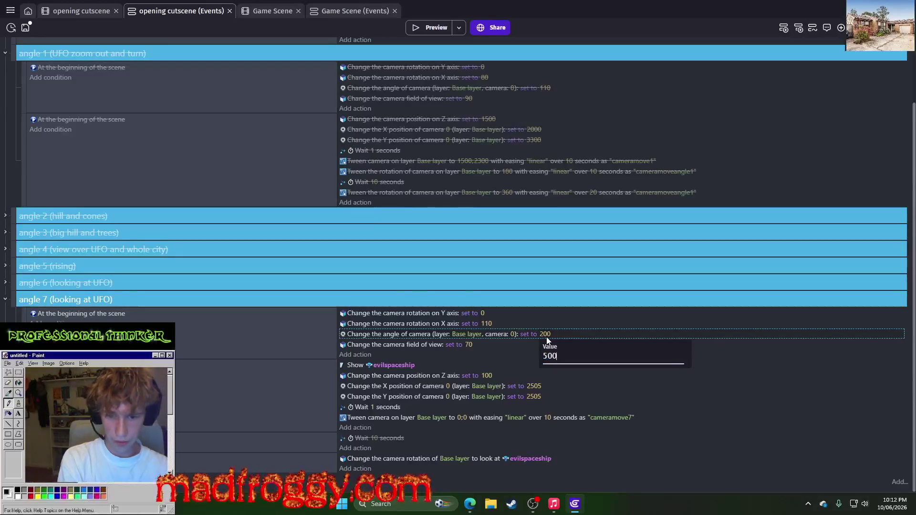
{"action": "key", "text": "BackSpace"}
{"action": "key", "text": "Escape"}
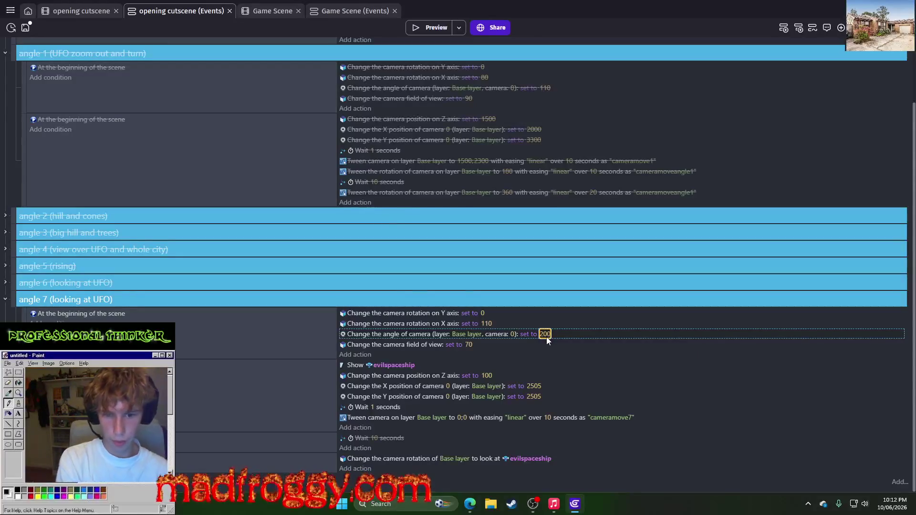
Step: Change angle 7's camera Z position from 100 to 500
{"action": "left_click", "coordinate": [403, 347]}
{"action": "left_click", "coordinate": [360, 377]}
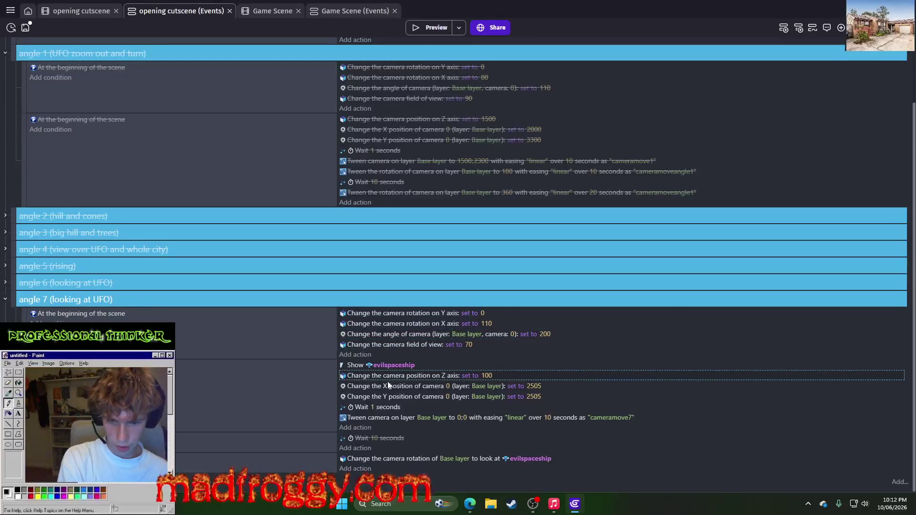
{"action": "left_click", "coordinate": [489, 376]}
{"action": "type", "text": "500"}
{"action": "key", "text": "Return"}
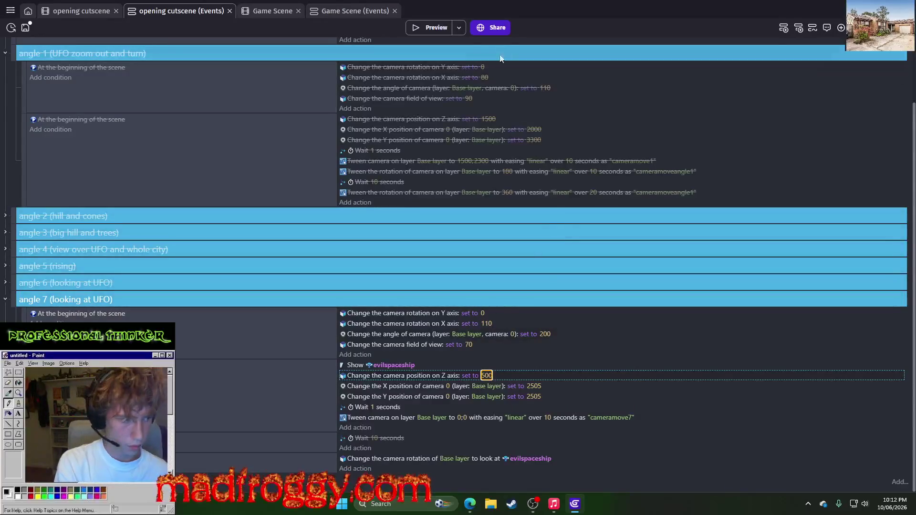
Step: Launch a cutscene preview, close it, and bring the stream chat forward
{"action": "left_click", "coordinate": [437, 28]}
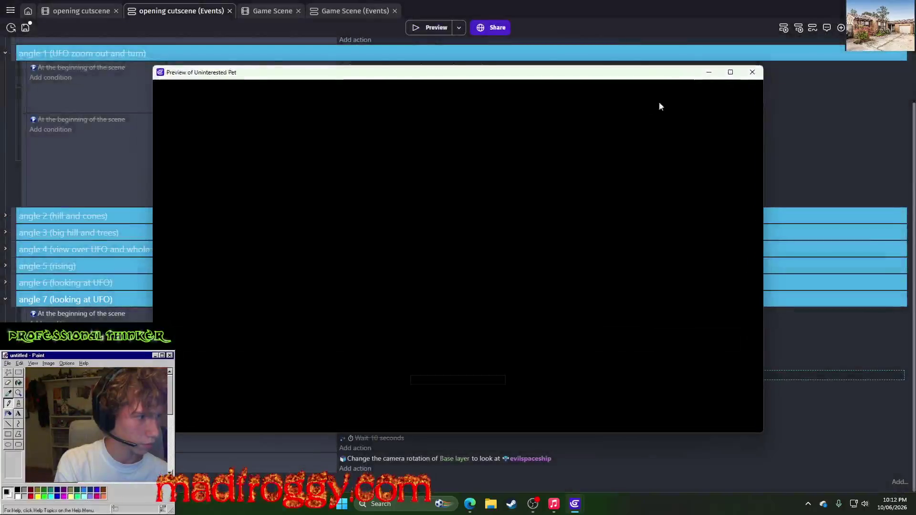
{"action": "left_click", "coordinate": [749, 72]}
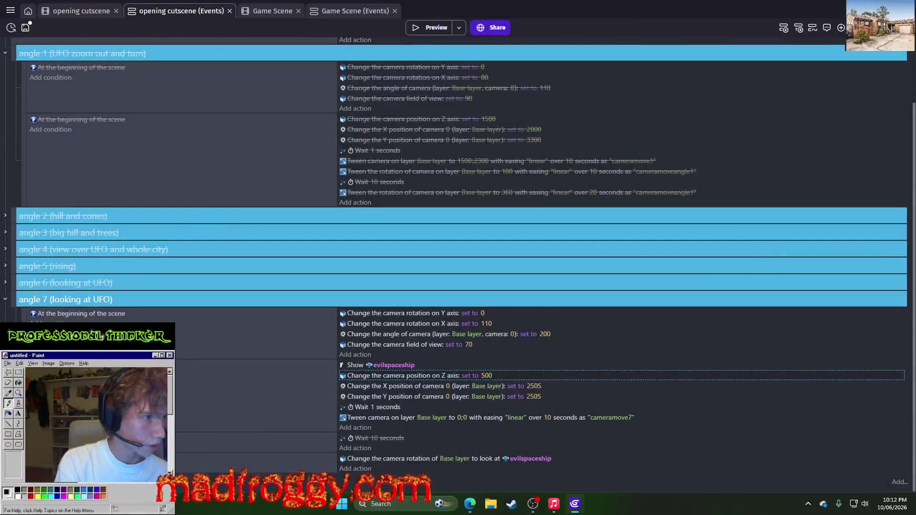
{"action": "key", "text": "alt+Tab"}
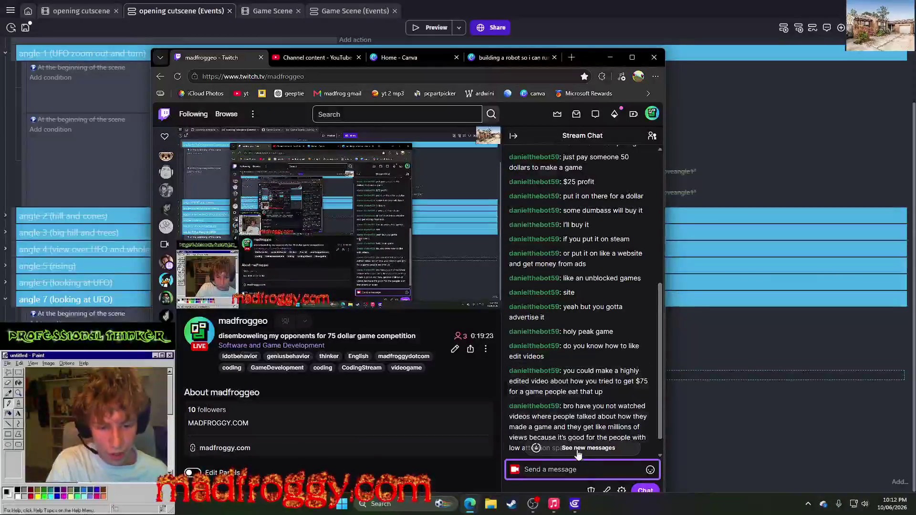
Step: Read through the Twitch chat, then minimize the browser to return to the cutscene events
{"action": "left_click_drag", "start_coordinate": [510, 447], "coordinate": [590, 445]}
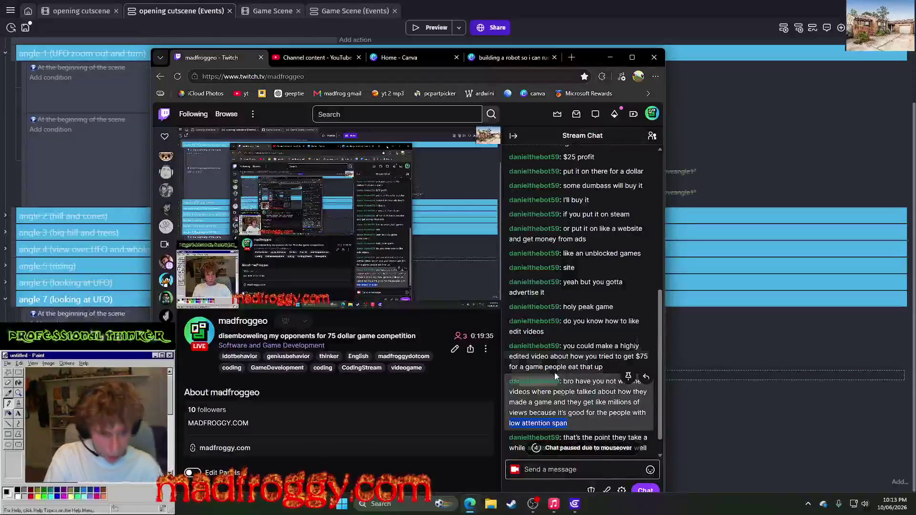
{"action": "mouse_move", "coordinate": [405, 205]}
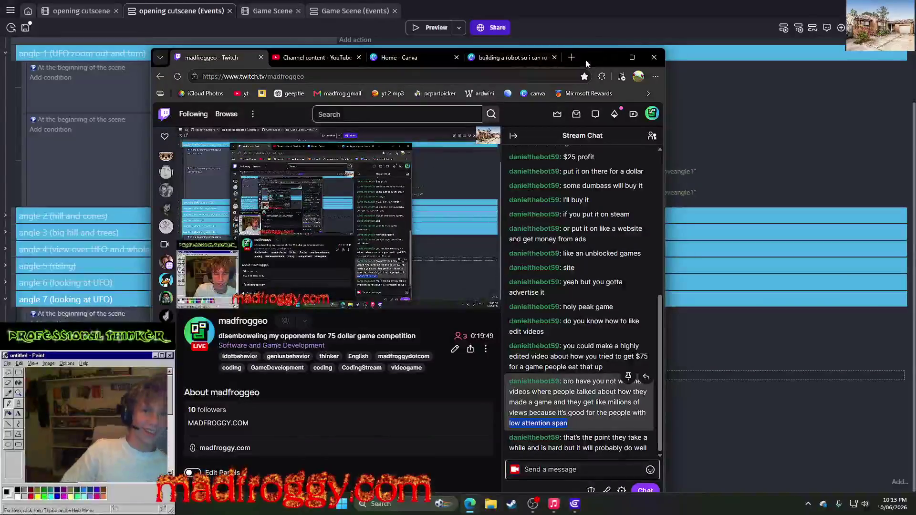
{"action": "left_click", "coordinate": [610, 57]}
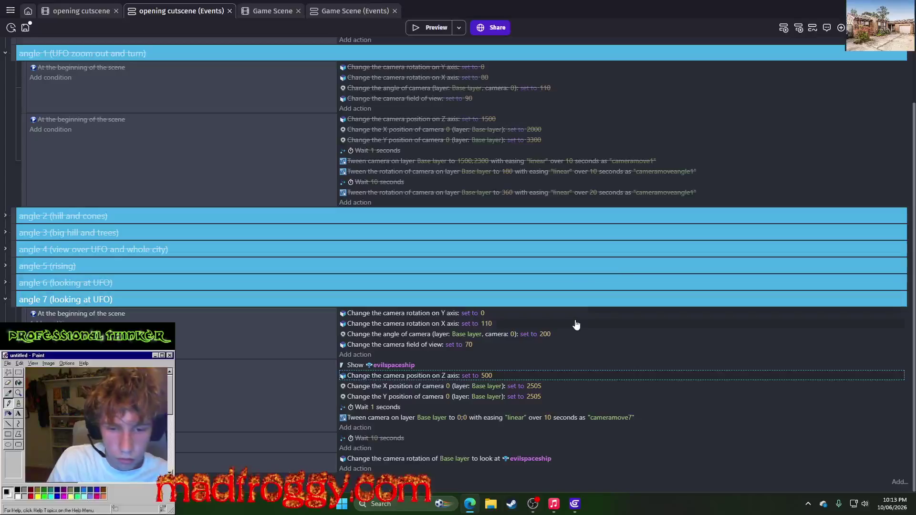
Step: Set the angle 7 camera tween target to -7465;2453, previewing the cutscene before and after
{"action": "left_click", "coordinate": [431, 27]}
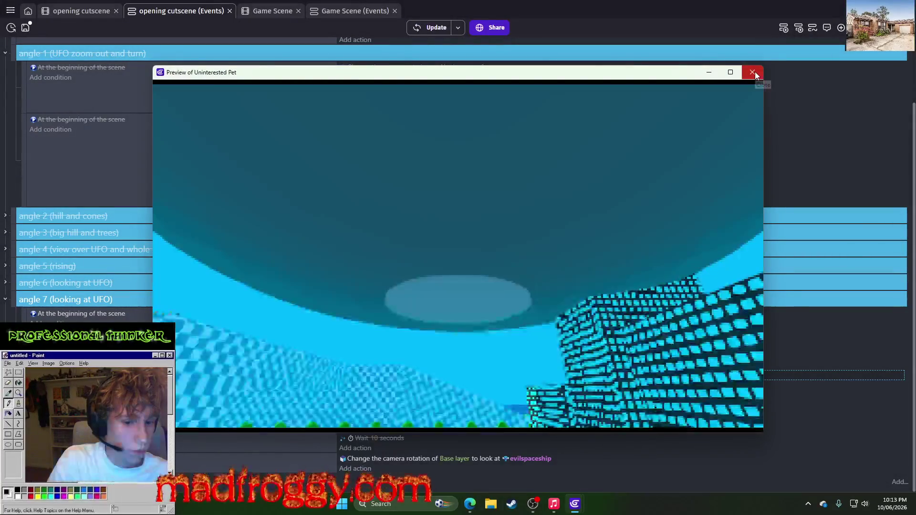
{"action": "left_click", "coordinate": [755, 73]}
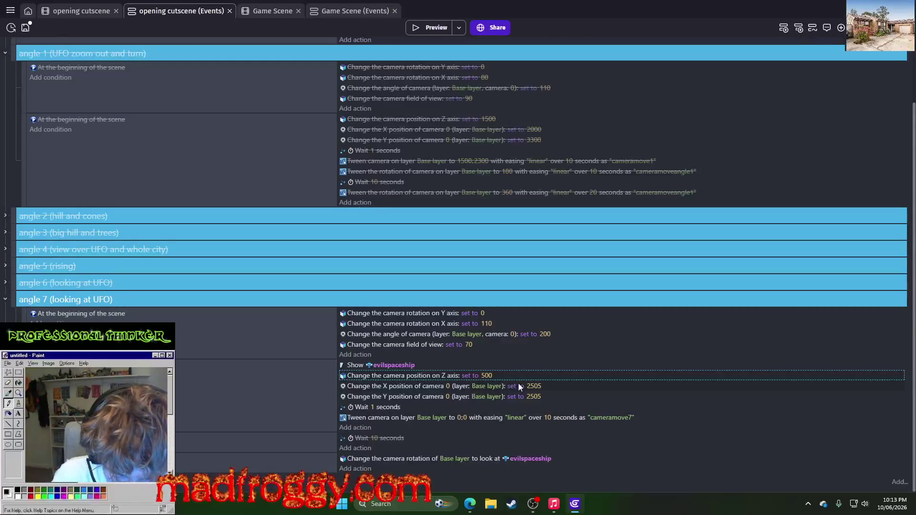
{"action": "left_click", "coordinate": [460, 418]}
{"action": "type", "text": "-"}
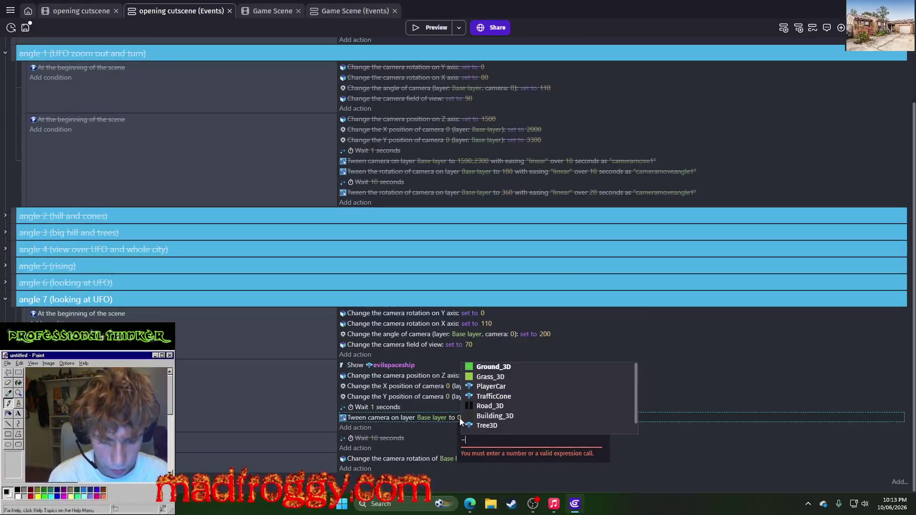
{"action": "type", "text": "7465"}
{"action": "key", "text": "Return"}
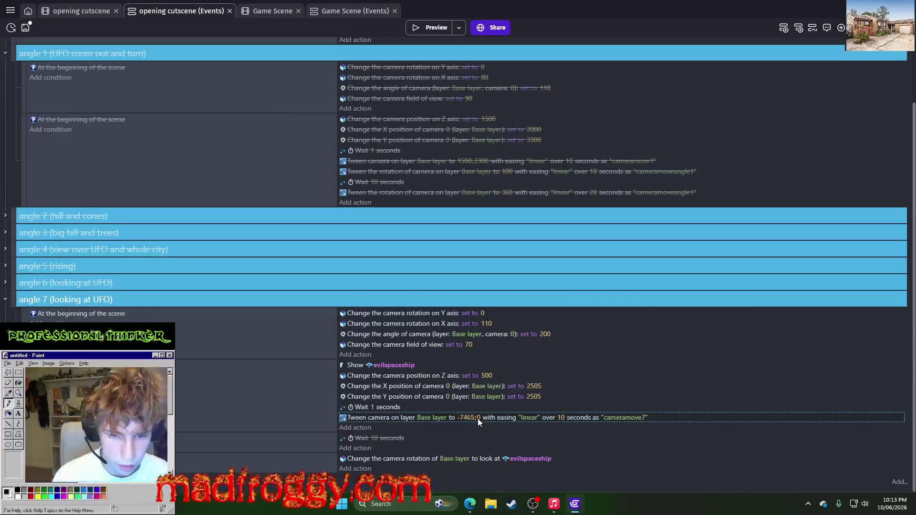
{"action": "left_click", "coordinate": [477, 419]}
{"action": "type", "text": "2453"}
{"action": "key", "text": "Return"}
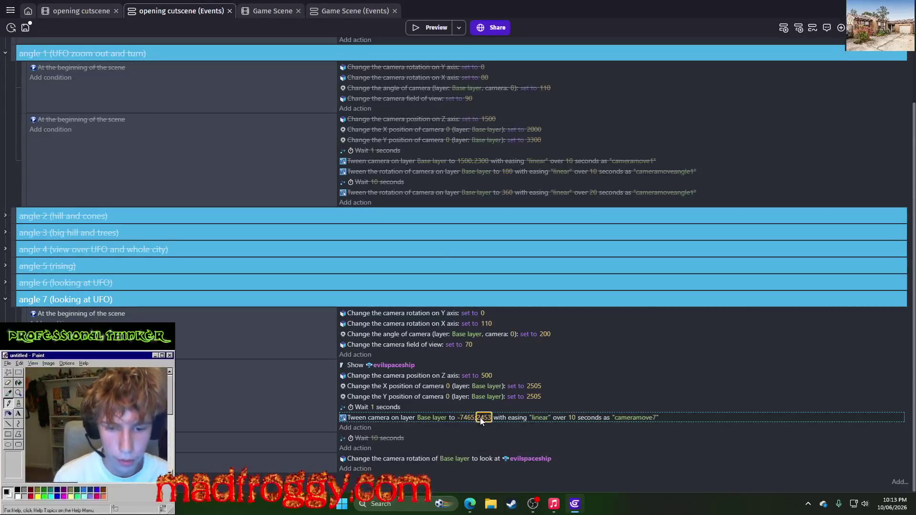
{"action": "left_click", "coordinate": [430, 25]}
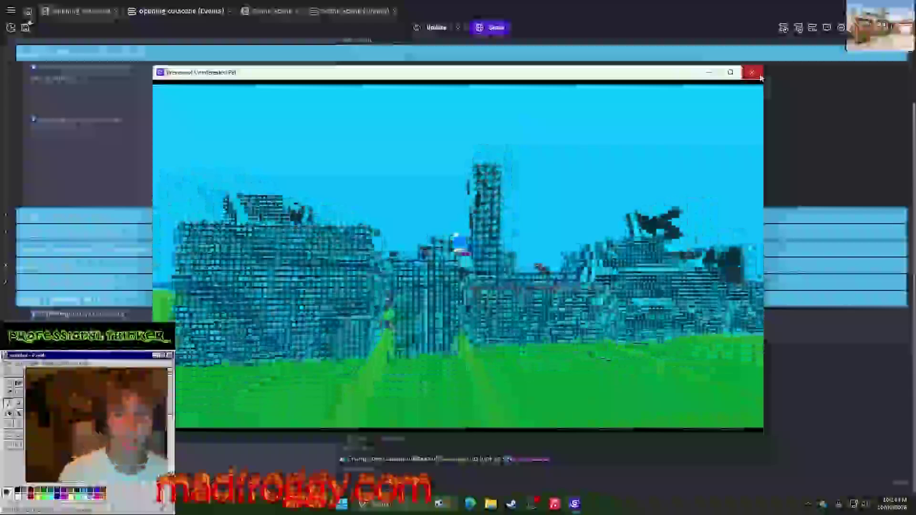
{"action": "left_click", "coordinate": [761, 77]}
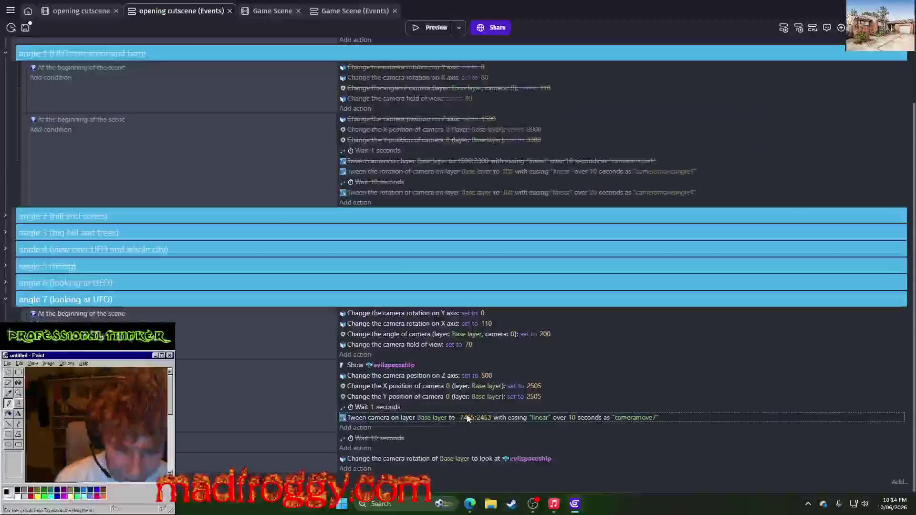
Step: Change the tween's target position to -2000;2453
{"action": "left_click", "coordinate": [470, 418]}
{"action": "type", "text": "-"}
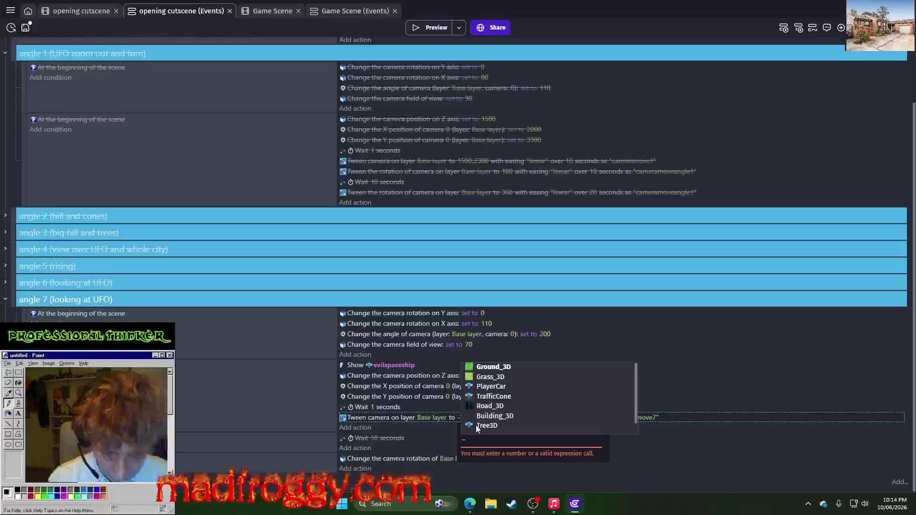
{"action": "type", "text": "20000"}
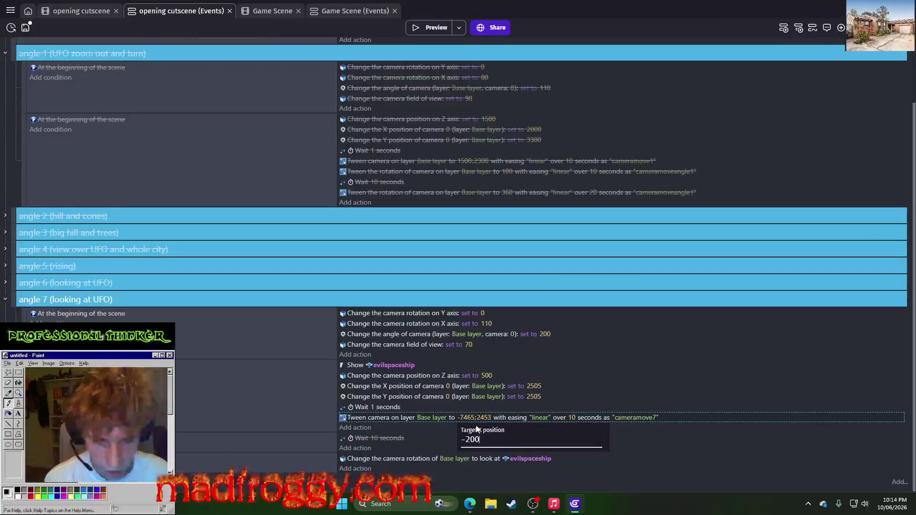
{"action": "key", "text": "Return"}
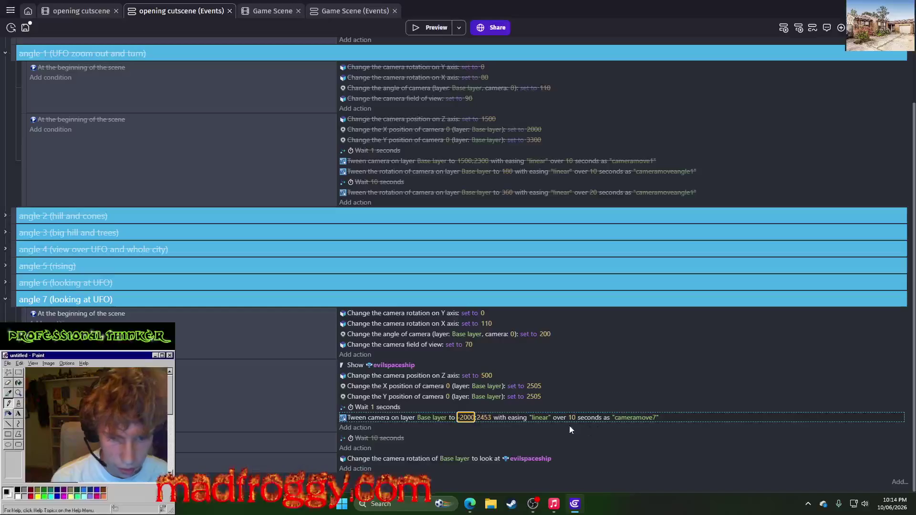
Step: Raise the camera's Z position to 2000, then pull the Twitch window back on screen
{"action": "left_click", "coordinate": [548, 335]}
{"action": "left_click", "coordinate": [710, 317]}
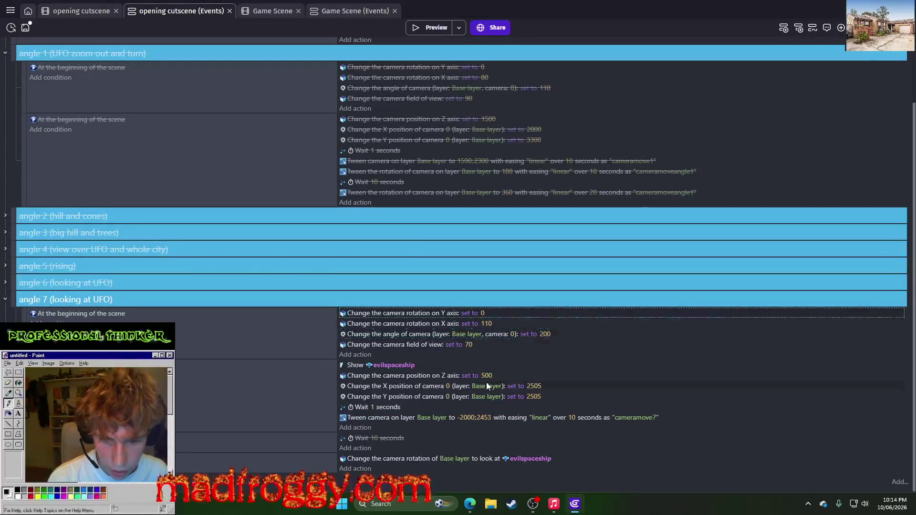
{"action": "left_click", "coordinate": [486, 377]}
{"action": "type", "text": "1"}
{"action": "key", "text": "BackSpace"}
{"action": "type", "text": "200"}
{"action": "key", "text": "Return"}
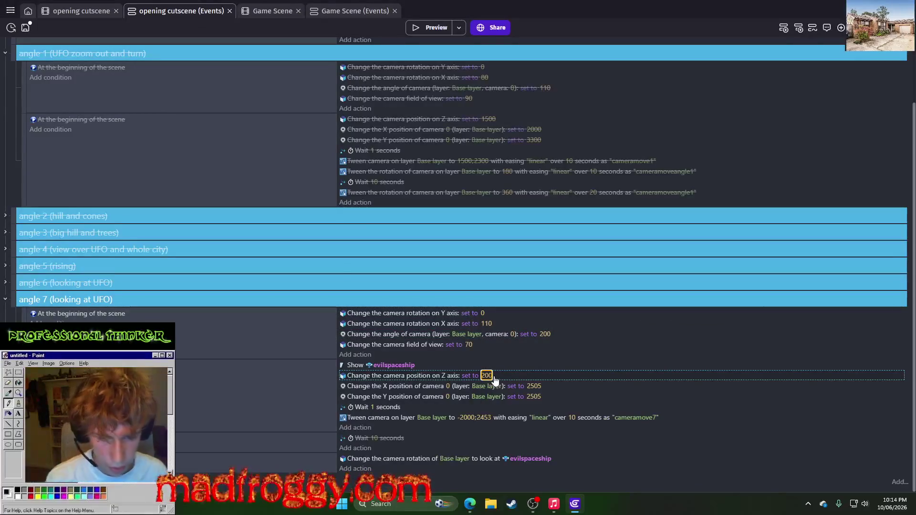
{"action": "left_click", "coordinate": [485, 376]}
{"action": "type", "text": "2000"}
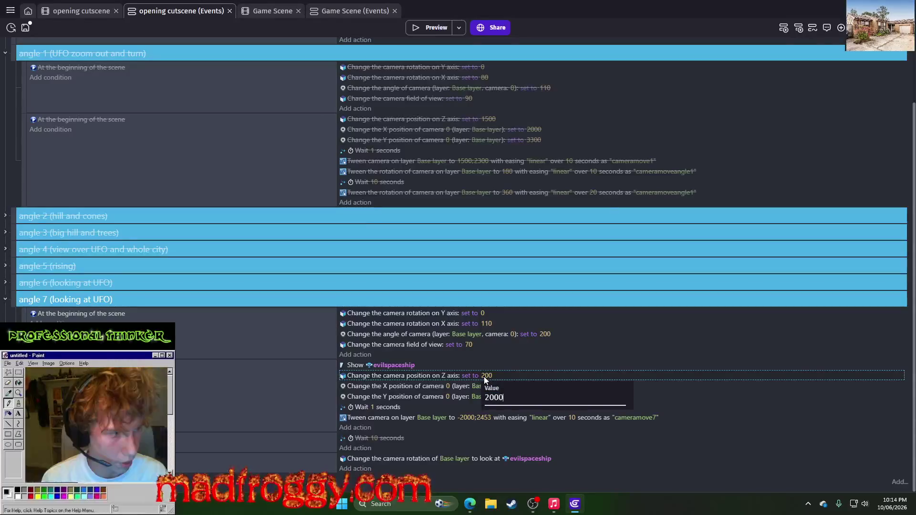
{"action": "key", "text": "Return"}
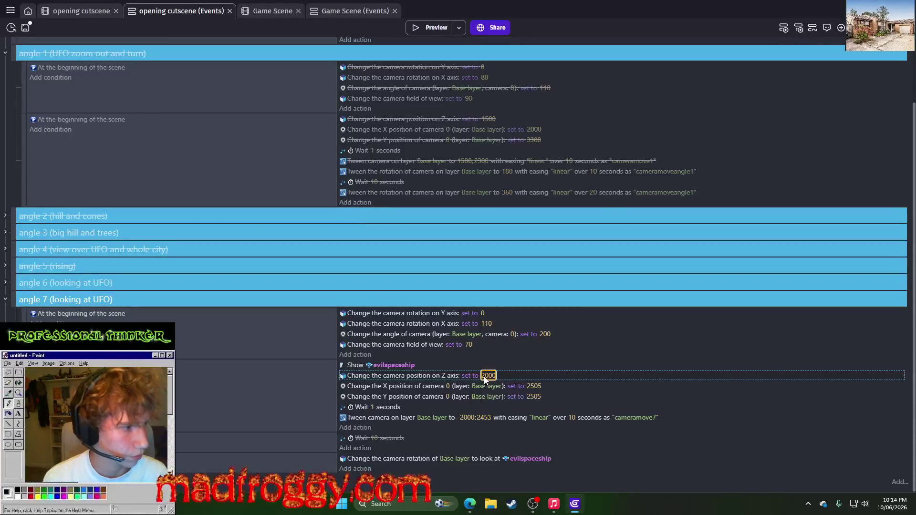
{"action": "mouse_move", "coordinate": [915, 186]}
{"action": "left_mouse_down"}
{"action": "mouse_move", "coordinate": [771, 129]}
{"action": "mouse_move", "coordinate": [689, 84]}
{"action": "mouse_move", "coordinate": [694, 71]}
{"action": "left_mouse_up"}
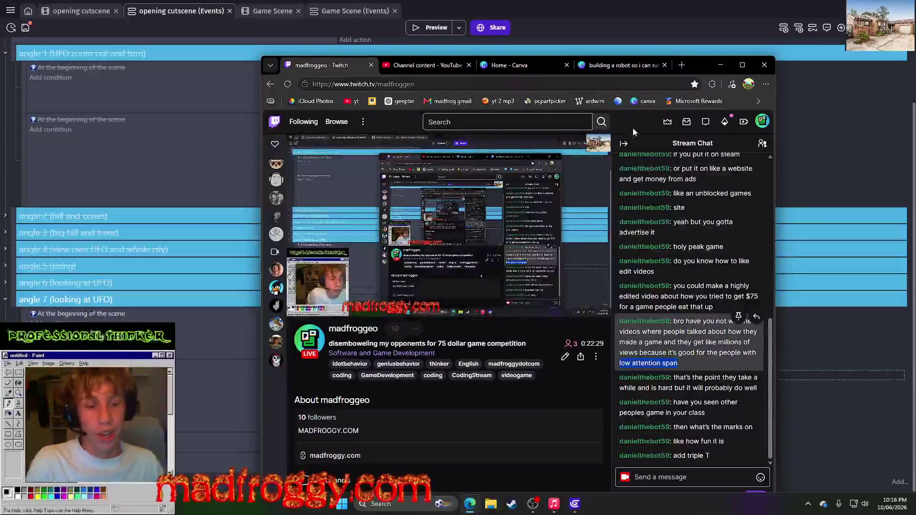
Step: Reposition the Twitch browser, scroll through the chat, then switch to the Game Scene editor
{"action": "left_click_drag", "start_coordinate": [698, 73], "coordinate": [716, 81]}
{"action": "left_click", "coordinate": [738, 74]}
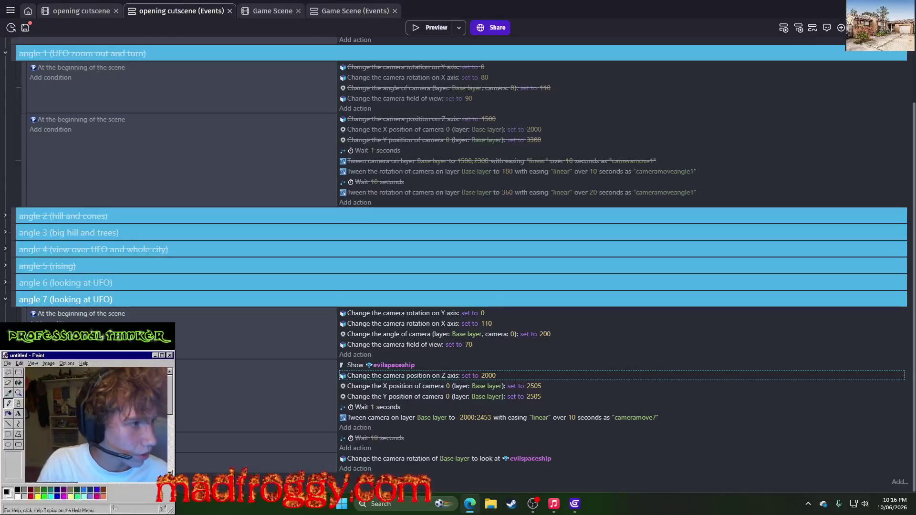
{"action": "left_click", "coordinate": [470, 504]}
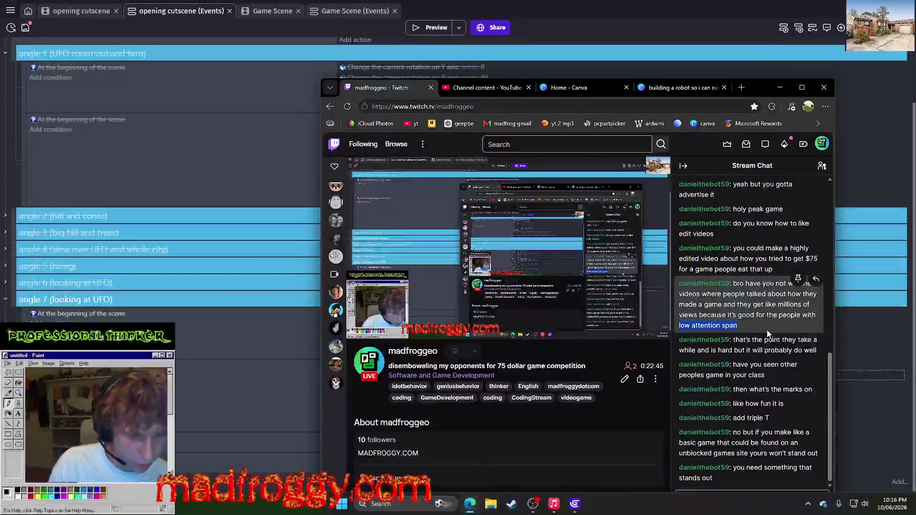
{"action": "left_click_drag", "start_coordinate": [761, 88], "coordinate": [760, 76]}
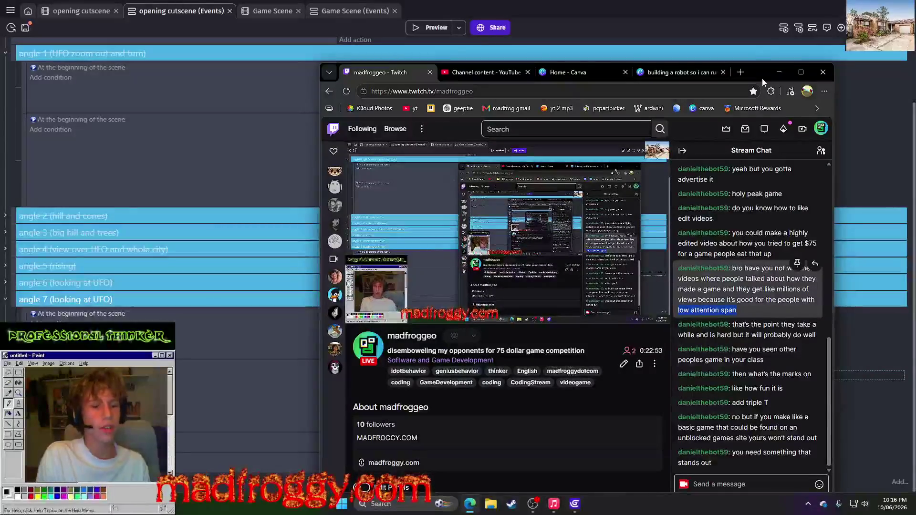
{"action": "scroll", "coordinate": [709, 380], "scroll_direction": "up", "scroll_amount": 3}
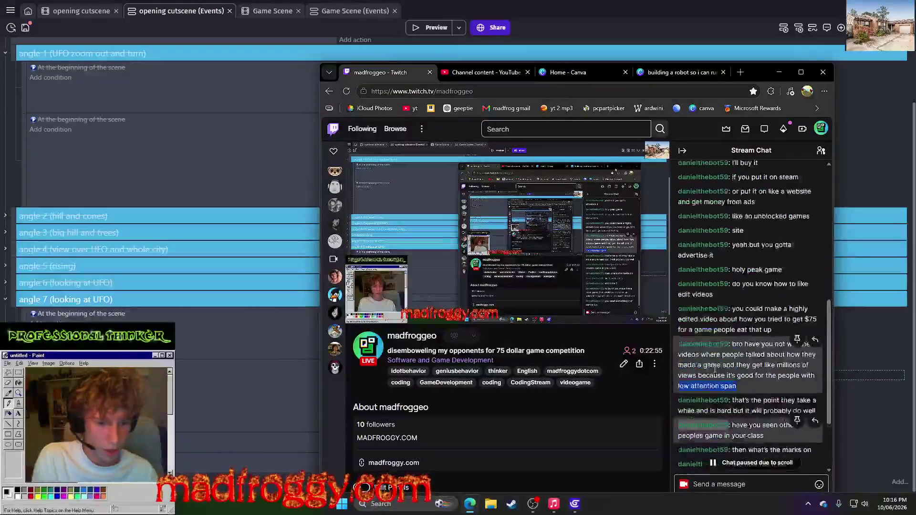
{"action": "scroll", "coordinate": [710, 380], "scroll_direction": "down", "scroll_amount": 3}
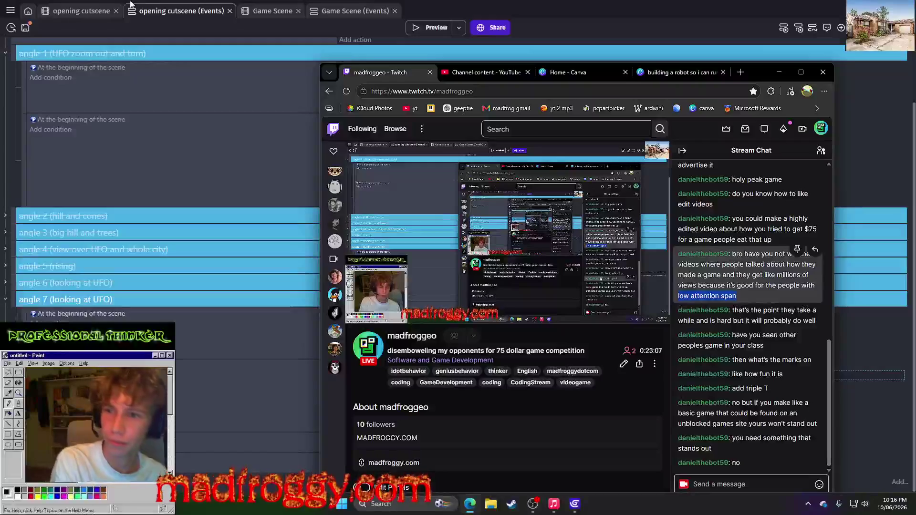
{"action": "left_click", "coordinate": [268, 13]}
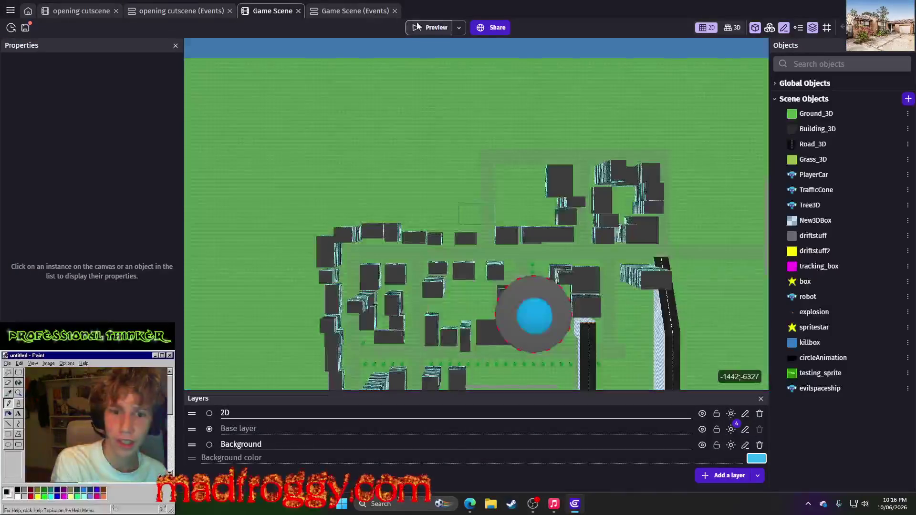
Step: Preview the Game Scene, close it, and restore the Twitch browser from the taskbar
{"action": "left_click", "coordinate": [420, 29]}
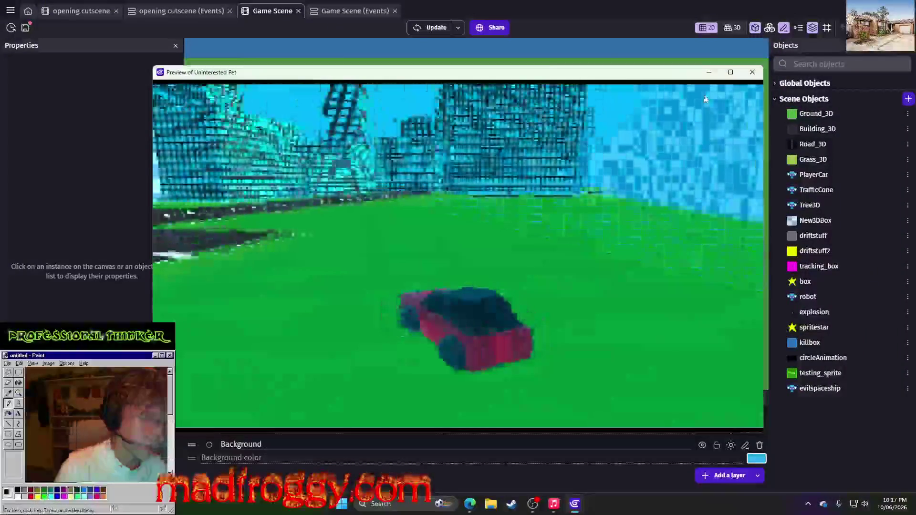
{"action": "left_click", "coordinate": [753, 72]}
{"action": "mouse_move", "coordinate": [473, 503]}
{"action": "mouse_move", "coordinate": [533, 504]}
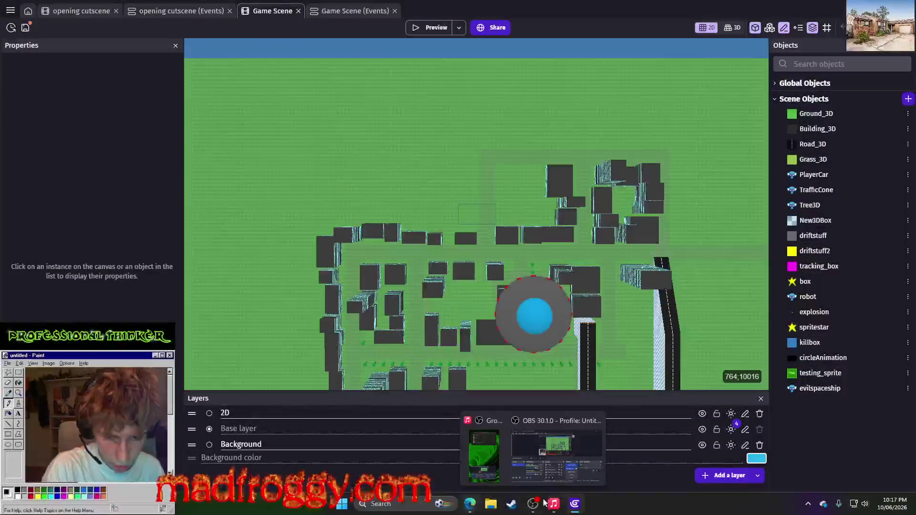
{"action": "left_click", "coordinate": [471, 504]}
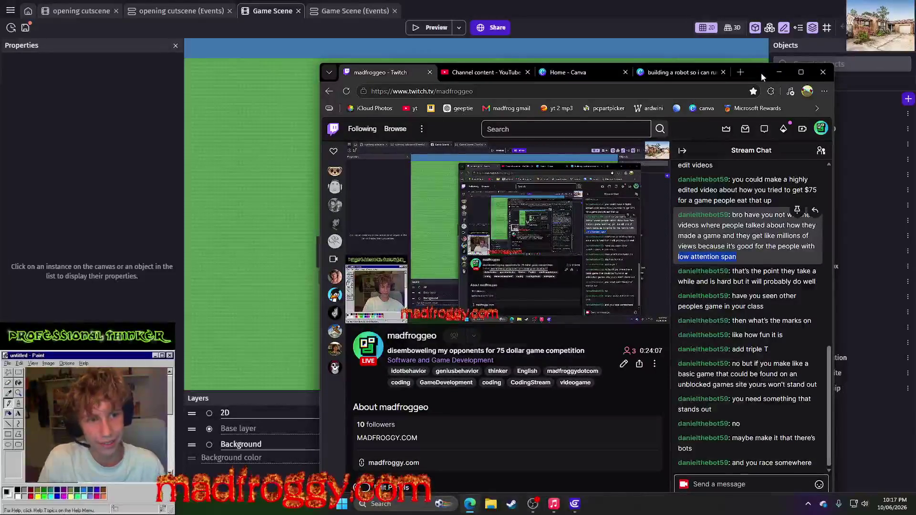
Step: Move the Twitch browser window off to the right so the scene editor is visible
{"action": "left_click", "coordinate": [779, 72]}
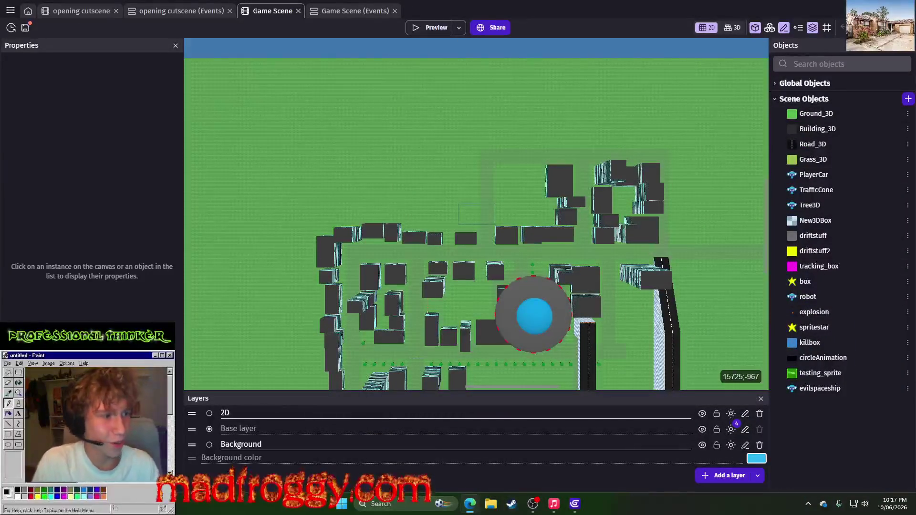
{"action": "key", "text": "alt+Tab"}
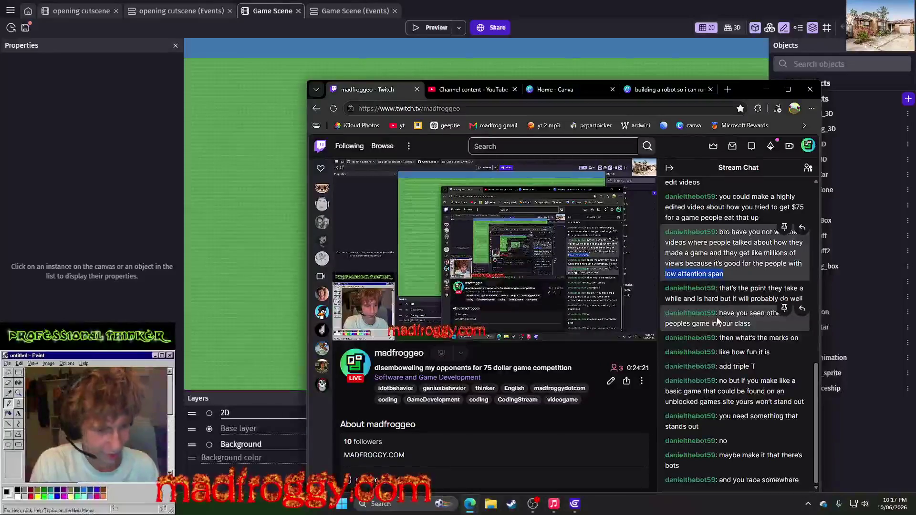
{"action": "left_click_drag", "start_coordinate": [745, 89], "coordinate": [760, 44]}
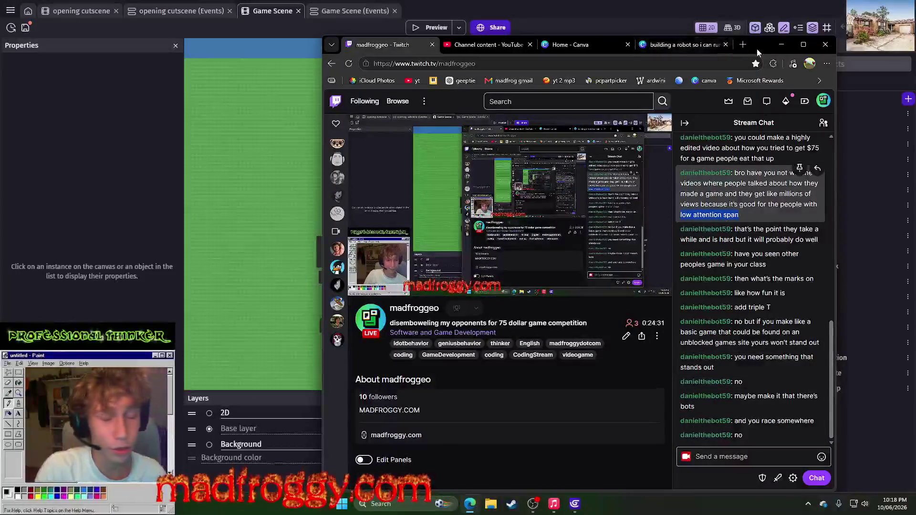
{"action": "mouse_move", "coordinate": [757, 49]}
{"action": "left_mouse_down"}
{"action": "mouse_move", "coordinate": [860, 58]}
{"action": "mouse_move", "coordinate": [806, 48]}
{"action": "left_mouse_up"}
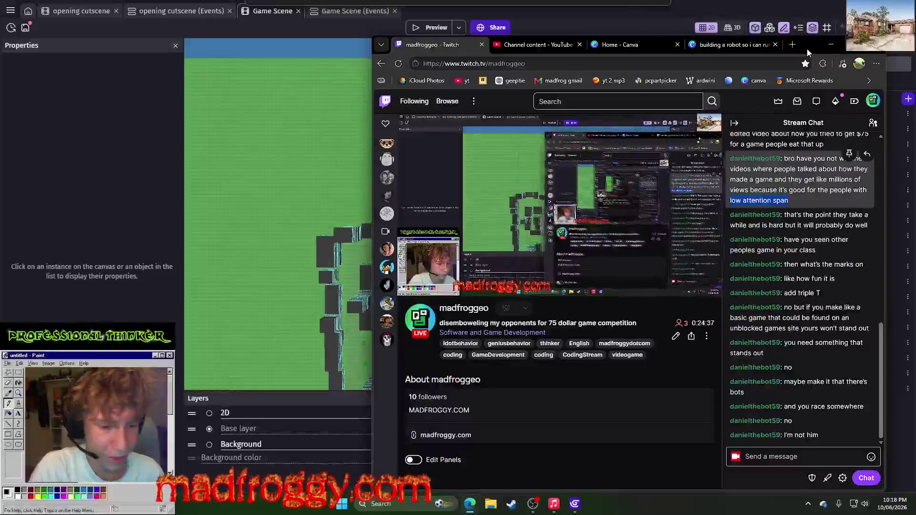
{"action": "left_click_drag", "start_coordinate": [806, 48], "coordinate": [782, 46]}
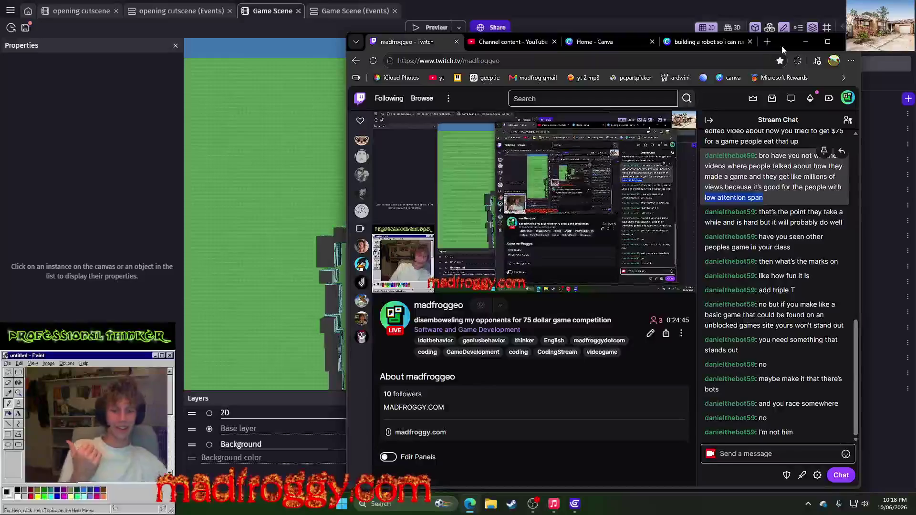
{"action": "mouse_move", "coordinate": [781, 46]}
{"action": "left_mouse_down"}
{"action": "mouse_move", "coordinate": [915, 191]}
{"action": "mouse_move", "coordinate": [915, 215]}
{"action": "left_mouse_up"}
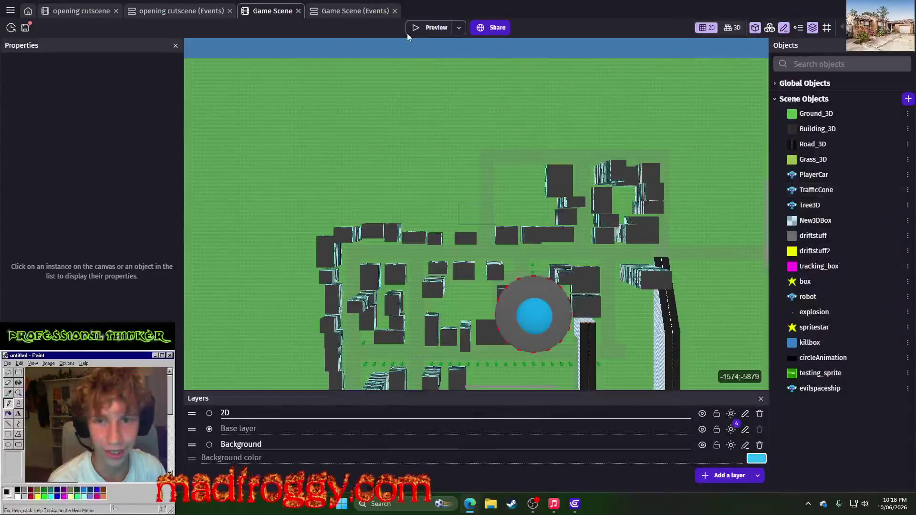
Step: Run a quick game preview and close it
{"action": "left_click", "coordinate": [408, 32]}
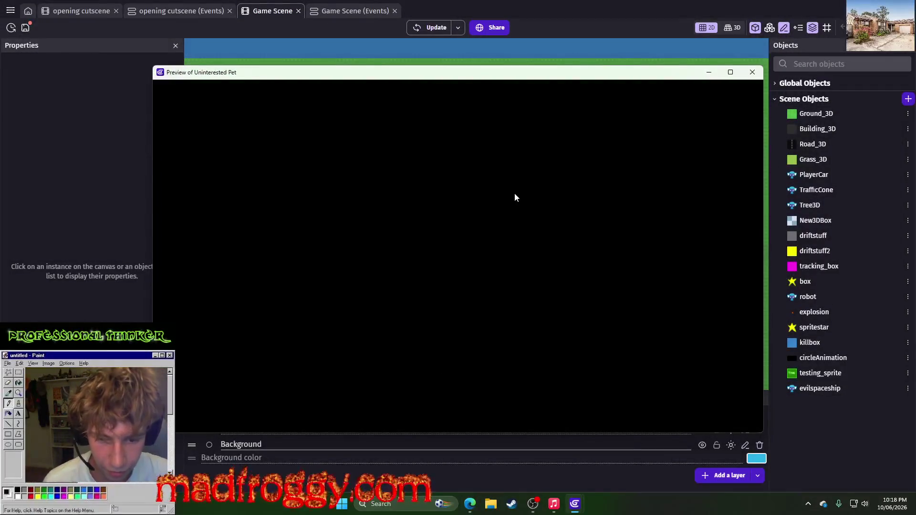
{"action": "left_click", "coordinate": [753, 75]}
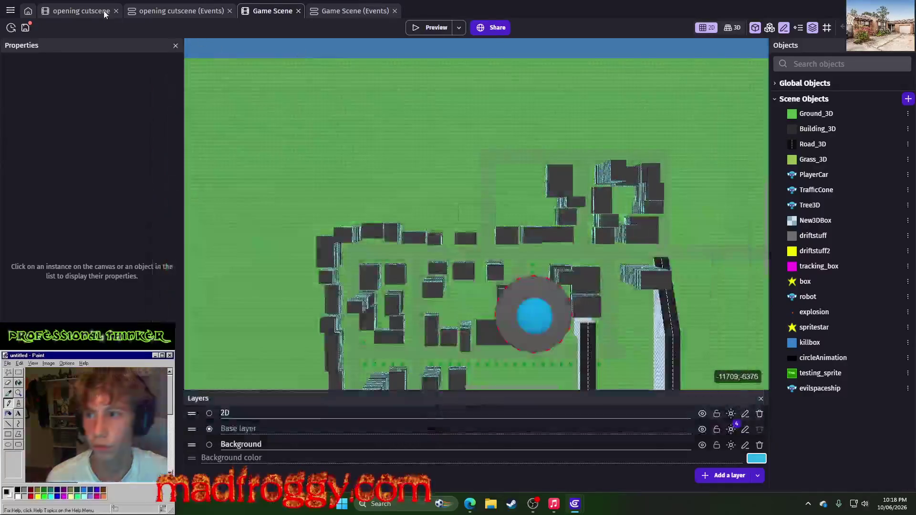
{"action": "left_click", "coordinate": [77, 11]}
Step: Preview the opening cutscene from its events tab, watching the UFO over the city, then close it
{"action": "left_click", "coordinate": [176, 11]}
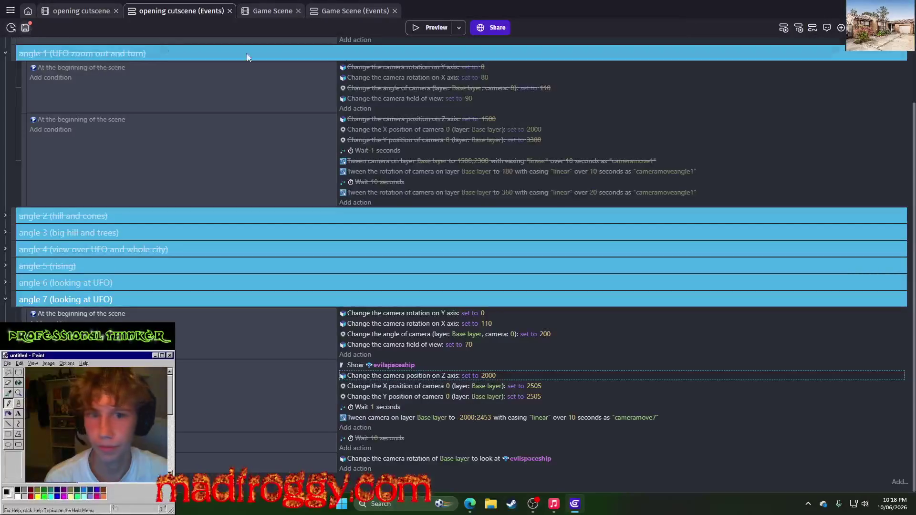
{"action": "left_click", "coordinate": [426, 29]}
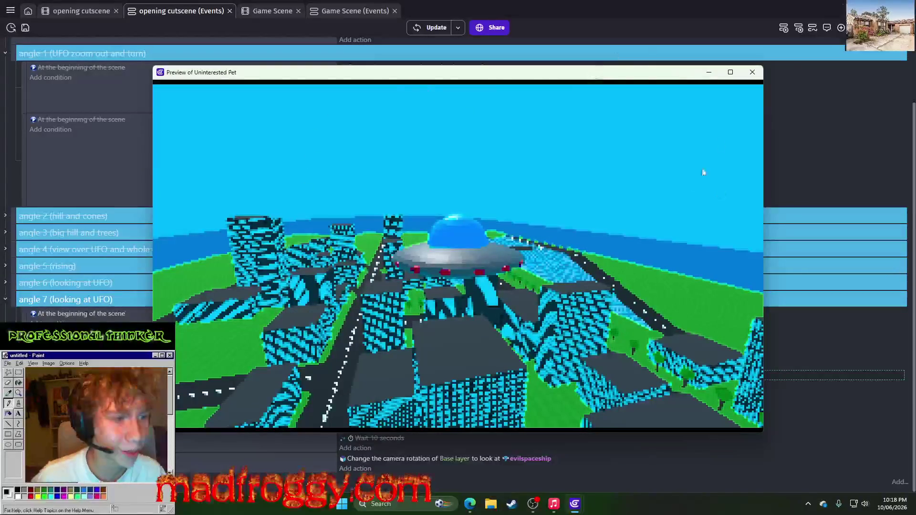
{"action": "left_click", "coordinate": [753, 72]}
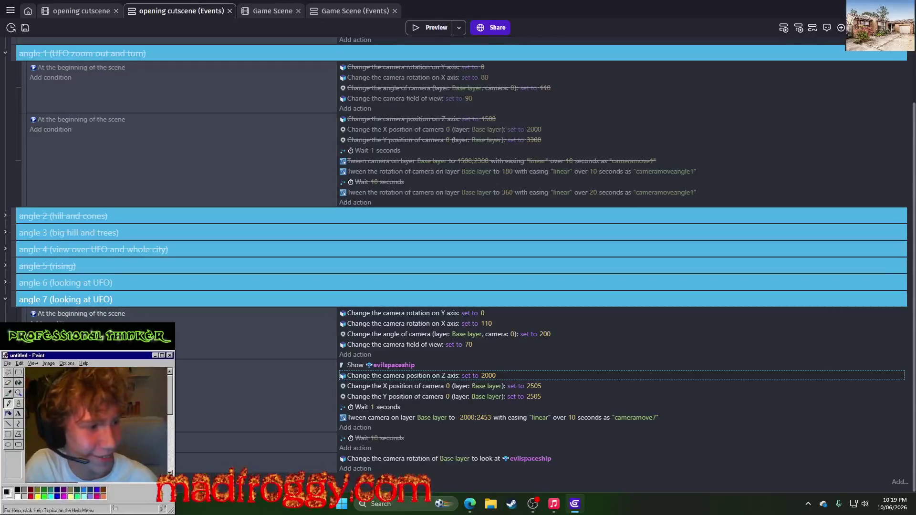
Step: Bring the Twitch browser back to the front and nudge it into place
{"action": "key", "text": "alt+Tab"}
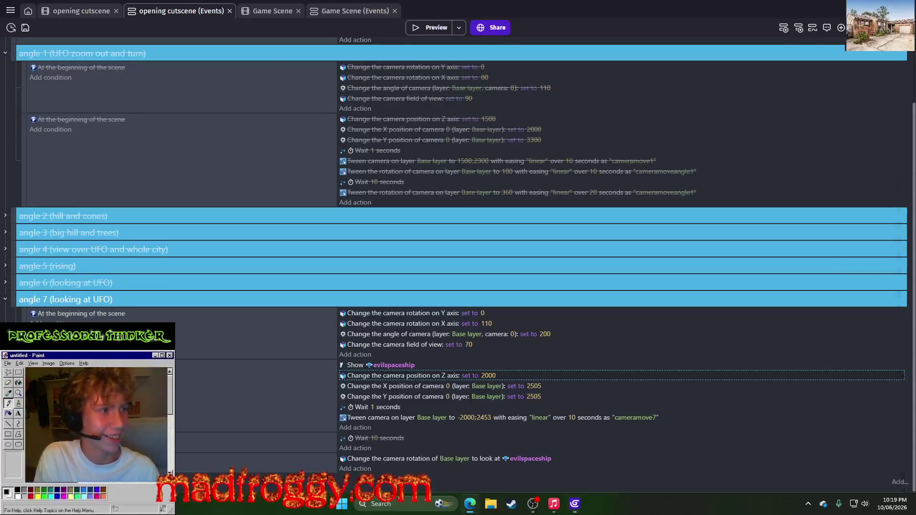
{"action": "left_click_drag", "start_coordinate": [766, 90], "coordinate": [761, 77]}
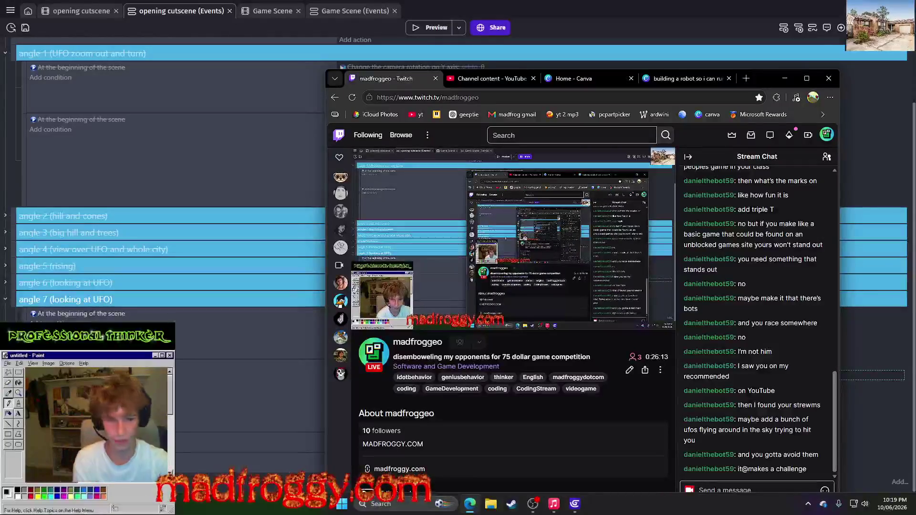
Step: Minimize the Twitch browser window
{"action": "left_click", "coordinate": [785, 79]}
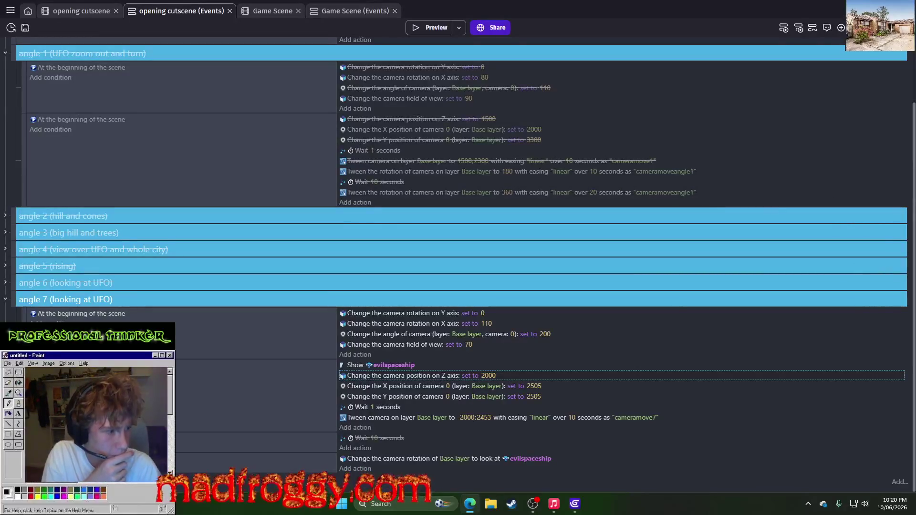
Step: Launch Notepad from the Start menu search
{"action": "left_click", "coordinate": [341, 504]}
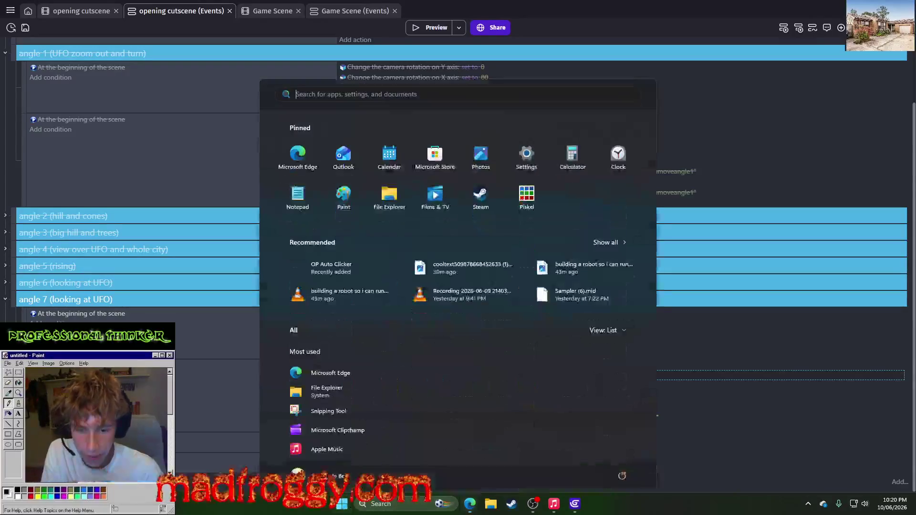
{"action": "type", "text": "notepad"}
{"action": "key", "text": "Return"}
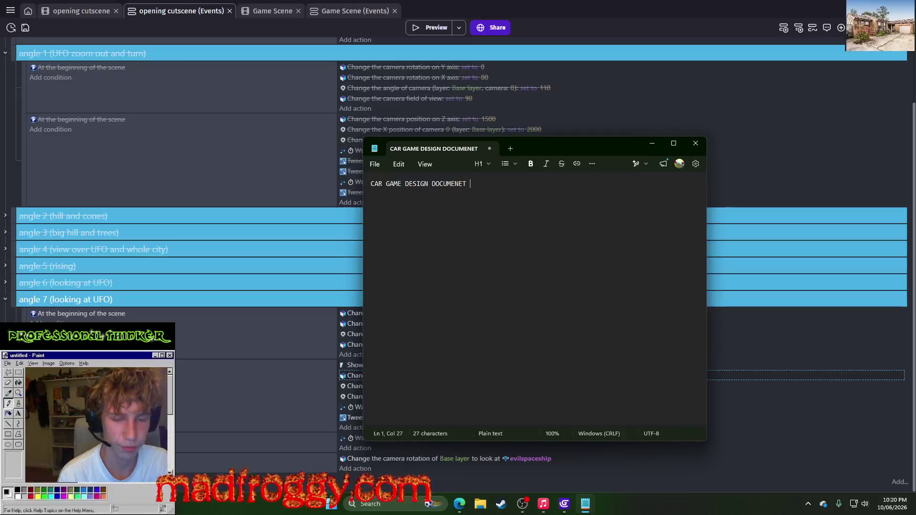
Step: Write a ':' line followed by 'you are a car'
{"action": "type", "text": ":"}
{"action": "key", "text": "Return"}
{"action": "key", "text": "Return"}
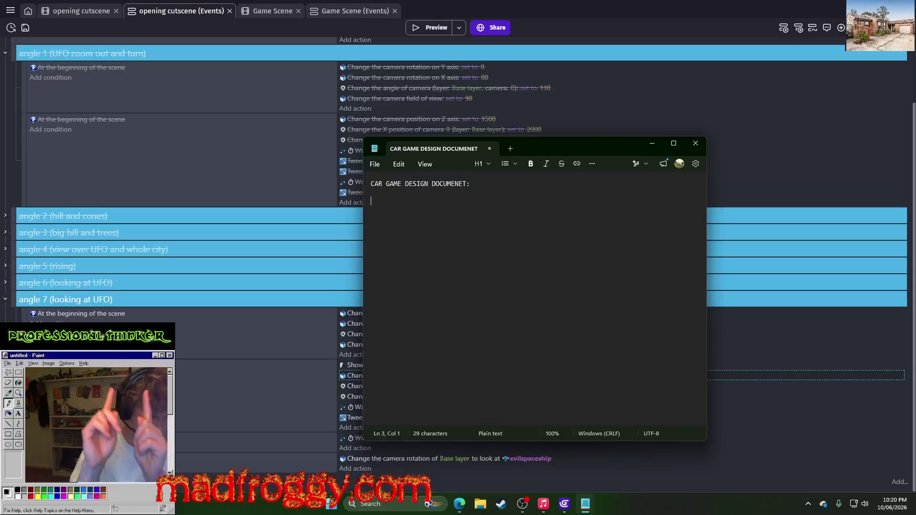
{"action": "type", "text": "-"}
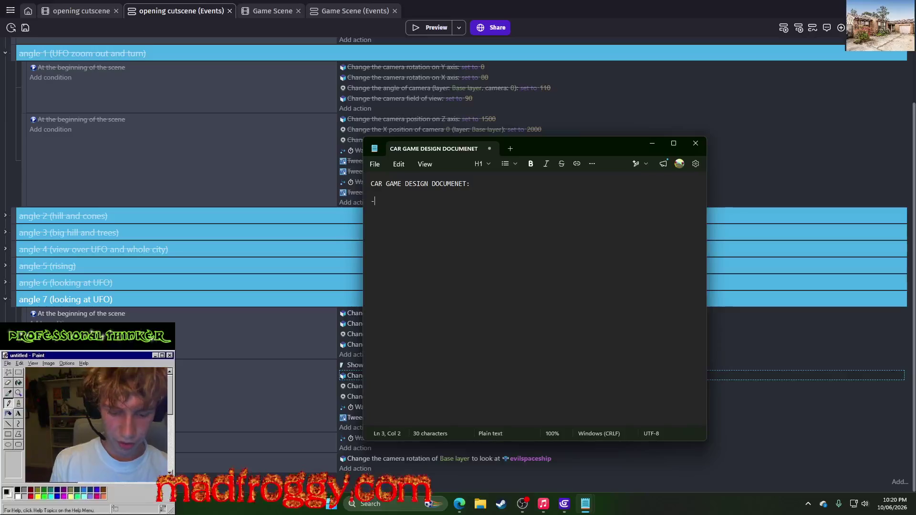
{"action": "key", "text": "BackSpace"}
{"action": "type", "text": "y"}
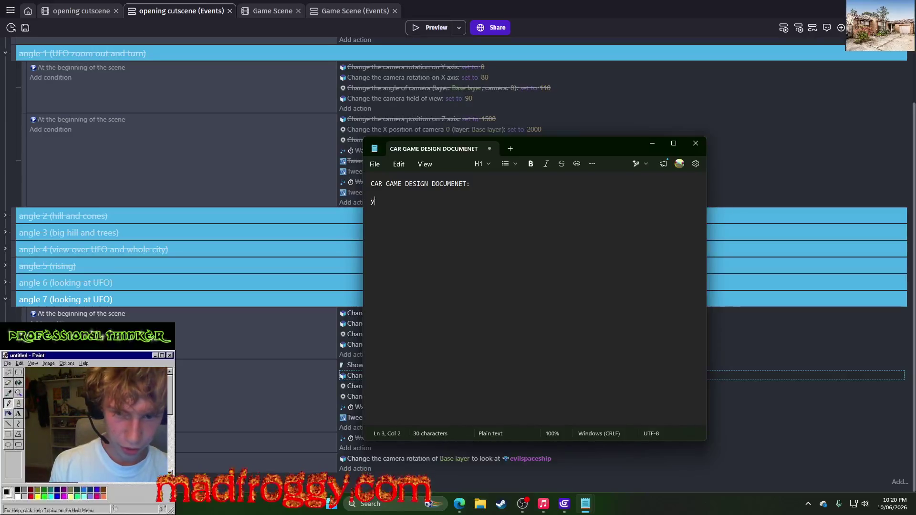
{"action": "type", "text": "ou are a car"}
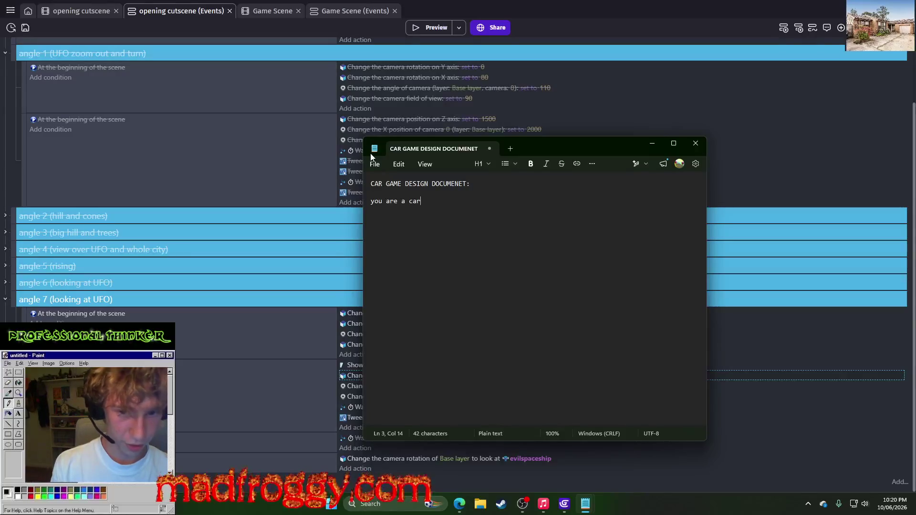
{"action": "key", "text": "Return"}
{"action": "key", "text": "Return"}
Step: Start an 'enemies:' list with '- robots', then begin typing 'flying ufos that hit you'
{"action": "type", "text": "the robots are coming"}
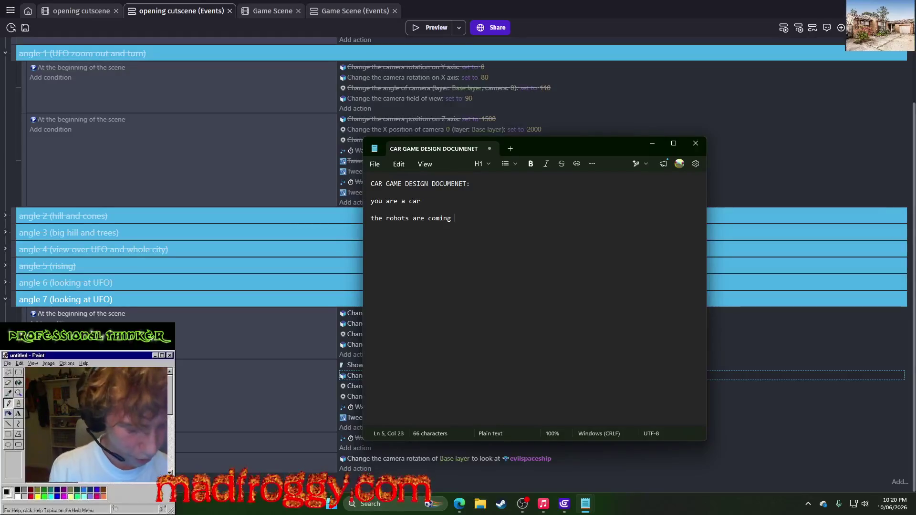
{"action": "key", "text": "BackSpace"}
{"action": "key", "text": "BackSpace"}
{"action": "key", "text": "BackSpace"}
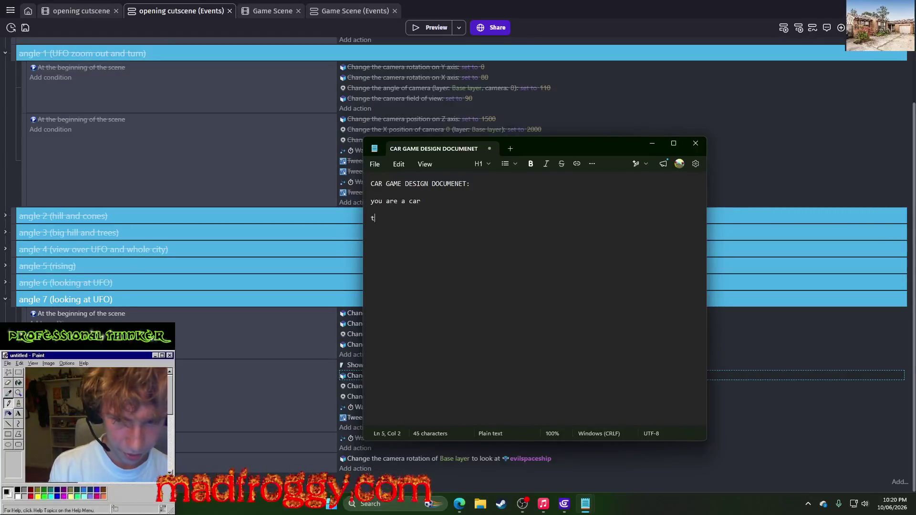
{"action": "type", "text": "enemie"}
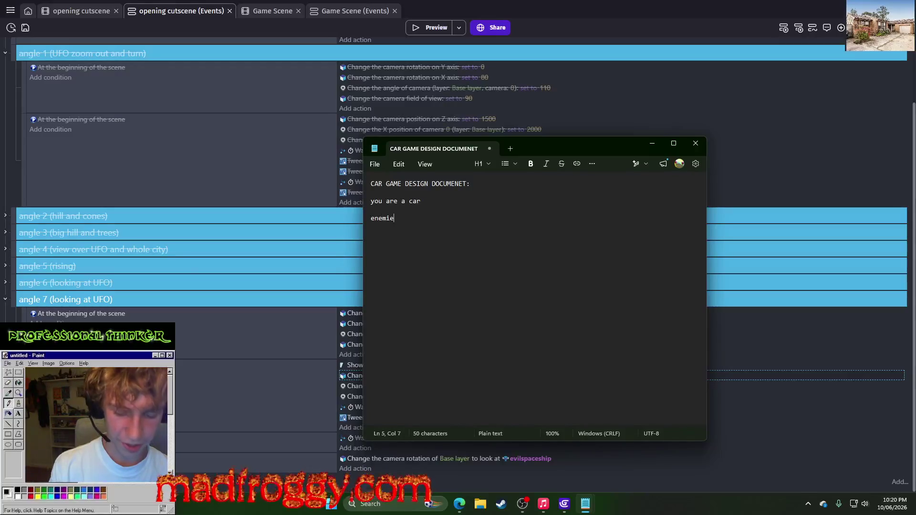
{"action": "type", "text": "s:"}
{"action": "key", "text": "Return"}
{"action": "type", "text": "- "}
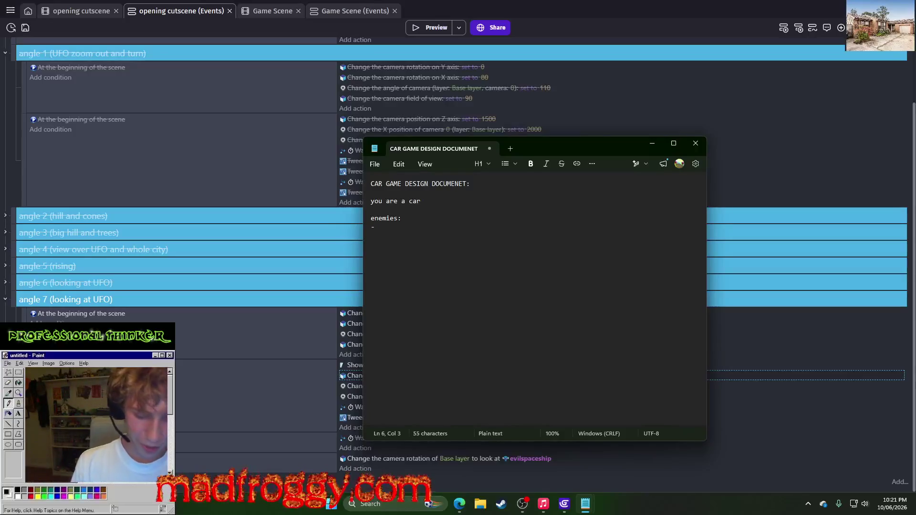
{"action": "type", "text": "robots"}
{"action": "key", "text": "Return"}
{"action": "type", "text": "flying "}
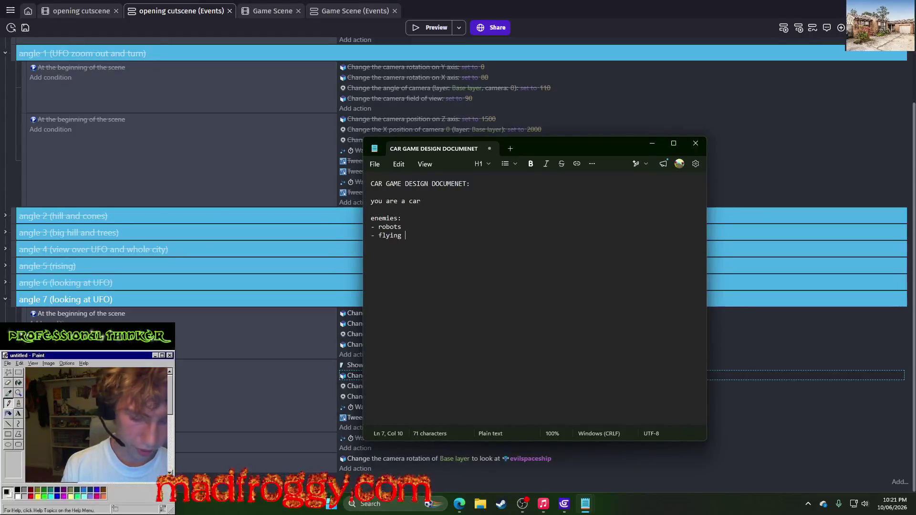
{"action": "type", "text": "ufos that "}
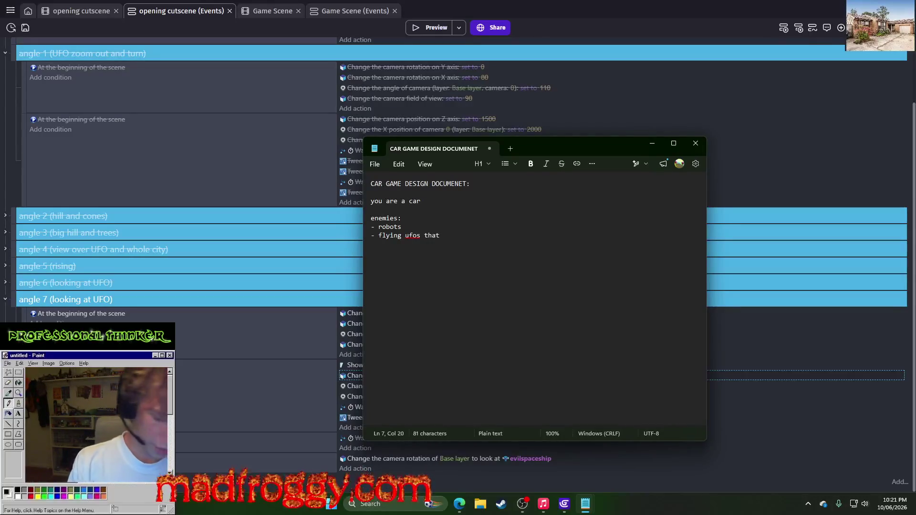
{"action": "type", "text": "hit you"}
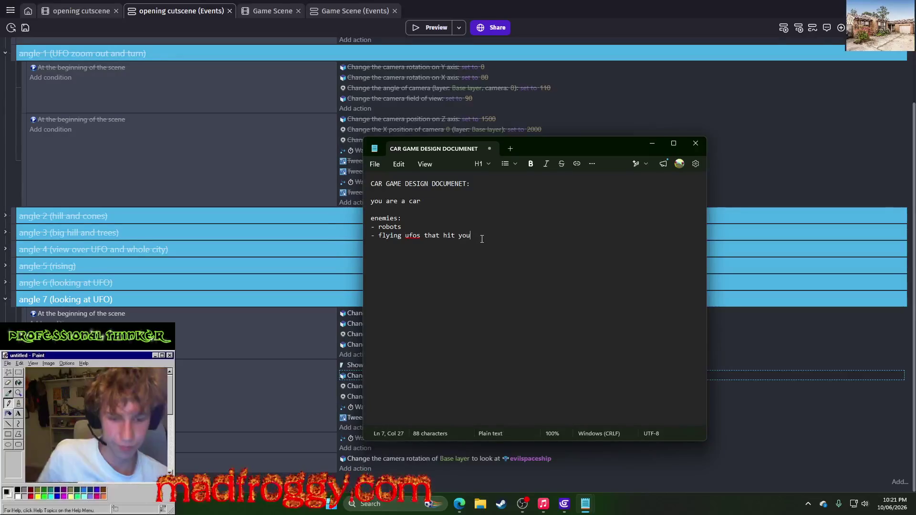
Step: Extend the flying UFOs entry to '(possibly abducts you and kill you when collided)'
{"action": "type", "text": " (pos"}
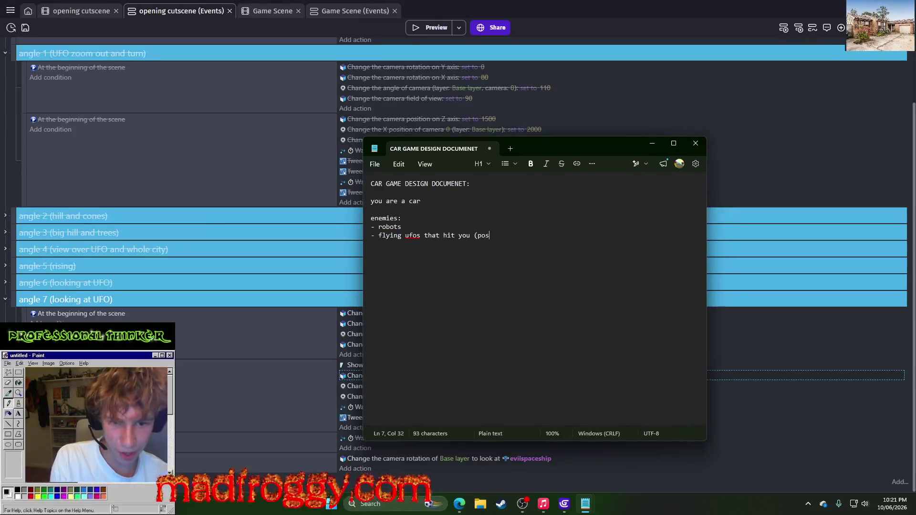
{"action": "type", "text": "sibly a"}
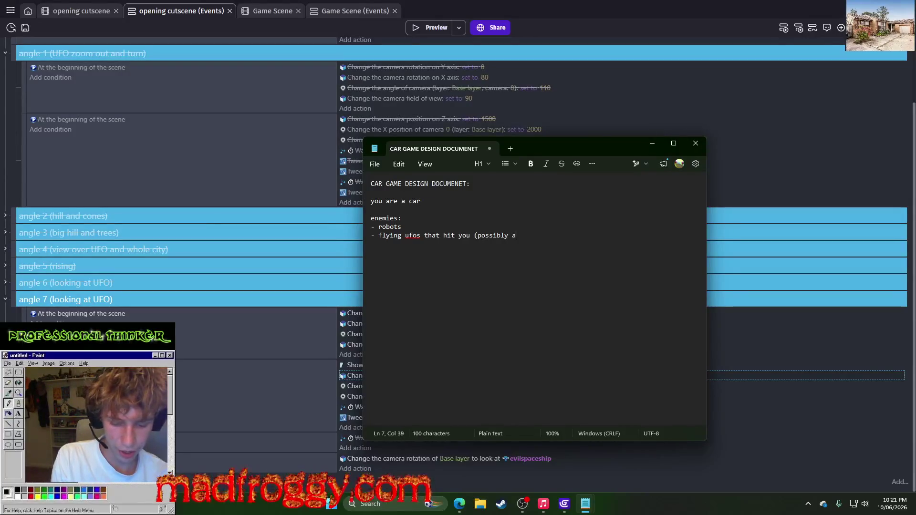
{"action": "type", "text": "bducts you)"}
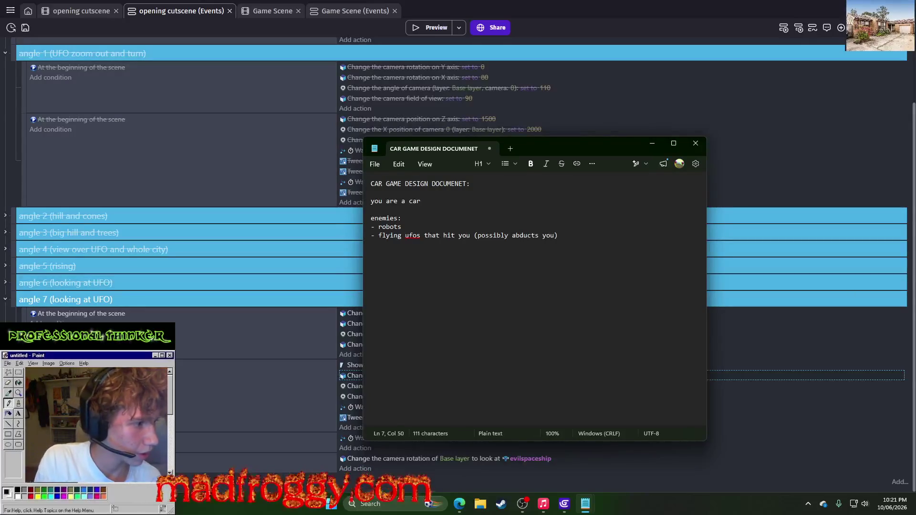
{"action": "key", "text": "alt+Tab"}
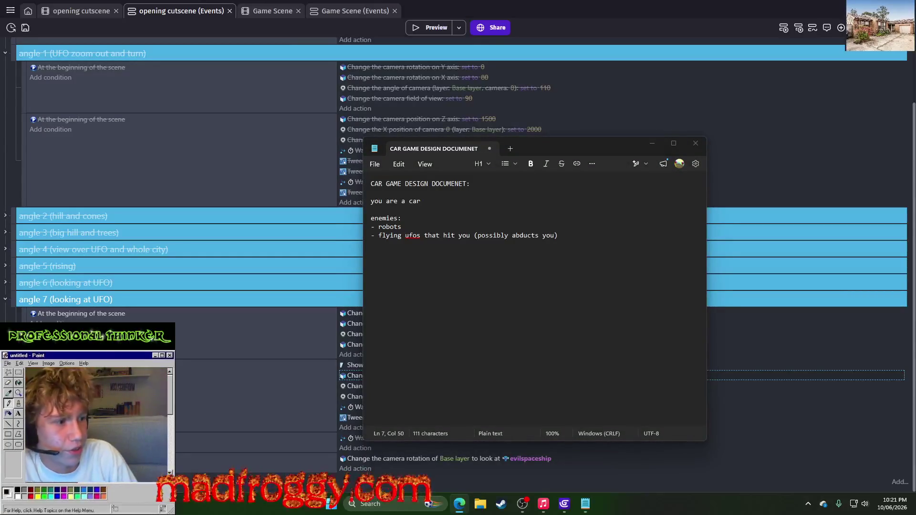
{"action": "left_click", "coordinate": [595, 236]}
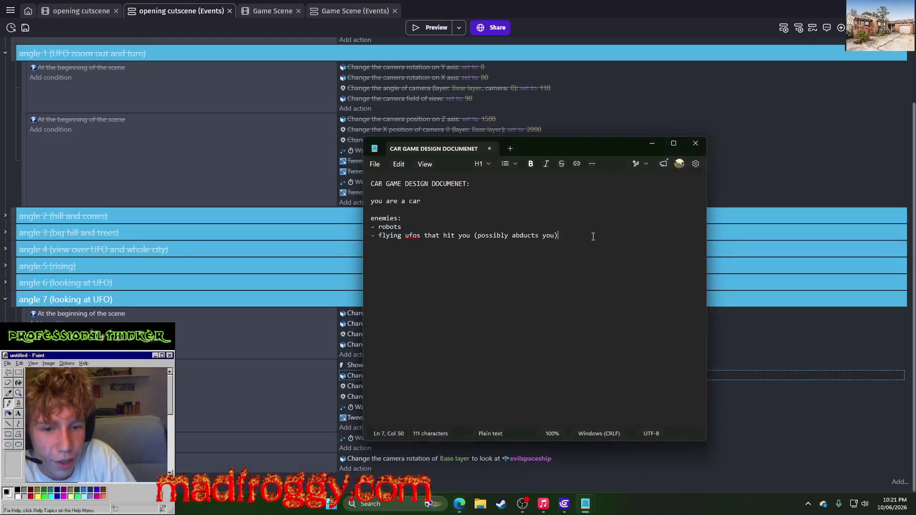
{"action": "left_click", "coordinate": [555, 234]}
{"action": "type", "text": "and kill you "}
{"action": "type", "text": "when "}
{"action": "type", "text": "colli"}
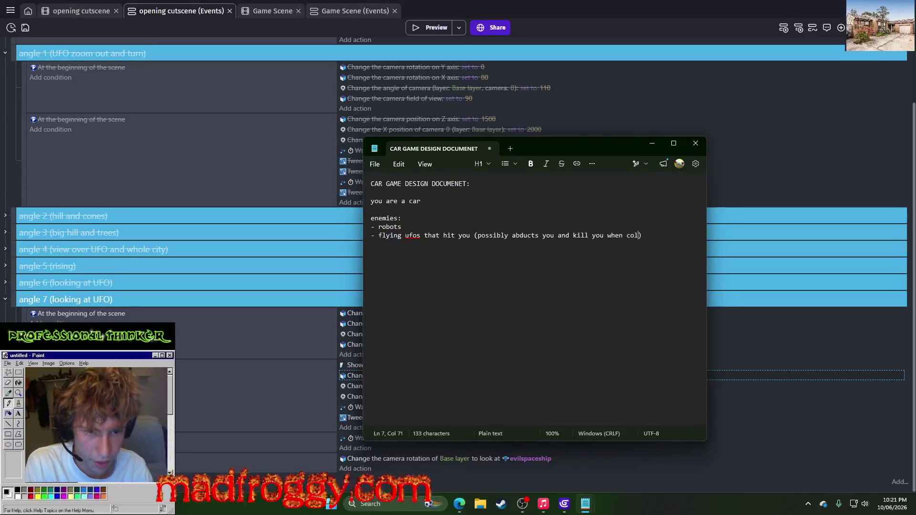
{"action": "key", "text": "BackSpace"}
{"action": "key", "text": "BackSpace"}
{"action": "key", "text": "BackSpace"}
{"action": "type", "text": "lli"}
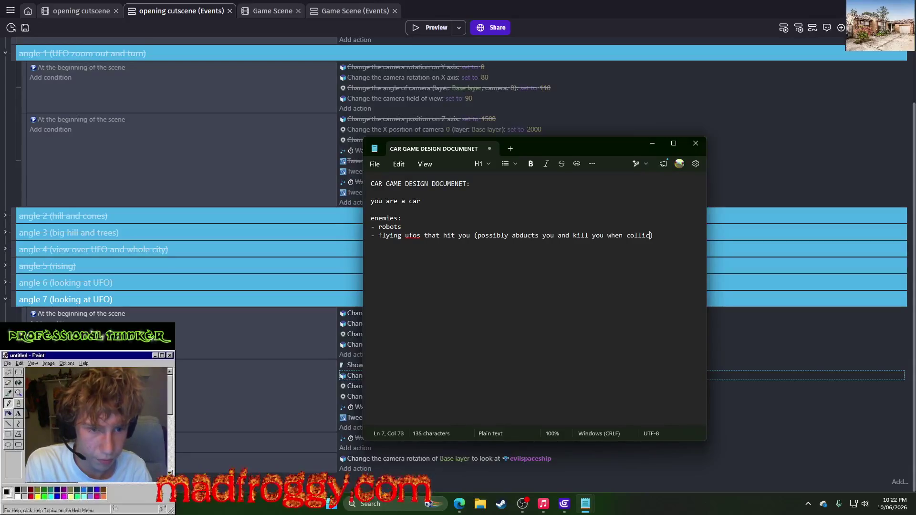
{"action": "type", "text": "ded"}
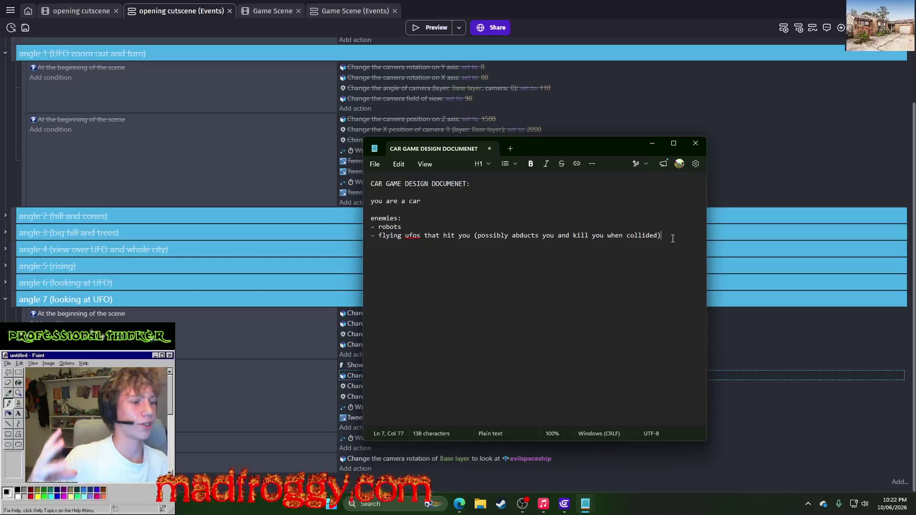
Step: Add the robots line: 'that walk around randomly (you have to run them over)', then minimize Notepad
{"action": "key", "text": "Return"}
{"action": "type", "text": "thashoot"}
{"action": "key", "text": "BackSpace"}
{"action": "key", "text": "BackSpace"}
{"action": "key", "text": "BackSpace"}
{"action": "key", "text": "BackSpace"}
{"action": "key", "text": "BackSpace"}
{"action": "key", "text": "BackSpace"}
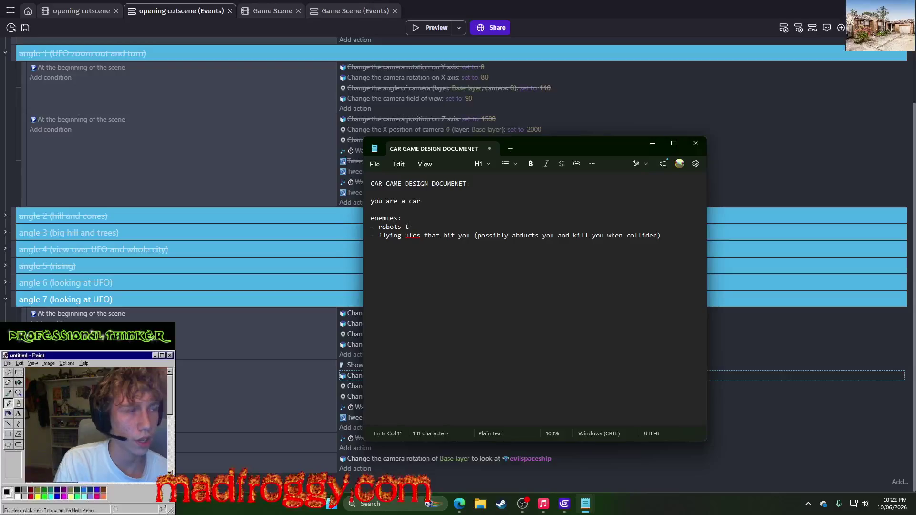
{"action": "key", "text": "BackSpace"}
{"action": "type", "text": "that walk around ra"}
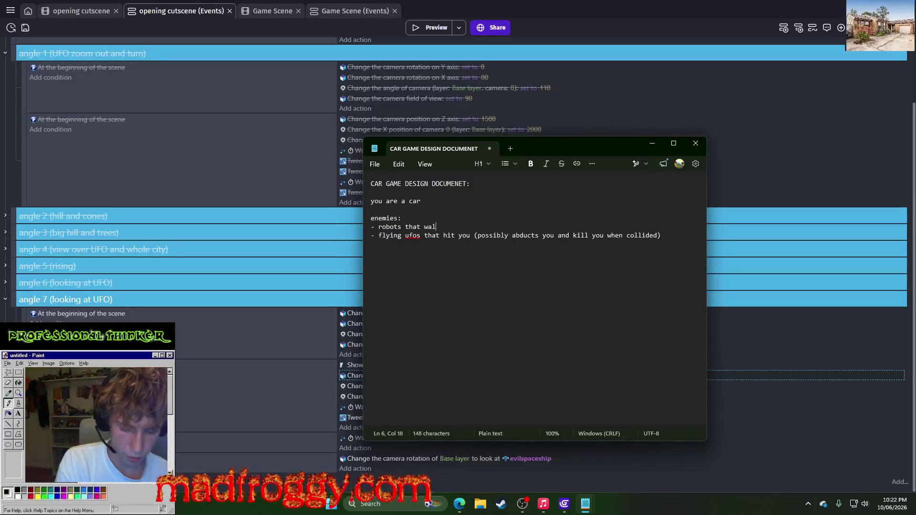
{"action": "type", "text": "ndom"}
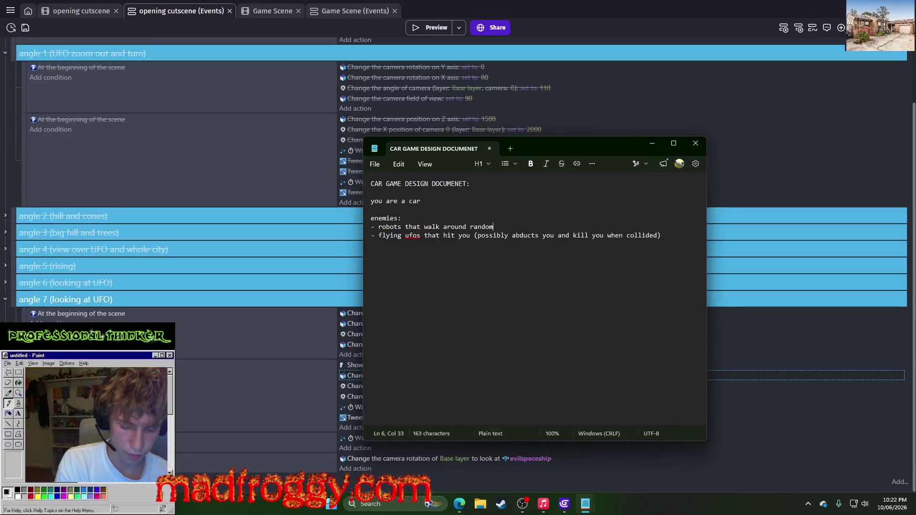
{"action": "type", "text": "ly (you ha"}
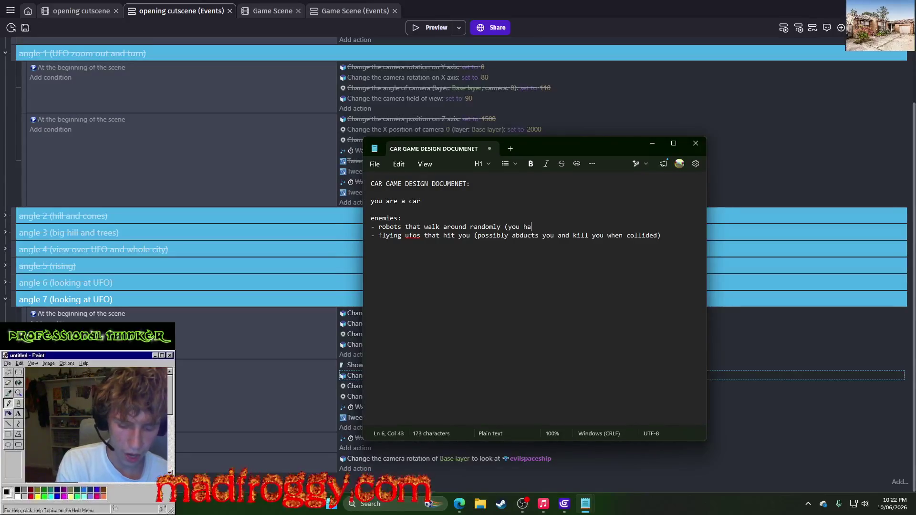
{"action": "type", "text": "ve to run them over)"}
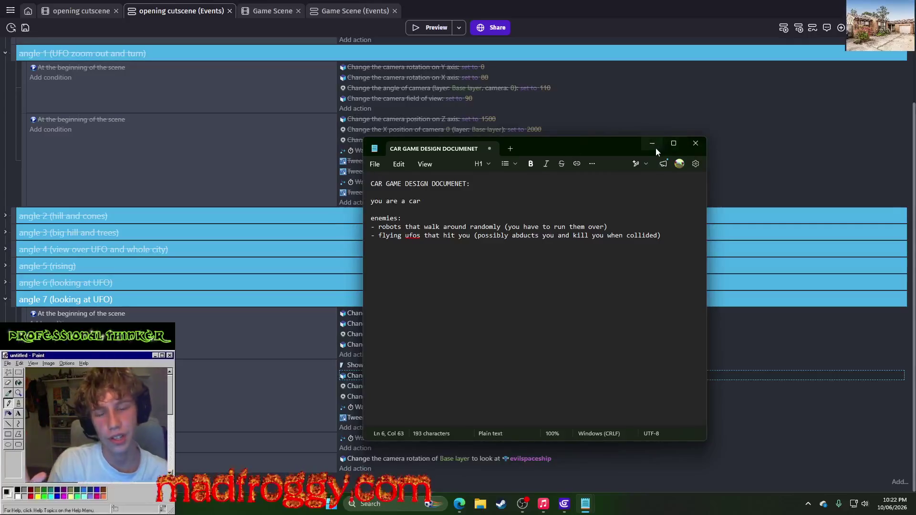
{"action": "left_click", "coordinate": [653, 146]}
Step: Return to the opening cutscene events and disable the angle 7 (looking at UFO) group
{"action": "left_click", "coordinate": [79, 12]}
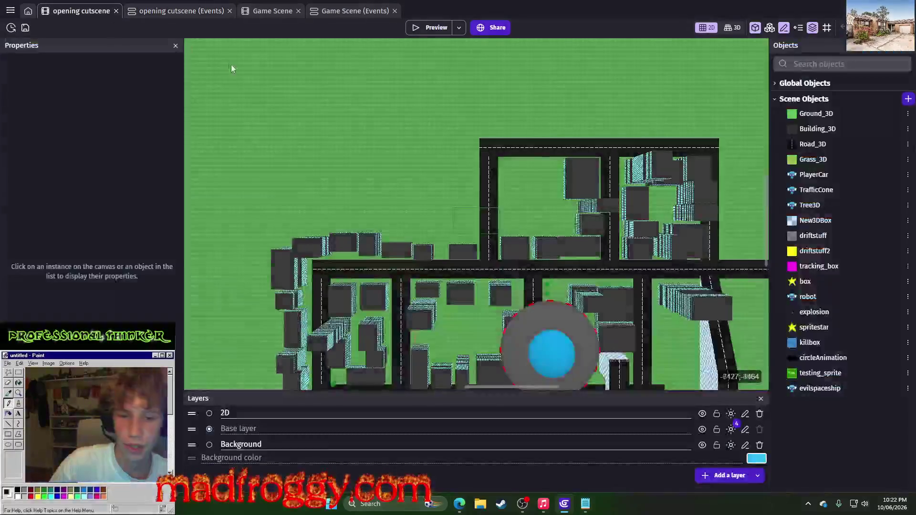
{"action": "scroll", "coordinate": [258, 71], "scroll_direction": "down", "scroll_amount": 5}
{"action": "scroll", "coordinate": [299, 81], "scroll_direction": "up", "scroll_amount": 1}
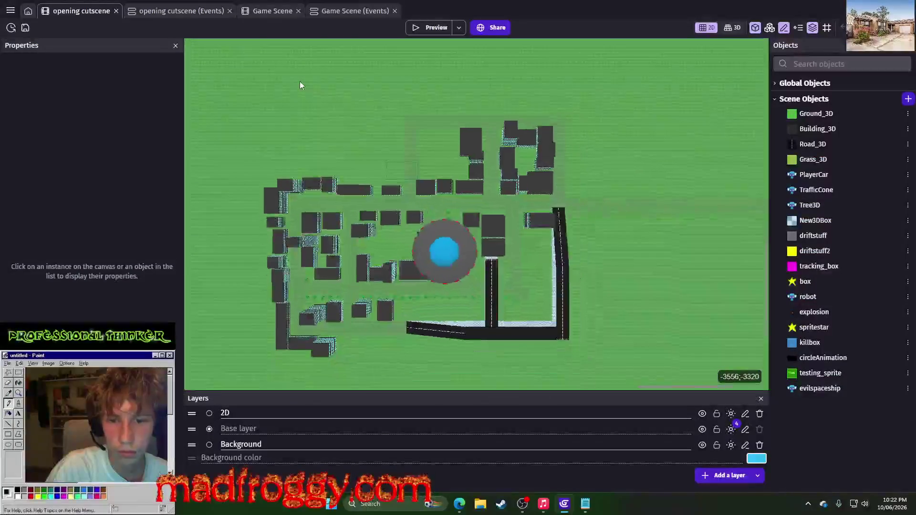
{"action": "left_click", "coordinate": [181, 10]}
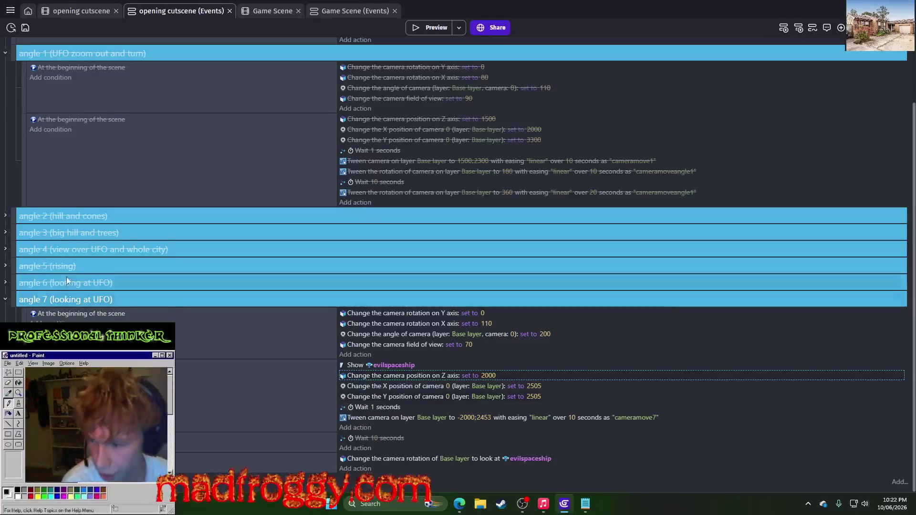
{"action": "right_click", "coordinate": [15, 303]}
{"action": "left_click", "coordinate": [38, 366]}
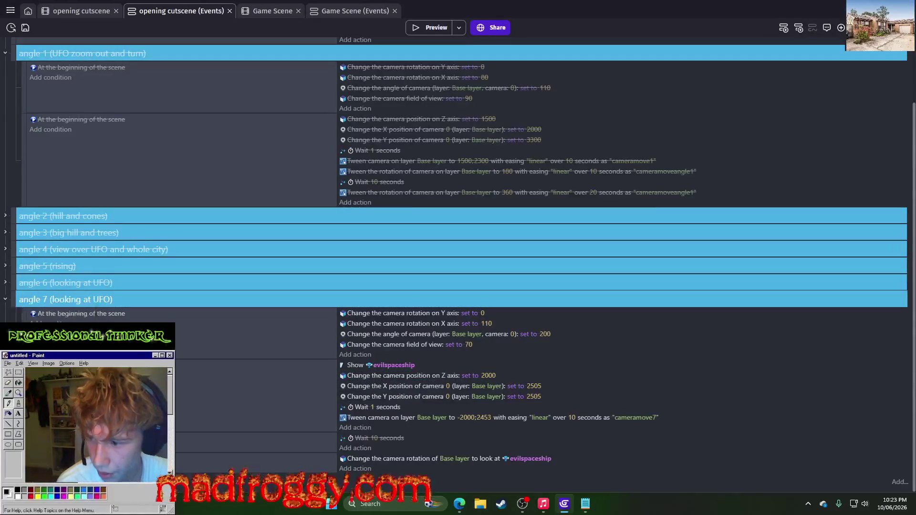
Step: Re-enable the angle 5 (rising) group and launch a cutscene preview
{"action": "left_click", "coordinate": [5, 266]}
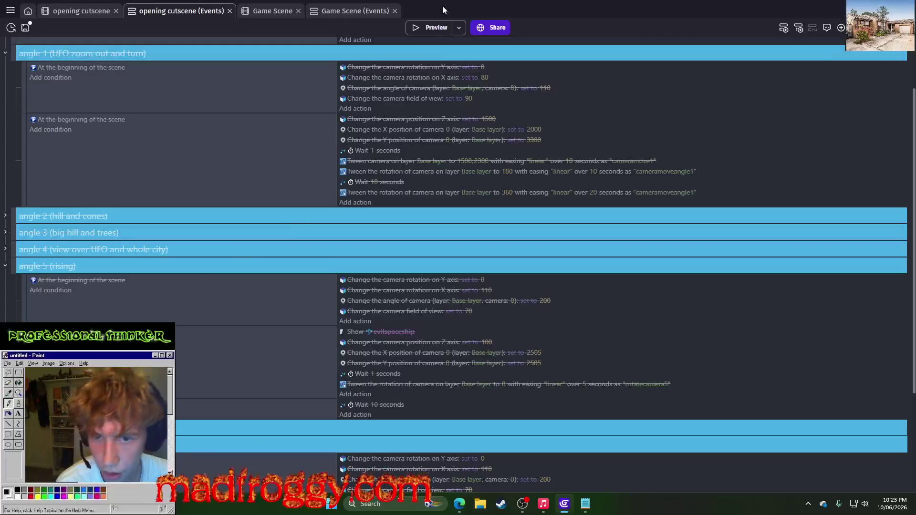
{"action": "right_click", "coordinate": [17, 268]}
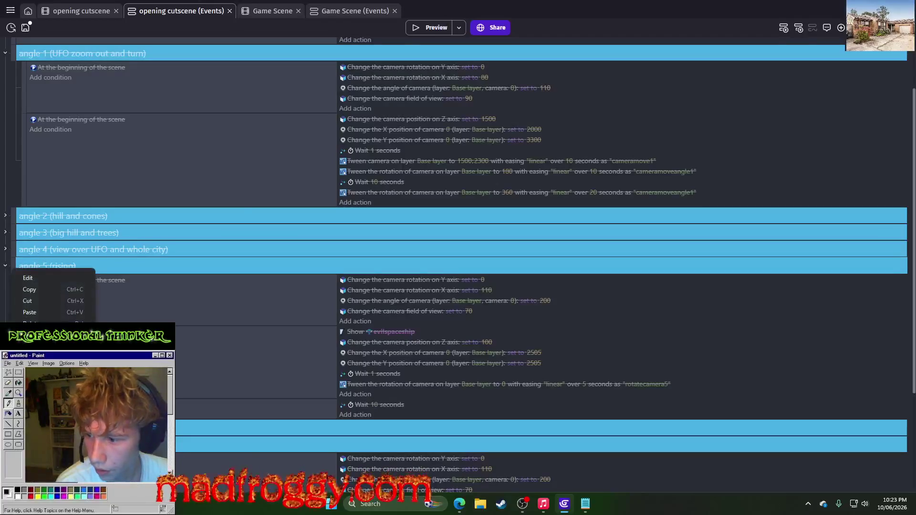
{"action": "left_click", "coordinate": [38, 334]}
{"action": "left_click", "coordinate": [433, 28]}
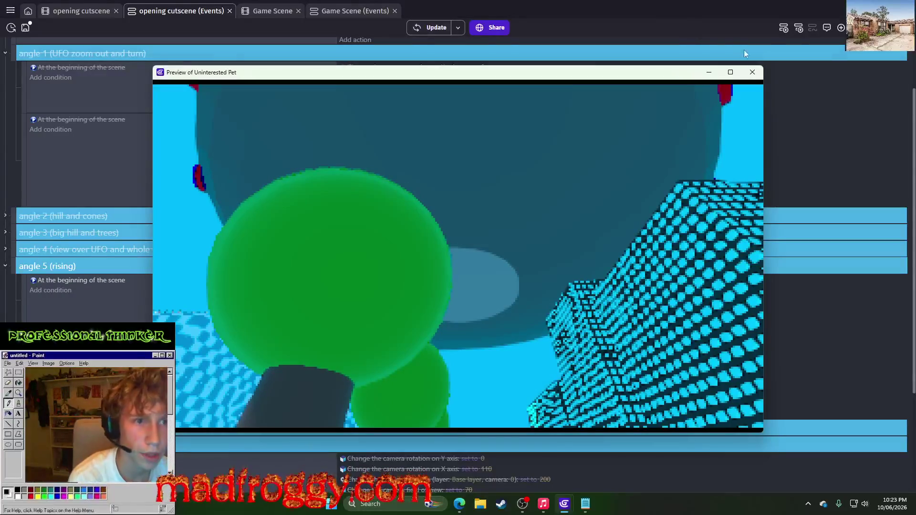
Step: Move the look-at-evilspaceship action above the 10-second wait and preview the cutscene again
{"action": "left_click", "coordinate": [753, 73]}
{"action": "scroll", "coordinate": [378, 272], "scroll_direction": "down", "scroll_amount": 3}
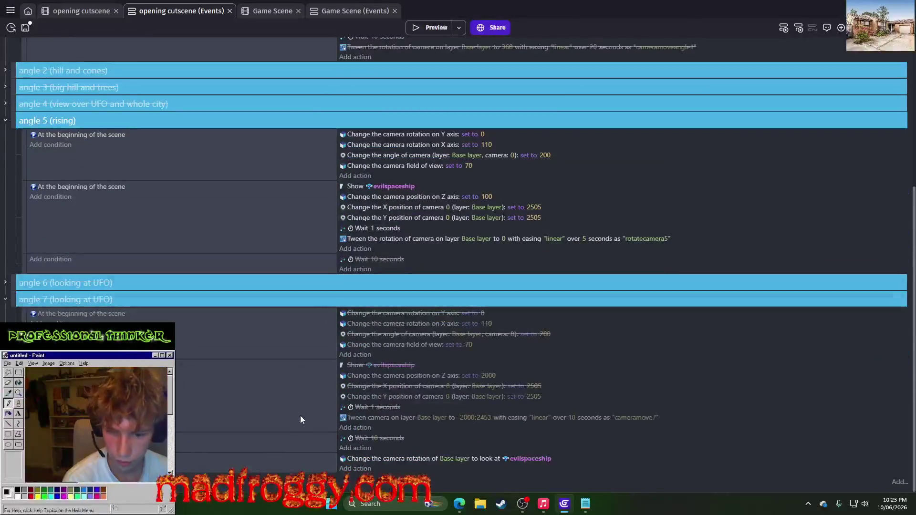
{"action": "left_click_drag", "start_coordinate": [215, 464], "coordinate": [210, 433]}
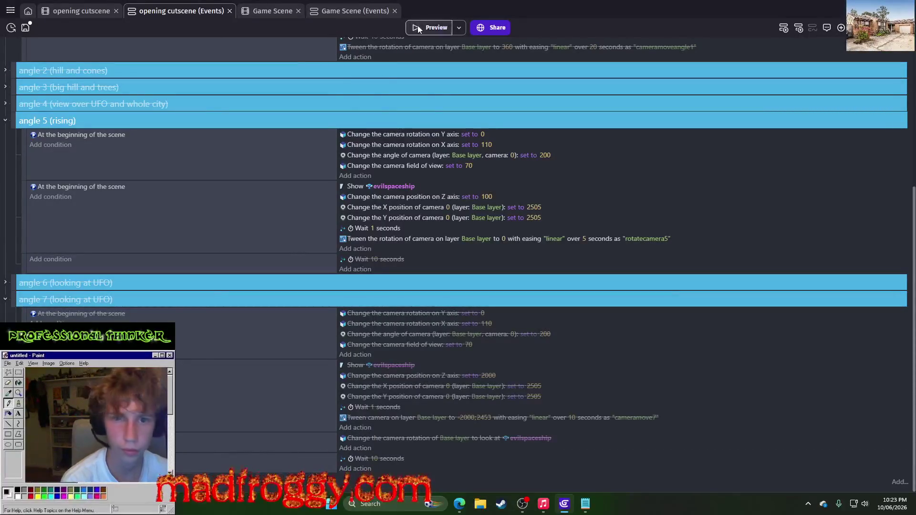
{"action": "left_click", "coordinate": [419, 27]}
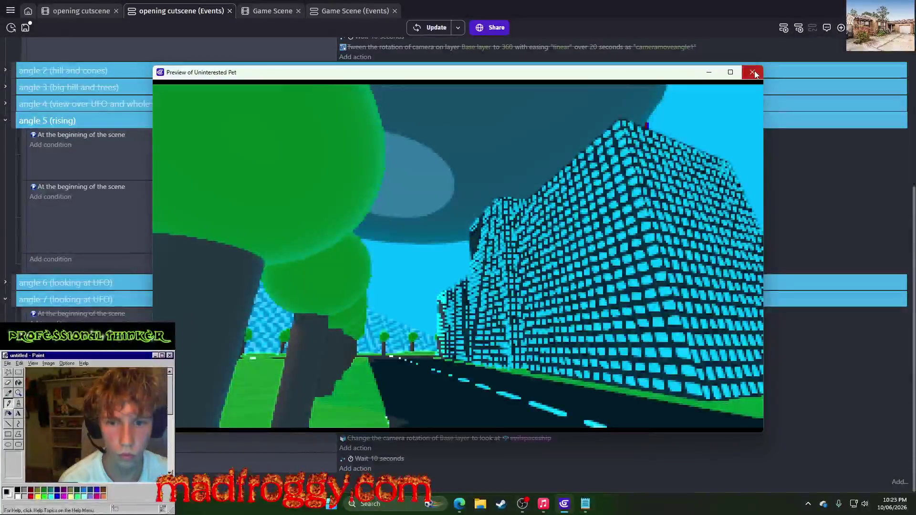
{"action": "left_click", "coordinate": [753, 73]}
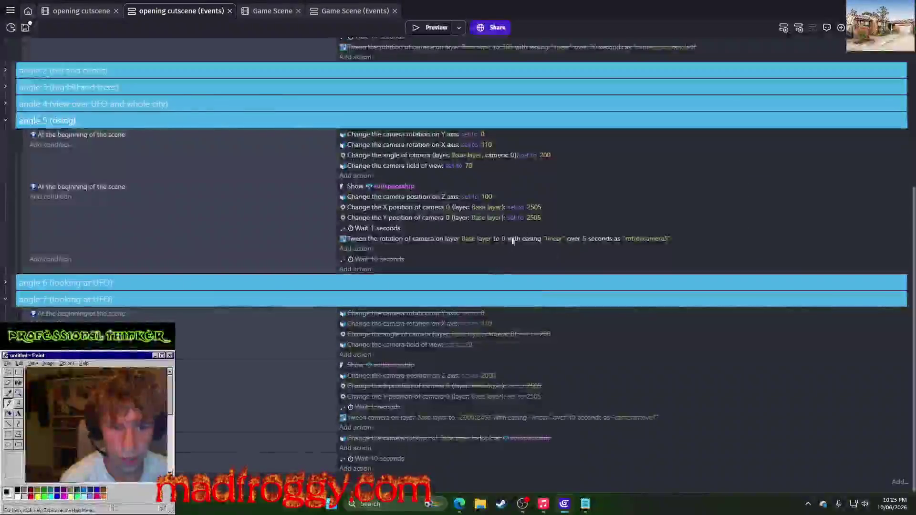
Step: Delete the camera rotation tween from angle 5 and search actions for 'tween camera toward position'
{"action": "key", "text": "Delete"}
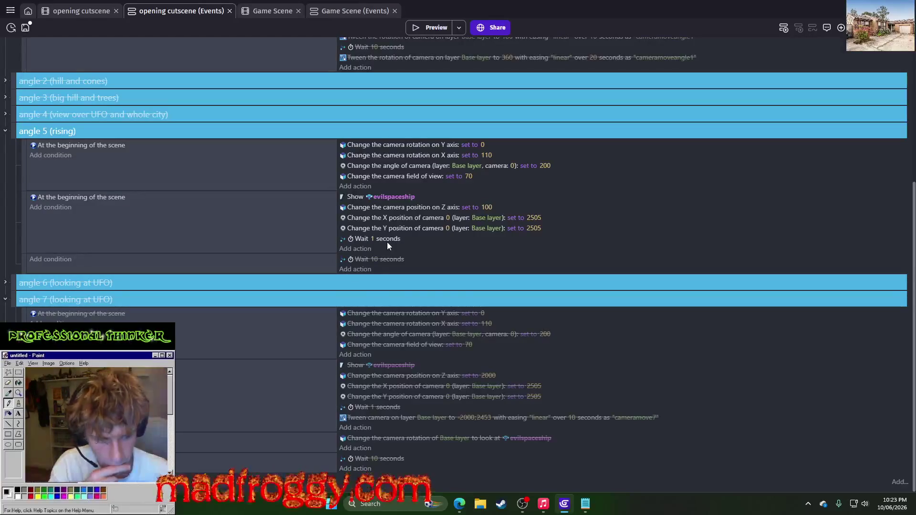
{"action": "left_click", "coordinate": [360, 249]}
{"action": "type", "text": "r"}
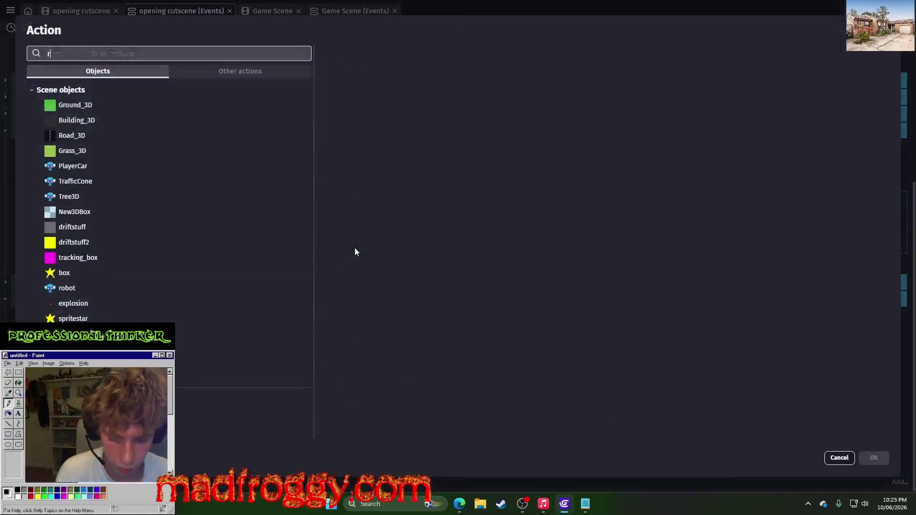
{"action": "type", "text": "ota"}
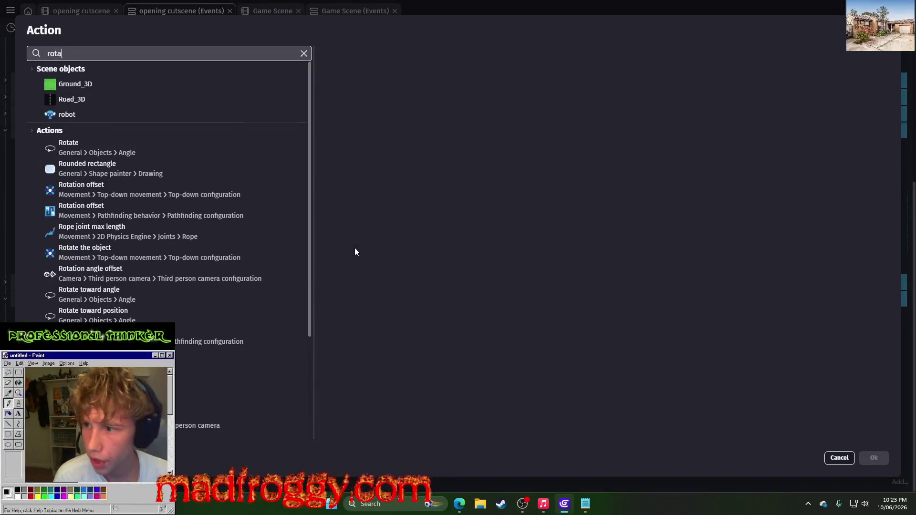
{"action": "type", "text": "te camera"}
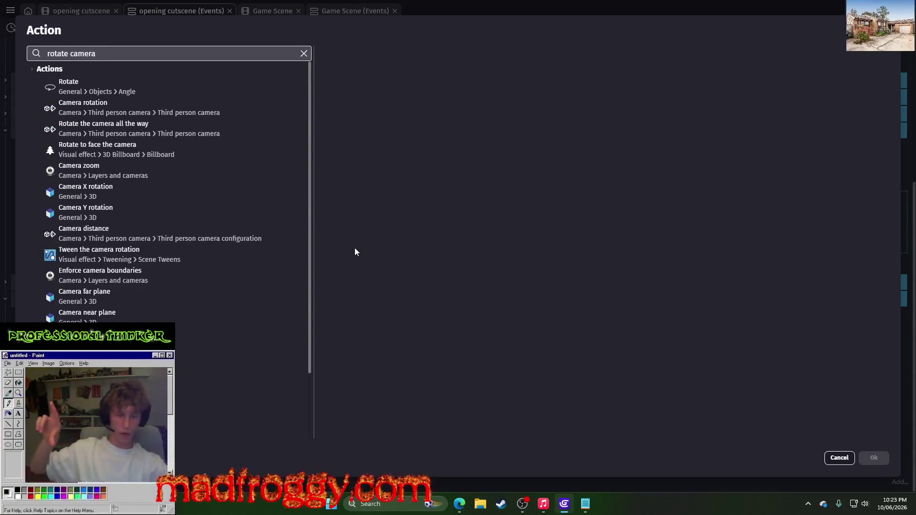
{"action": "left_click", "coordinate": [304, 52]}
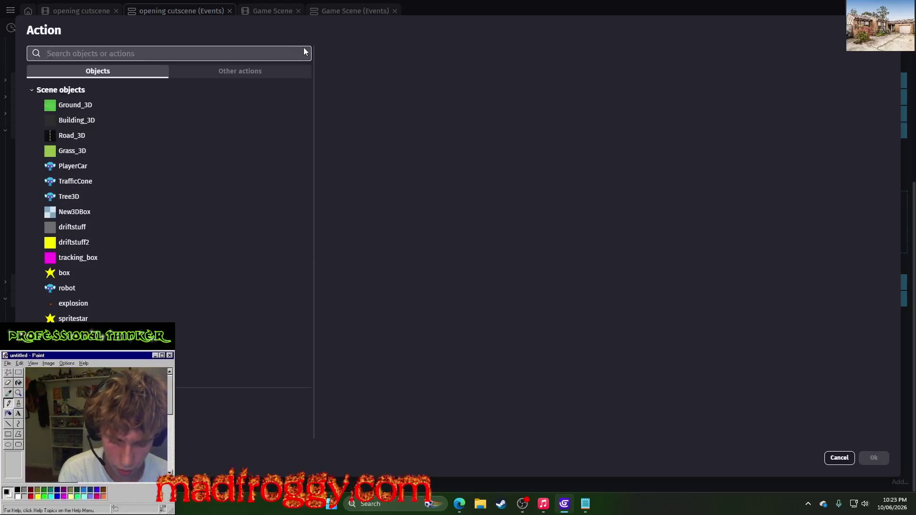
{"action": "type", "text": "camera"}
{"action": "key", "text": "BackSpace"}
{"action": "key", "text": "BackSpace"}
{"action": "key", "text": "BackSpace"}
{"action": "type", "text": "tween camer"}
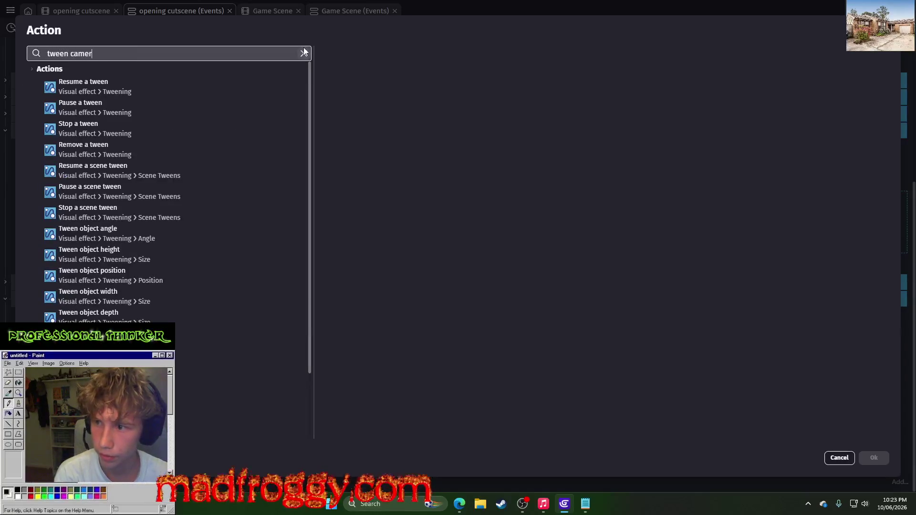
{"action": "type", "text": "a toward posi"}
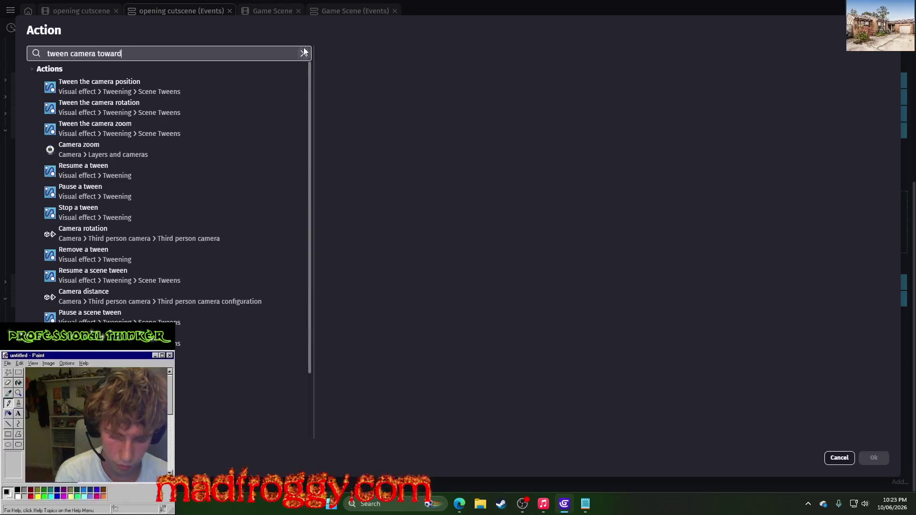
{"action": "type", "text": "tion"}
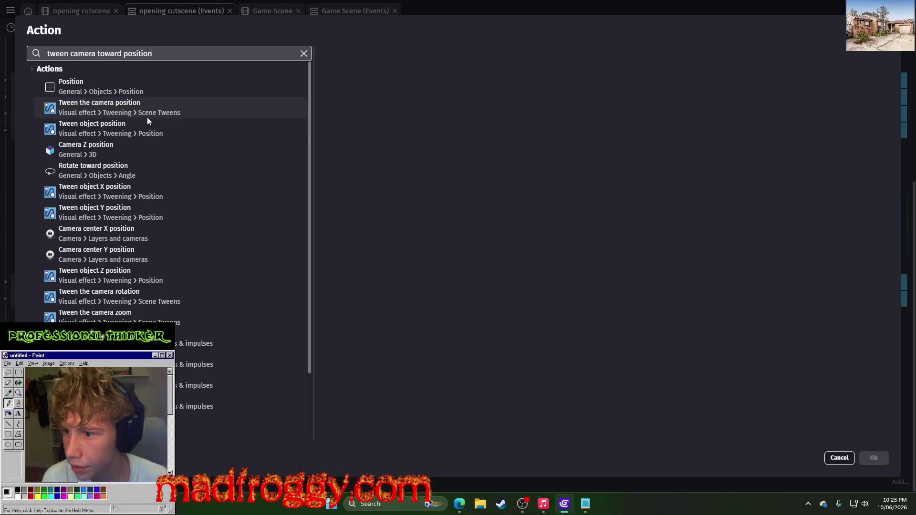
Step: Browse the camera and object tween actions, then cancel without adding any
{"action": "left_click", "coordinate": [176, 110]}
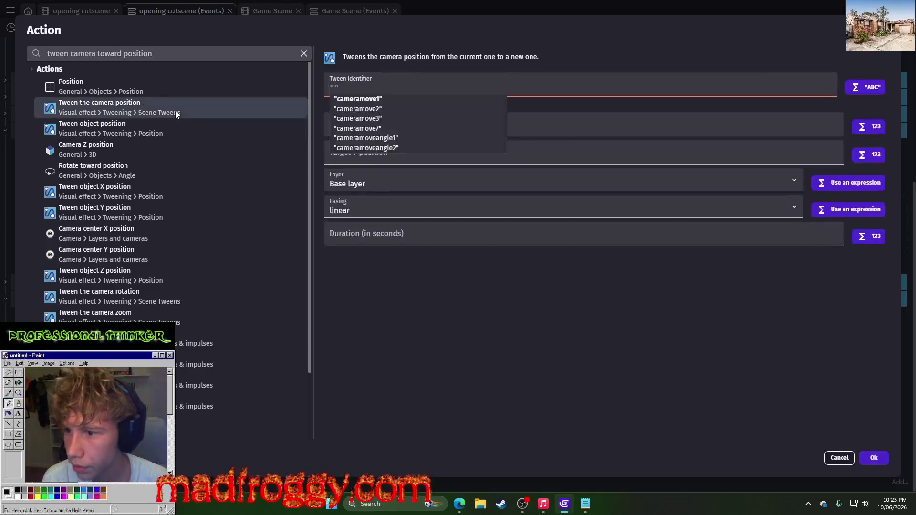
{"action": "left_click", "coordinate": [162, 176]}
{"action": "left_click", "coordinate": [150, 190]}
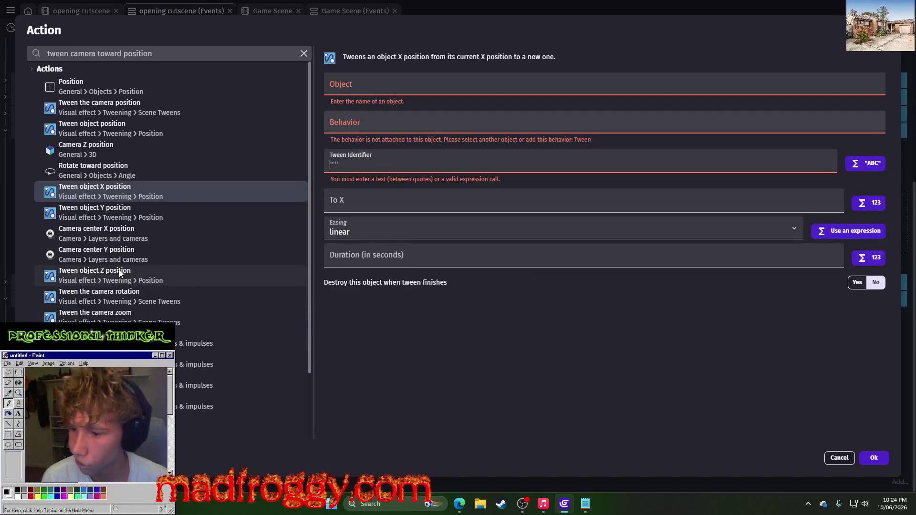
{"action": "left_click", "coordinate": [228, 273]}
{"action": "left_click", "coordinate": [217, 298]}
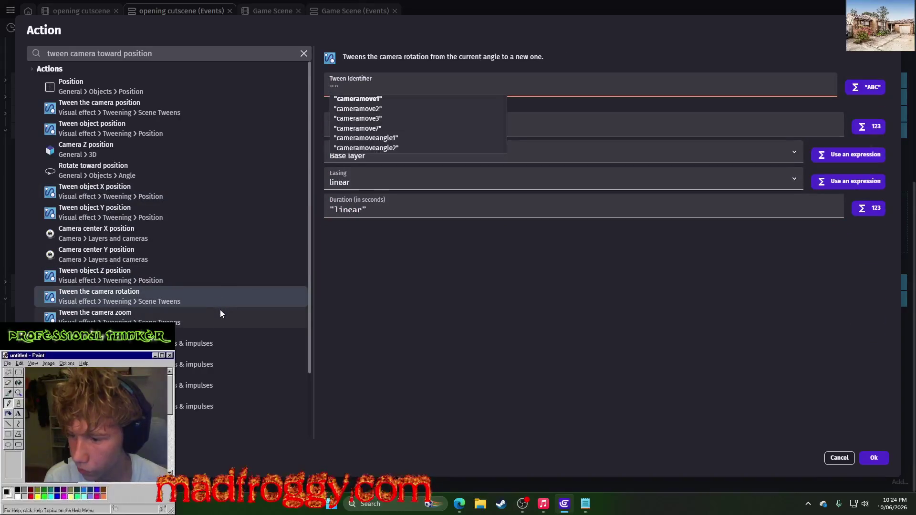
{"action": "left_click", "coordinate": [397, 342]}
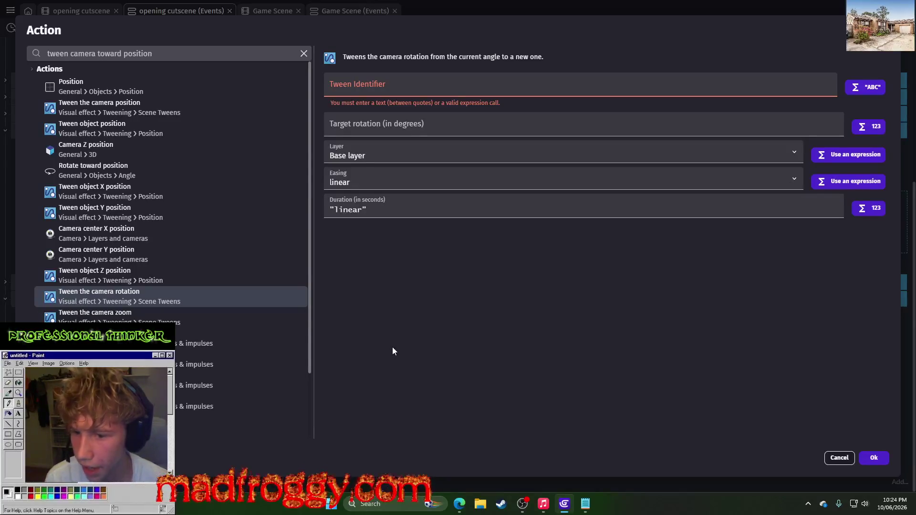
{"action": "scroll", "coordinate": [162, 245], "scroll_direction": "down", "scroll_amount": 3}
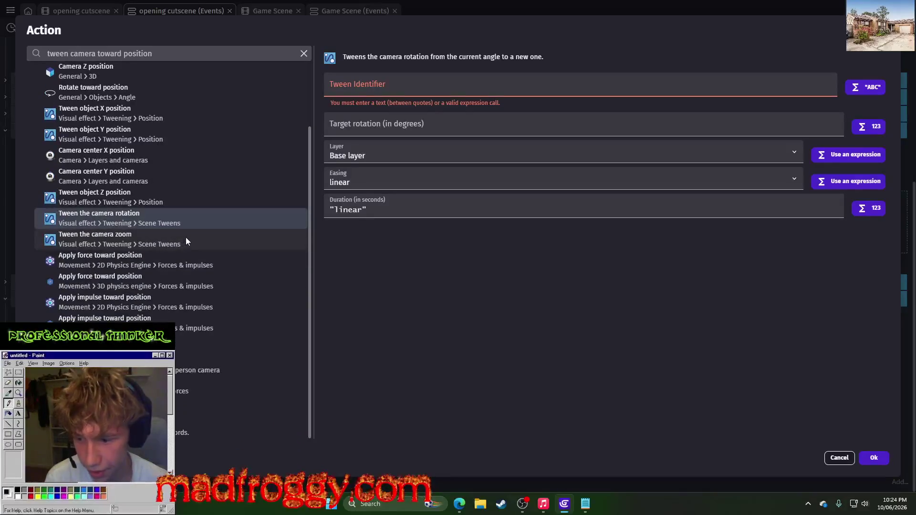
{"action": "key", "text": "Escape"}
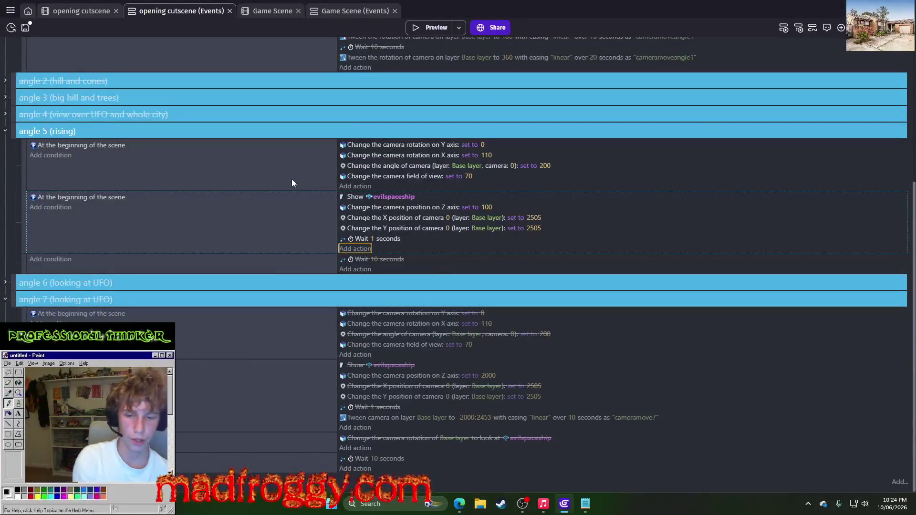
Step: Insert a new empty event below the selected angle 5 event
{"action": "right_click", "coordinate": [20, 221]}
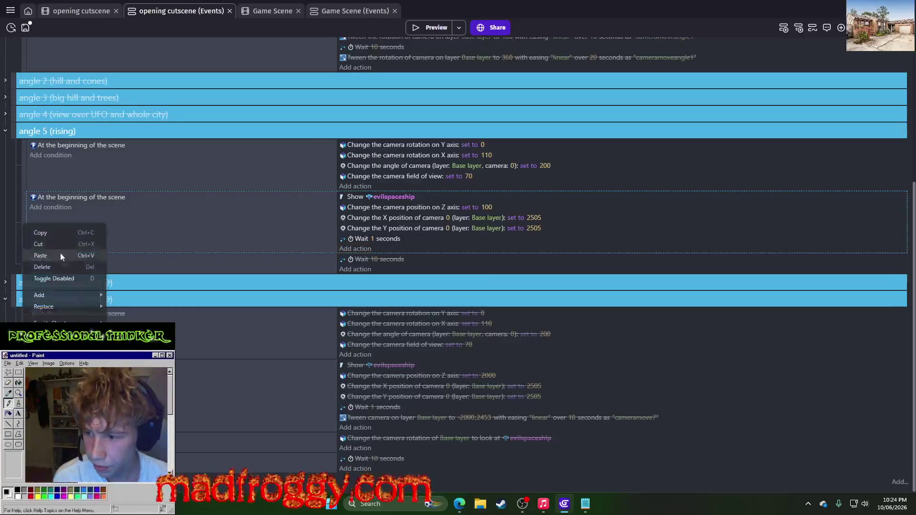
{"action": "mouse_move", "coordinate": [74, 293]}
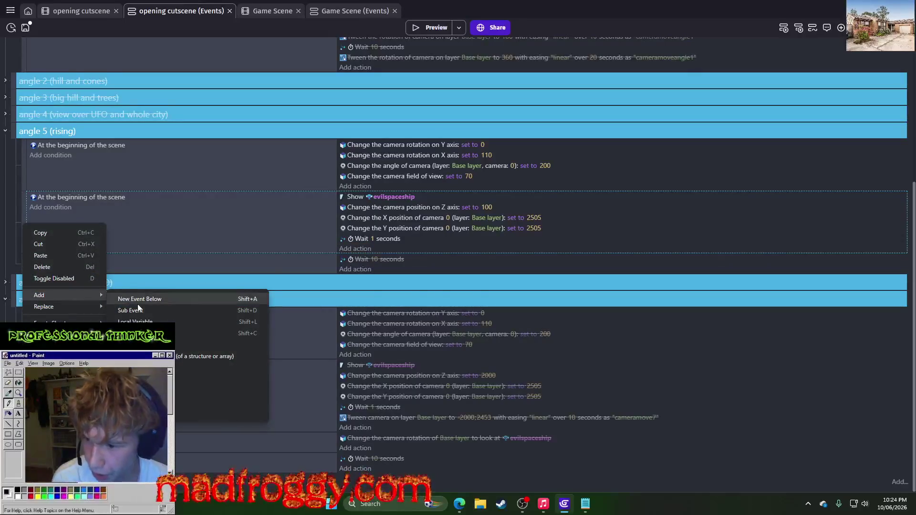
{"action": "left_click", "coordinate": [137, 305]}
{"action": "left_click", "coordinate": [60, 260]}
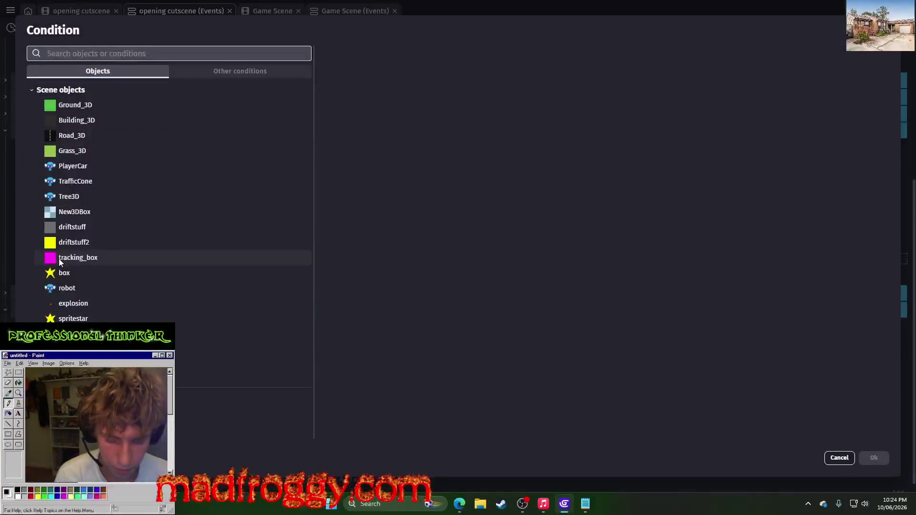
{"action": "key", "text": "Escape"}
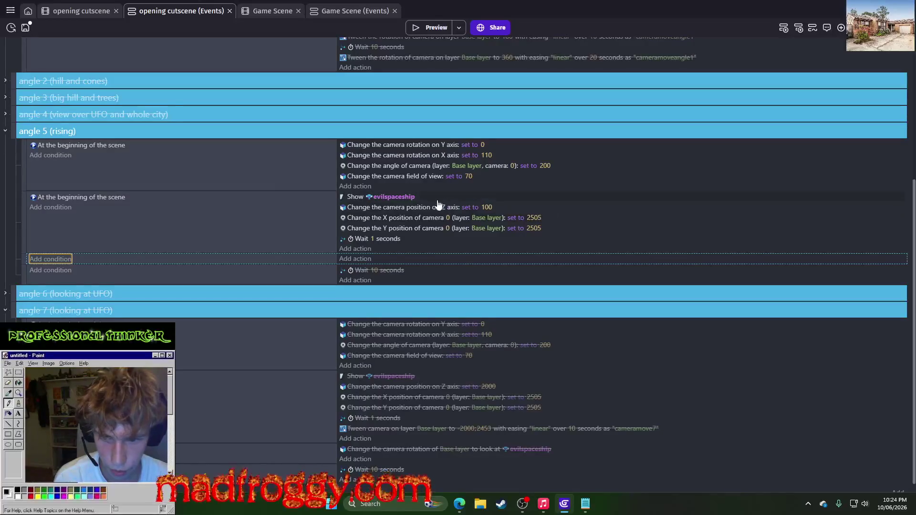
Step: Change the camera X-axis rotation from 110 to 180 and preview the cutscene
{"action": "left_click", "coordinate": [485, 155]}
{"action": "type", "text": "180"}
{"action": "key", "text": "Return"}
{"action": "left_click", "coordinate": [485, 154]}
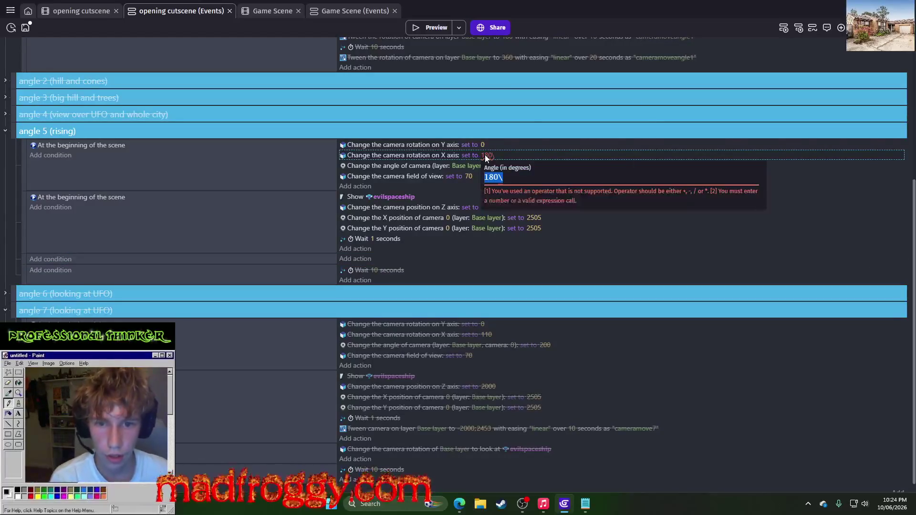
{"action": "key", "text": "Escape"}
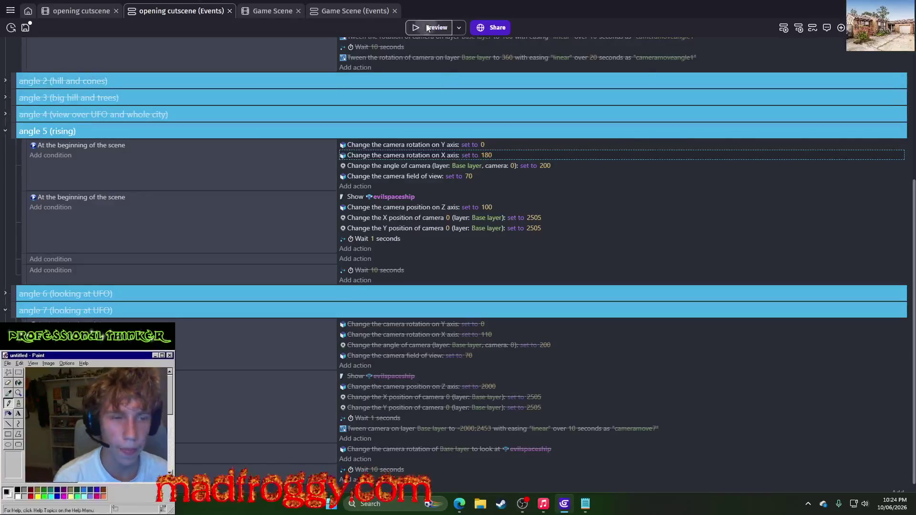
{"action": "left_click", "coordinate": [427, 27]}
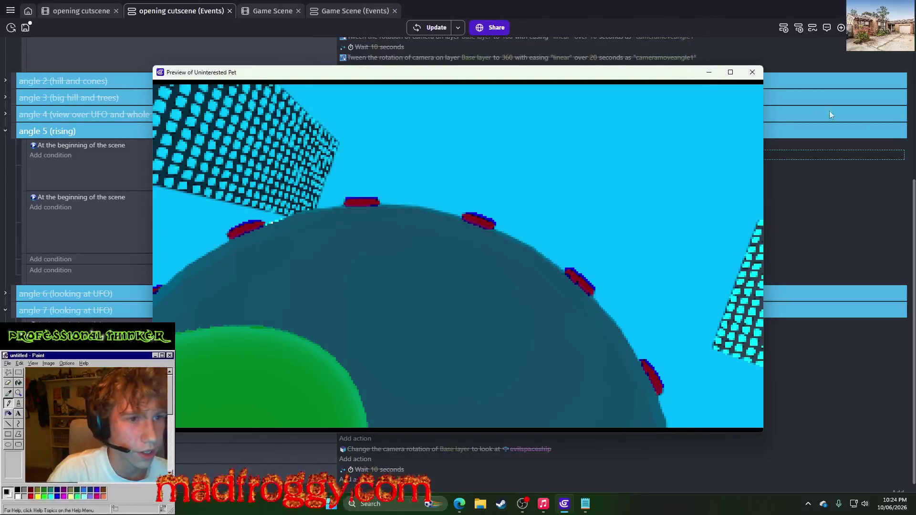
{"action": "left_click", "coordinate": [752, 72]}
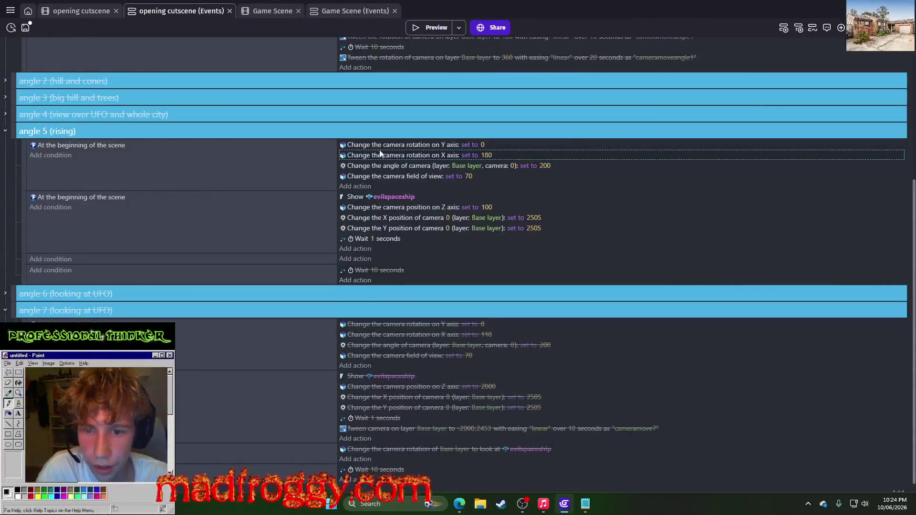
Step: Add a Number scene variable x_cam_pos to the opening cutscene, then return to the X rotation value
{"action": "left_click", "coordinate": [487, 156]}
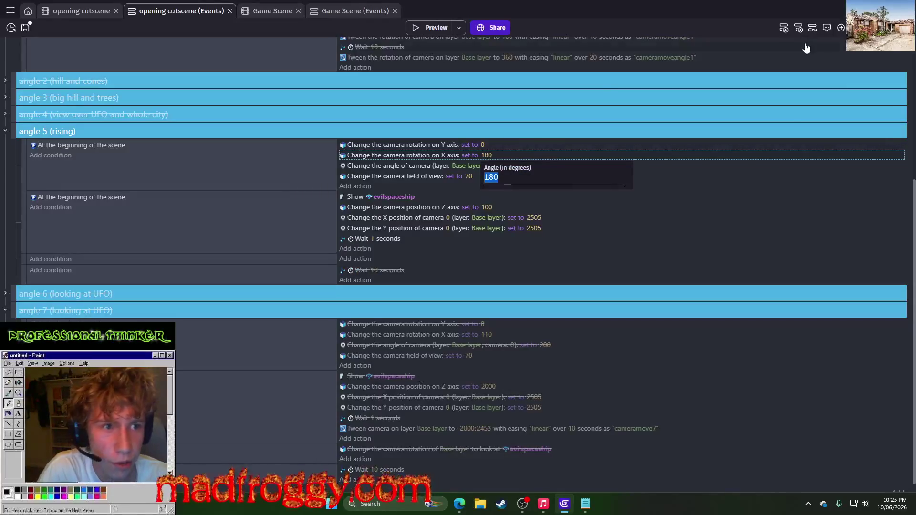
{"action": "left_click", "coordinate": [74, 15]}
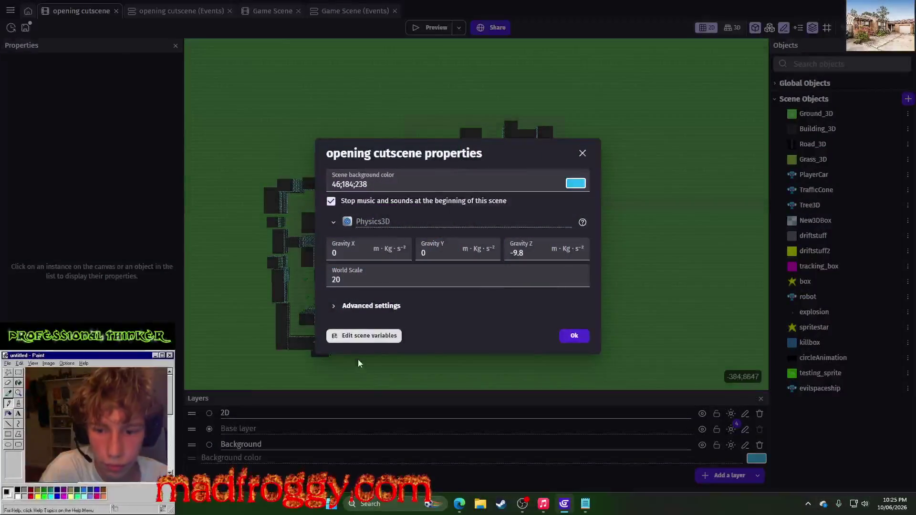
{"action": "left_click", "coordinate": [359, 335]}
{"action": "left_click", "coordinate": [453, 265]}
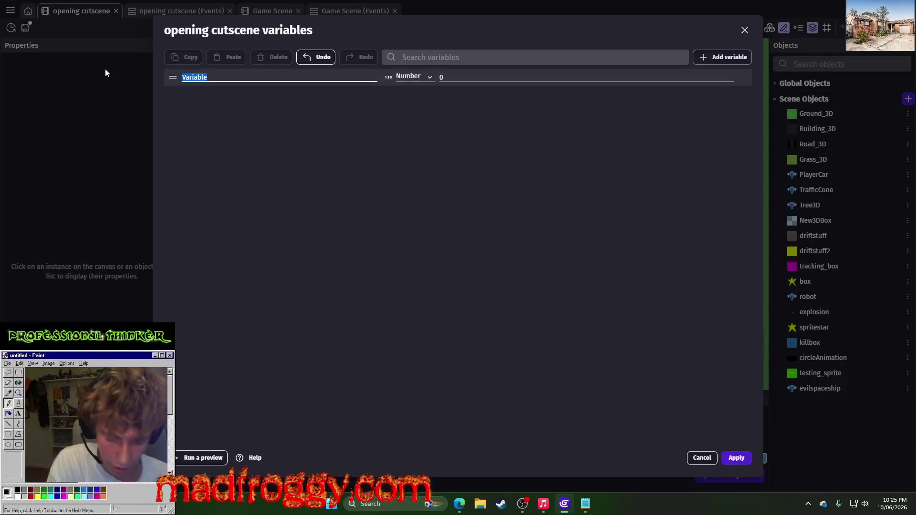
{"action": "type", "text": "x_cam_pos"}
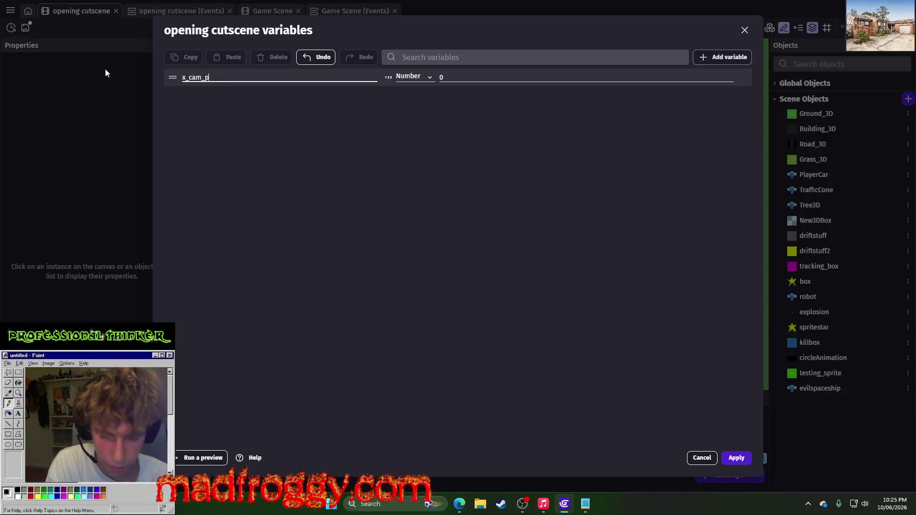
{"action": "left_click", "coordinate": [410, 77]}
{"action": "left_click", "coordinate": [411, 92]}
{"action": "left_click", "coordinate": [745, 458]}
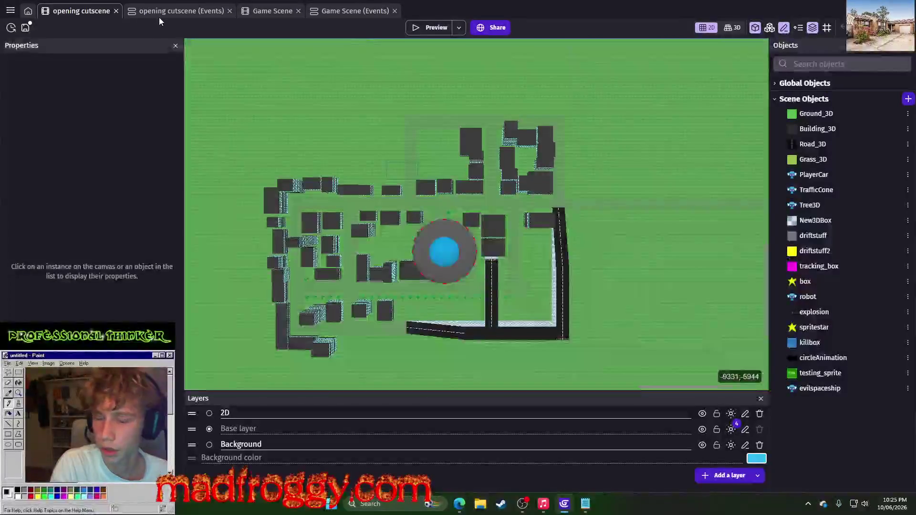
{"action": "left_click", "coordinate": [159, 12]}
{"action": "left_click", "coordinate": [485, 153]}
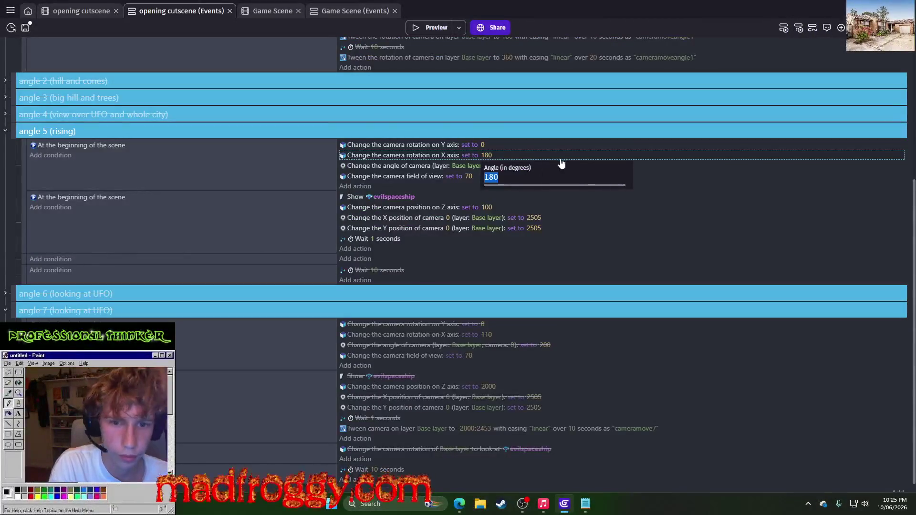
Step: Set the camera X-axis rotation angle to x_cam_pos instead of 180
{"action": "type", "text": "x"}
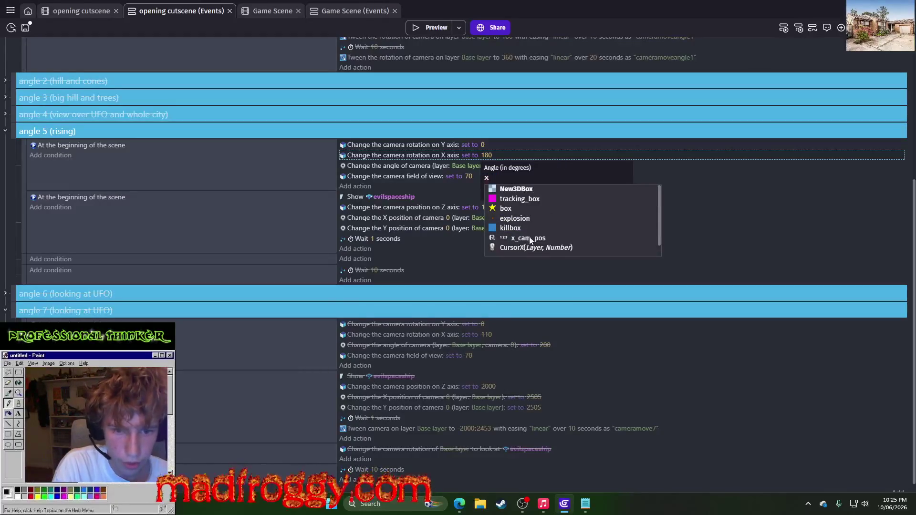
{"action": "left_click", "coordinate": [530, 238]}
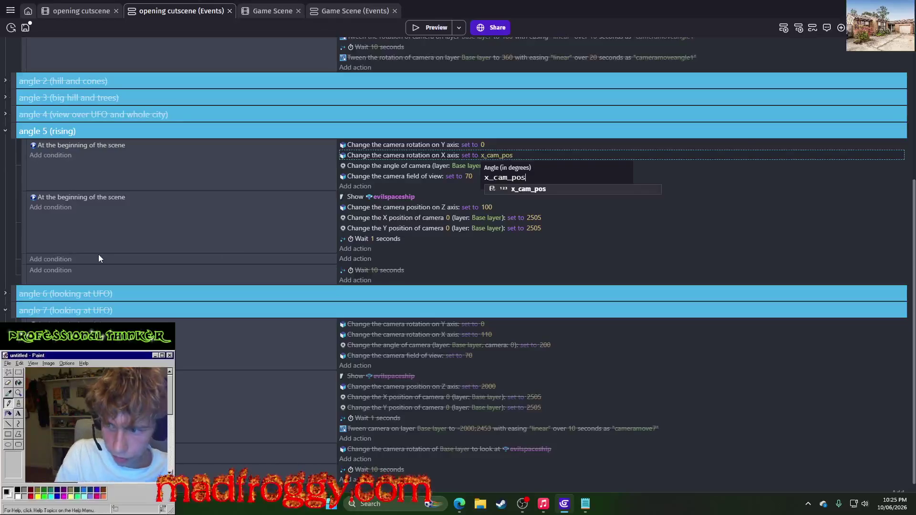
{"action": "key", "text": "Escape"}
{"action": "key", "text": "Escape"}
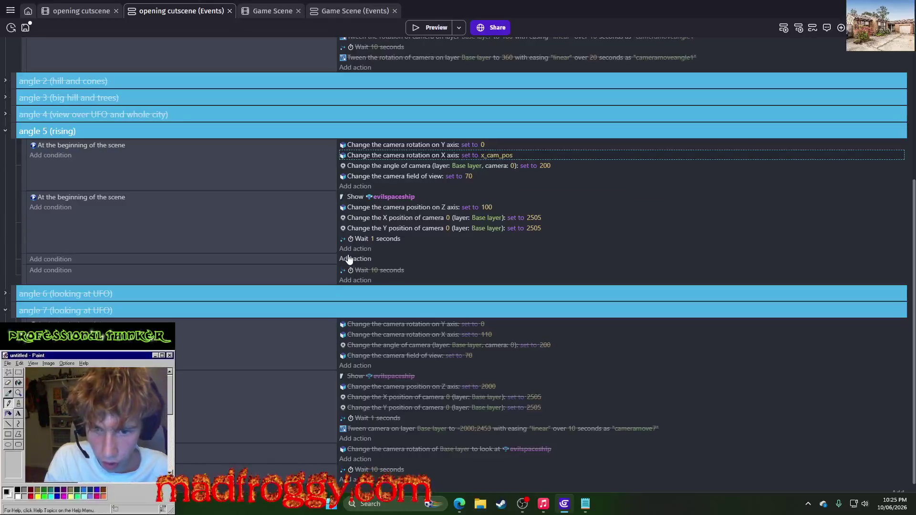
{"action": "left_click", "coordinate": [46, 261]}
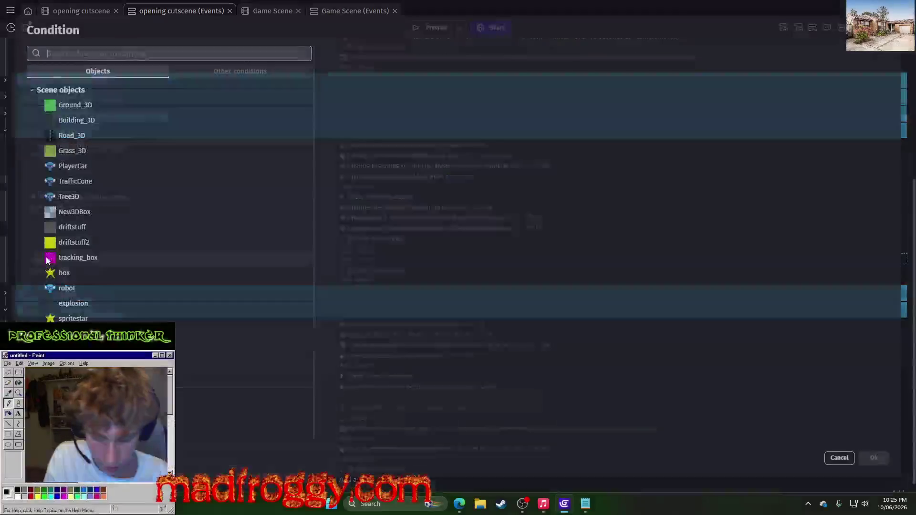
{"action": "key", "text": "Escape"}
Step: Add a Change variable action adding 0.1 to x_cam_pos and move it into the empty event
{"action": "left_click", "coordinate": [364, 258]}
{"action": "type", "text": "var"}
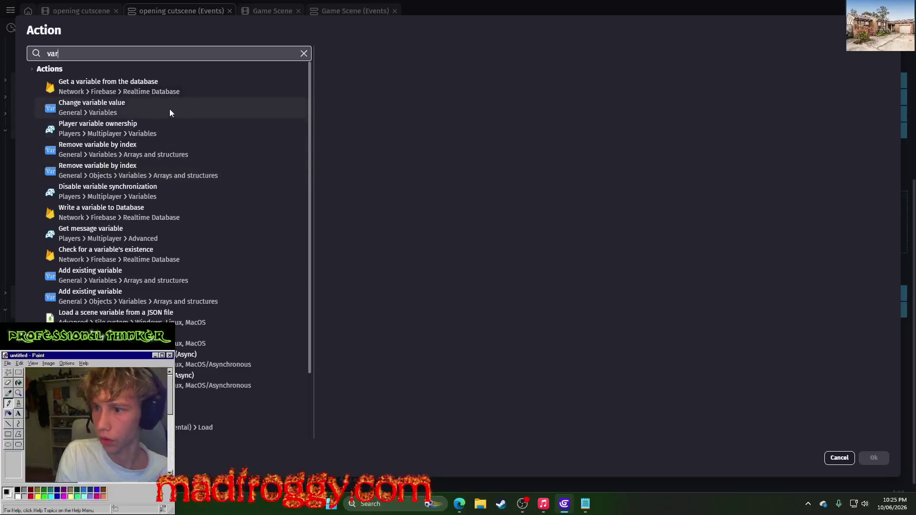
{"action": "left_click", "coordinate": [170, 109]}
{"action": "left_click", "coordinate": [353, 139]}
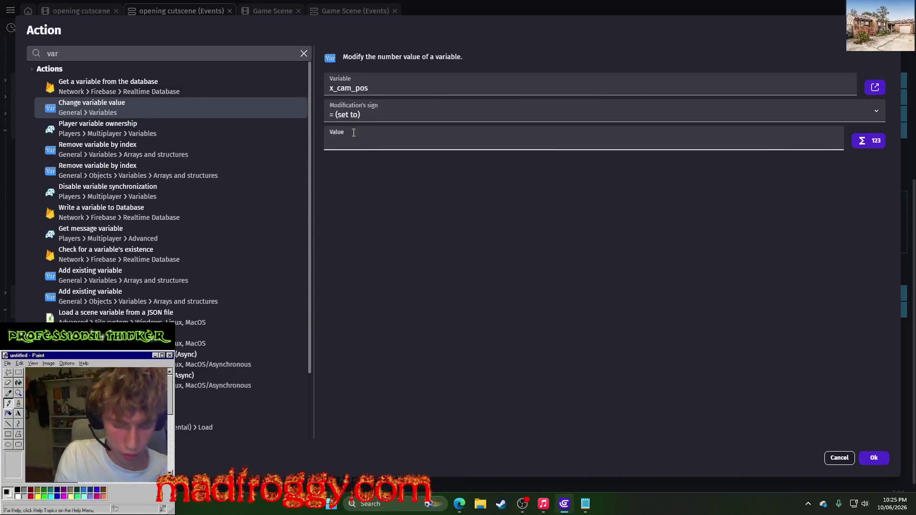
{"action": "left_click", "coordinate": [384, 117]}
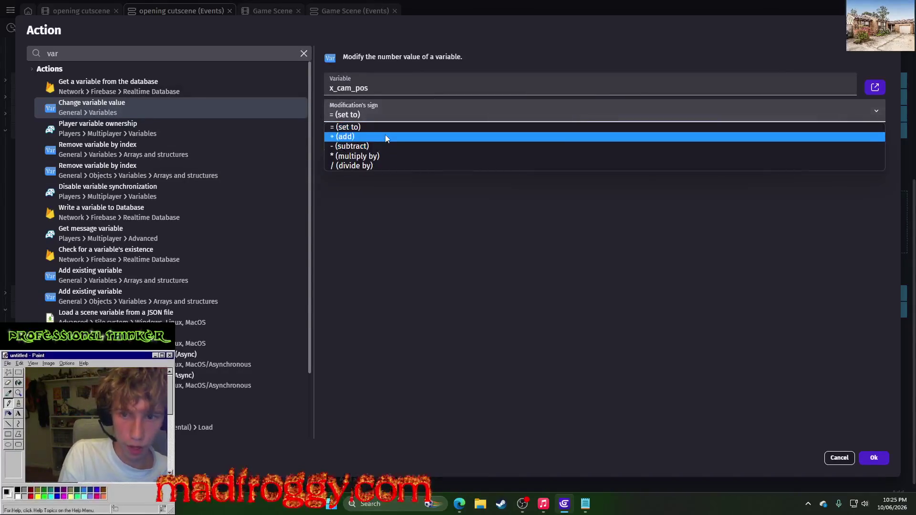
{"action": "left_click", "coordinate": [385, 136]}
{"action": "type", "text": "1"}
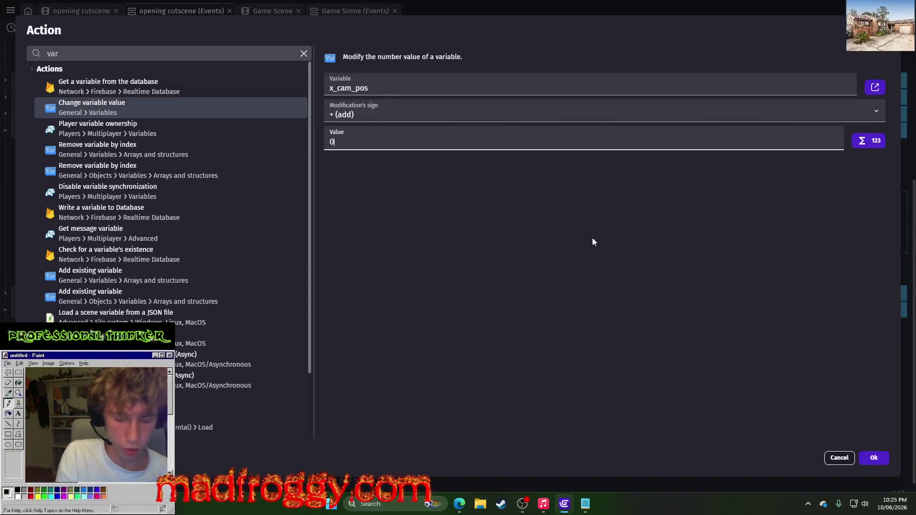
{"action": "left_click", "coordinate": [885, 464]}
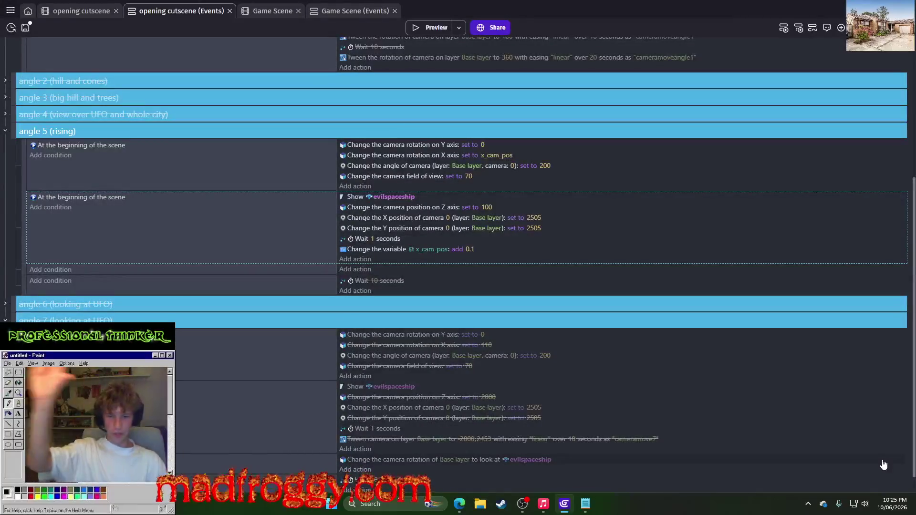
{"action": "left_click_drag", "start_coordinate": [357, 250], "coordinate": [355, 270]}
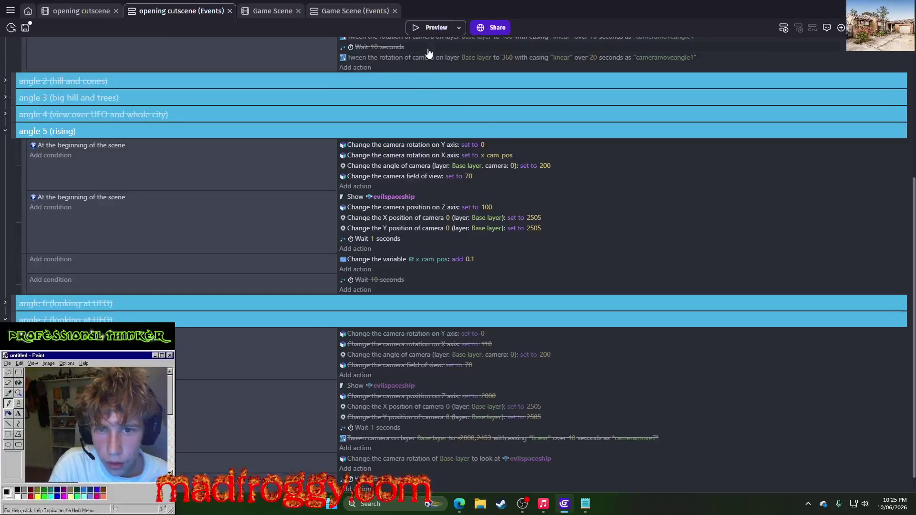
Step: After a preview, drag the camera X-rotation action into the x_cam_pos +0.1 event
{"action": "left_click", "coordinate": [435, 30]}
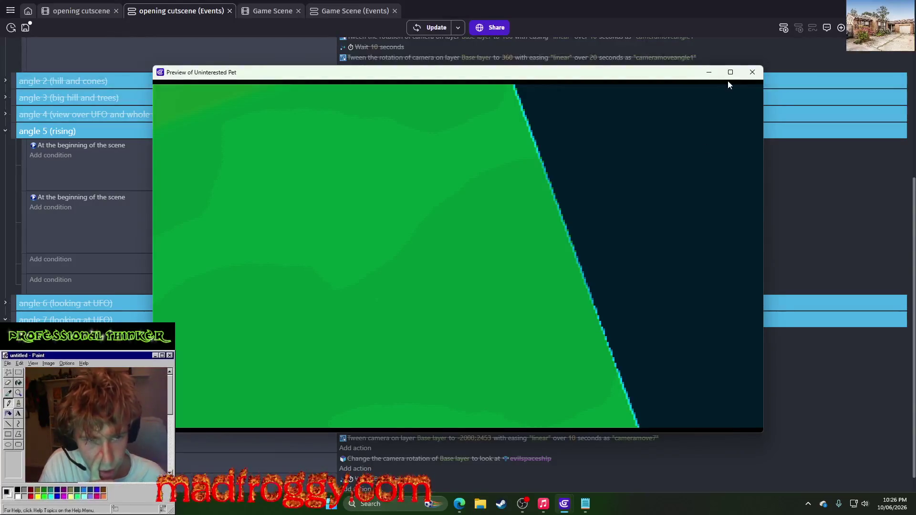
{"action": "left_click", "coordinate": [753, 72]}
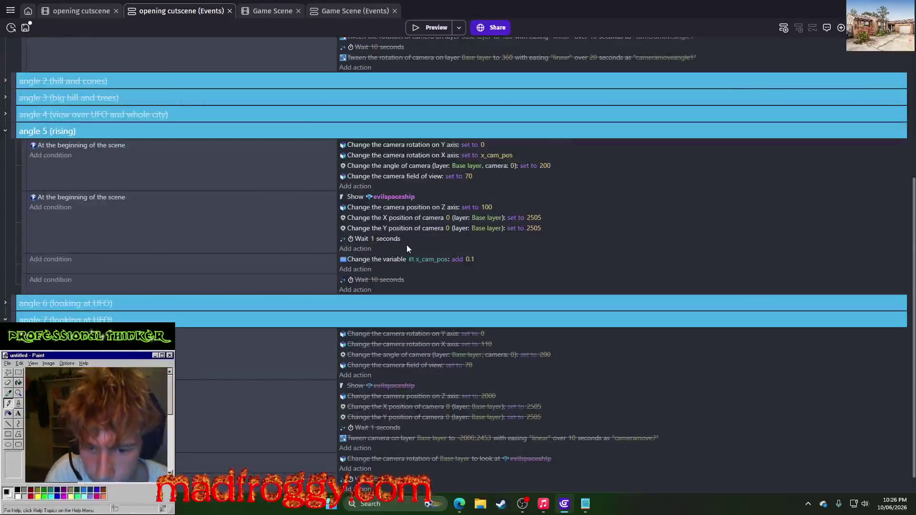
{"action": "left_click", "coordinate": [389, 262]}
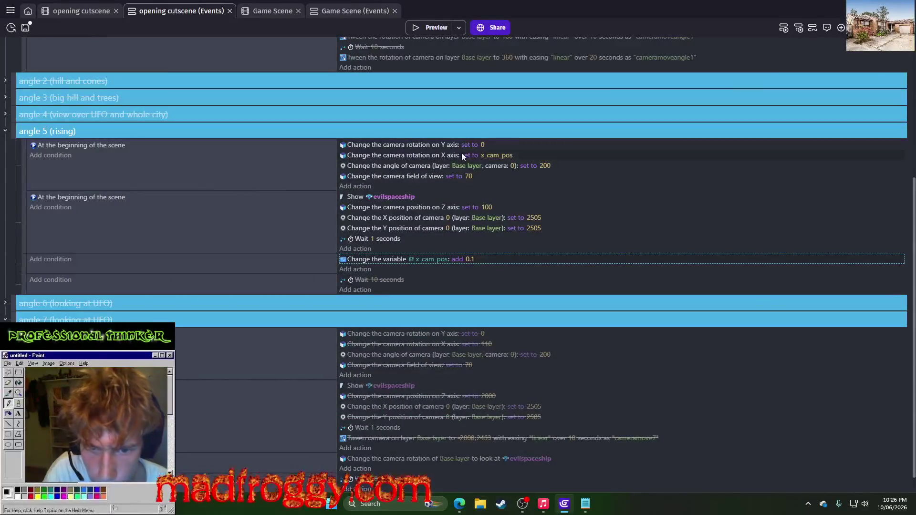
{"action": "left_click", "coordinate": [434, 166]}
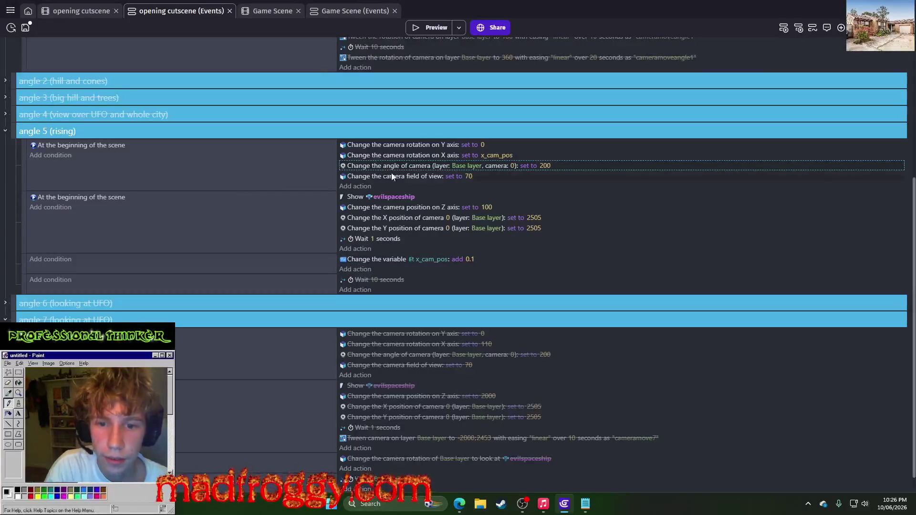
{"action": "mouse_move", "coordinate": [393, 157]}
{"action": "left_mouse_down"}
{"action": "mouse_move", "coordinate": [387, 293]}
{"action": "mouse_move", "coordinate": [385, 260]}
{"action": "left_mouse_up"}
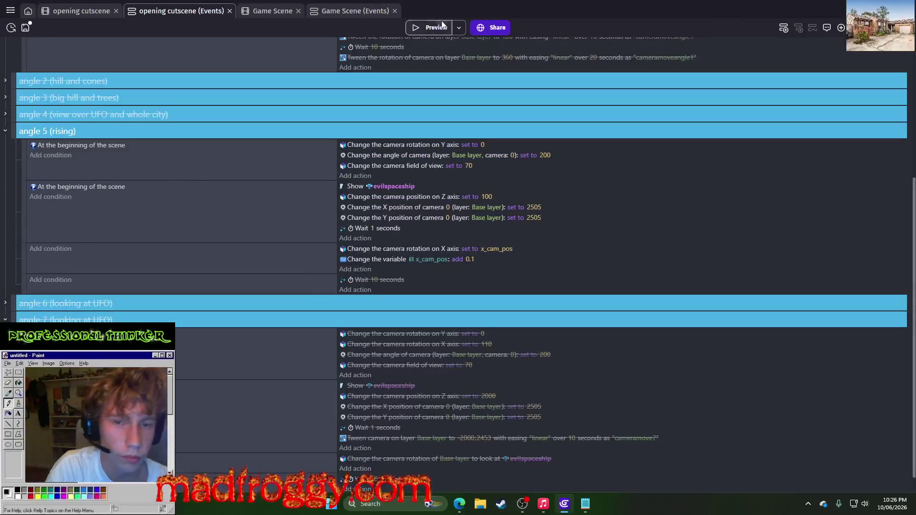
Step: Preview the camera tumbling over the city, then start a condition on the increment event
{"action": "left_click", "coordinate": [442, 22]}
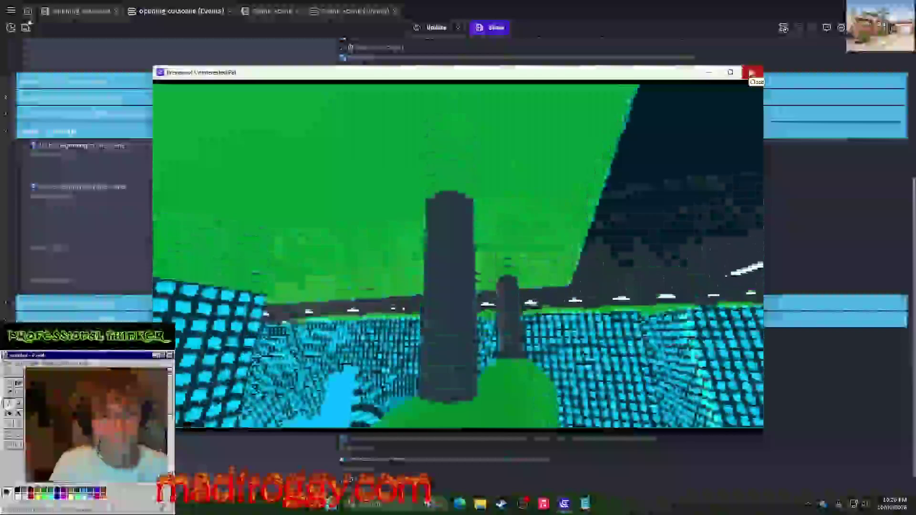
{"action": "left_click", "coordinate": [751, 72]}
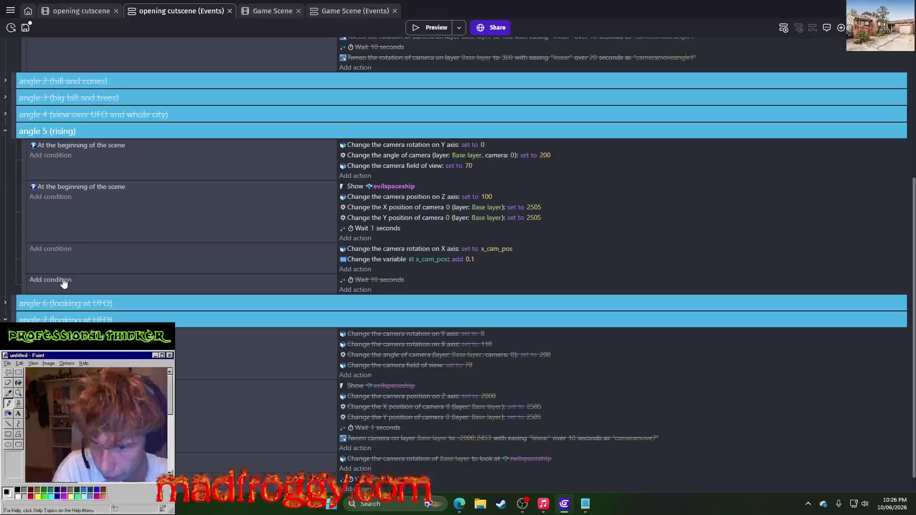
{"action": "left_click", "coordinate": [47, 252]}
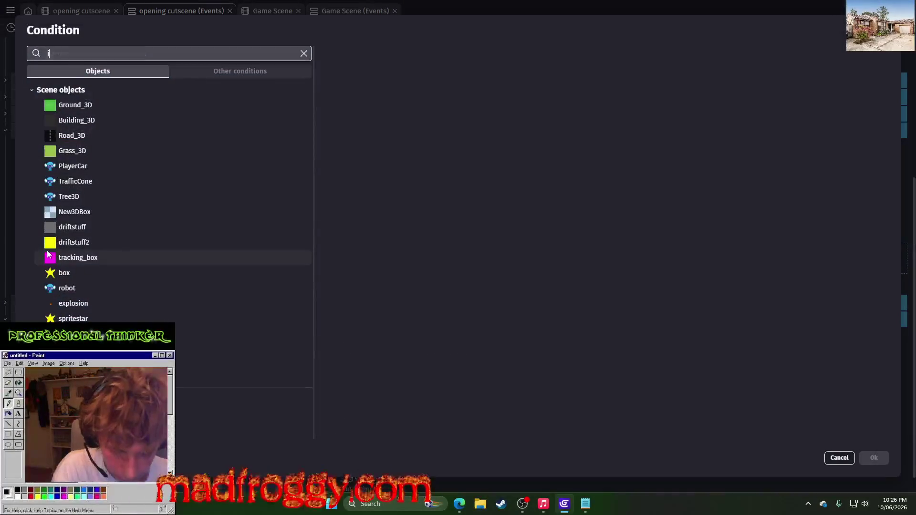
Step: Add a Variable value condition x_cam_pos < 180 to the increment event and preview the cutscene
{"action": "type", "text": "i"}
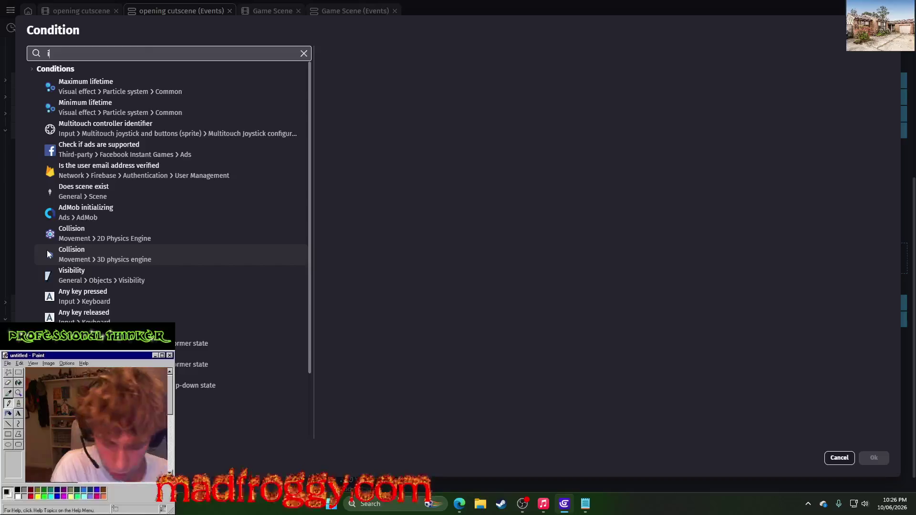
{"action": "key", "text": "BackSpace"}
{"action": "type", "text": "variable"}
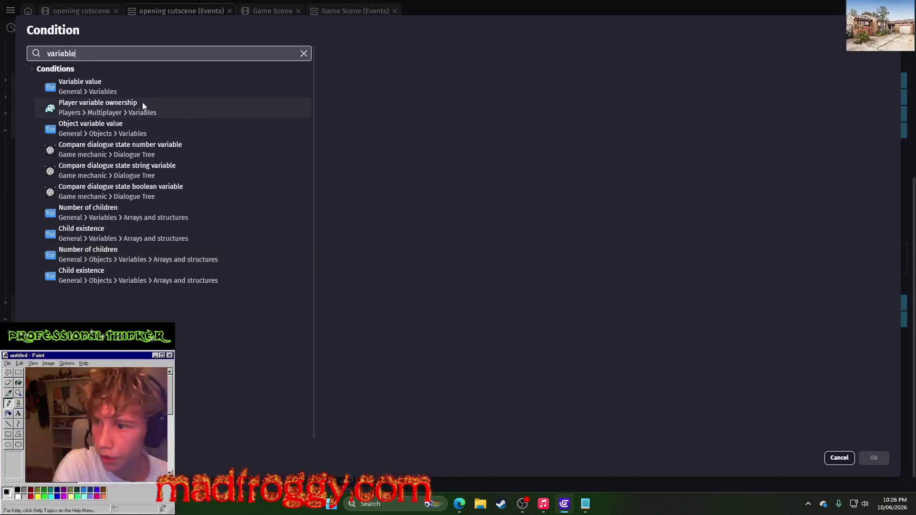
{"action": "left_click", "coordinate": [244, 83]}
{"action": "left_click", "coordinate": [397, 110]}
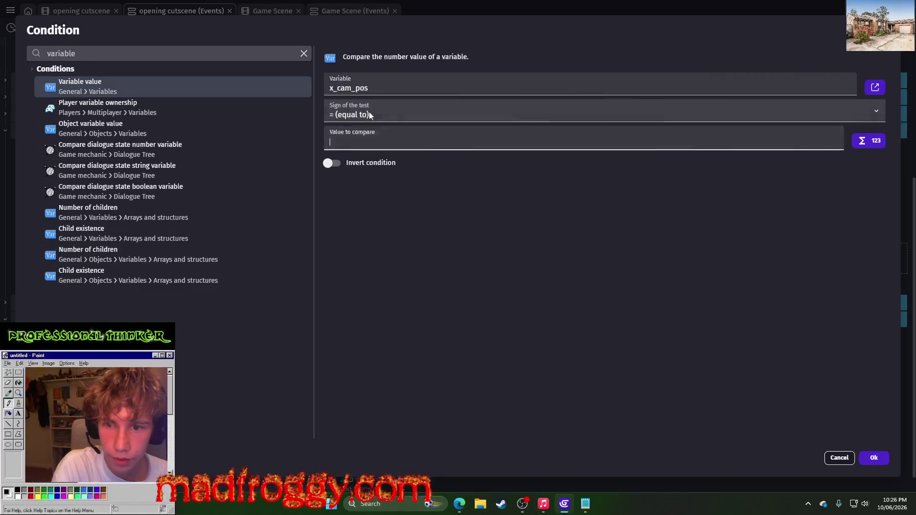
{"action": "left_click", "coordinate": [370, 115]}
{"action": "left_click", "coordinate": [356, 136]}
{"action": "left_click", "coordinate": [356, 138]}
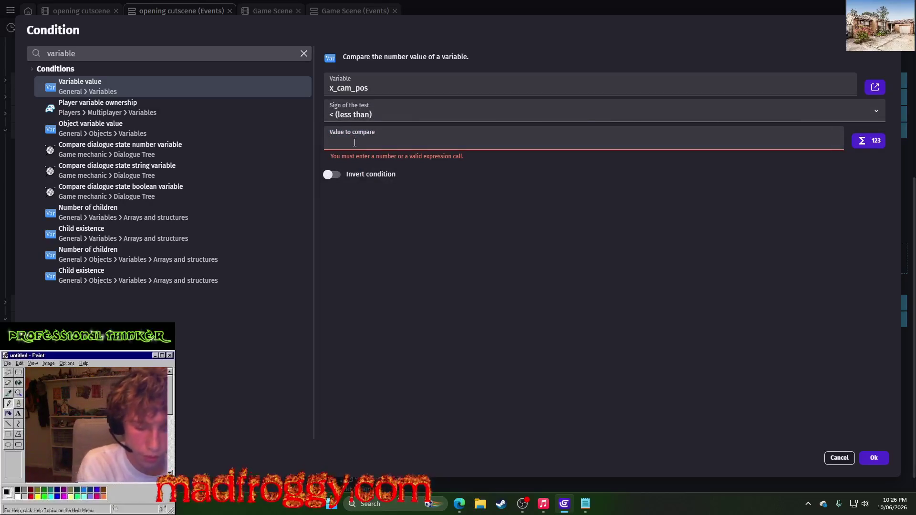
{"action": "type", "text": "180"}
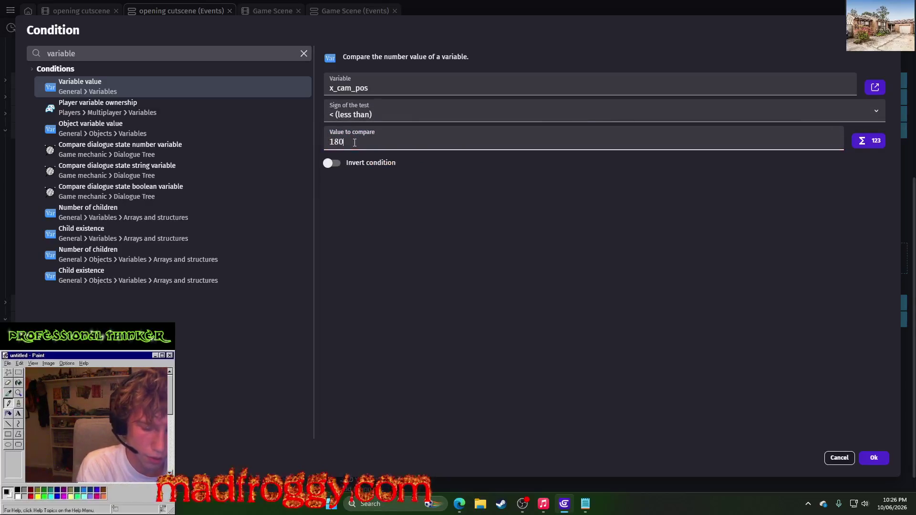
{"action": "left_click", "coordinate": [869, 457]}
{"action": "left_click", "coordinate": [423, 27]}
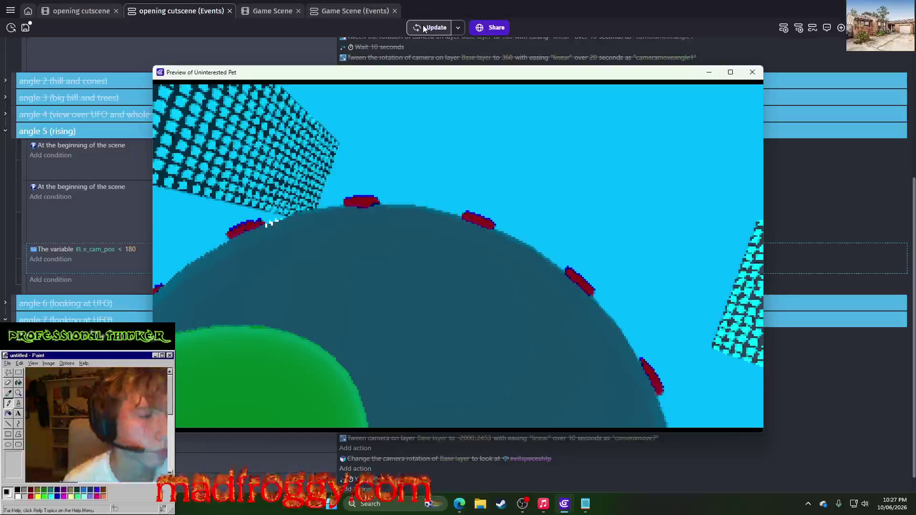
Step: Lower the x_cam_pos condition limit from 180 to 160
{"action": "left_click", "coordinate": [755, 77]}
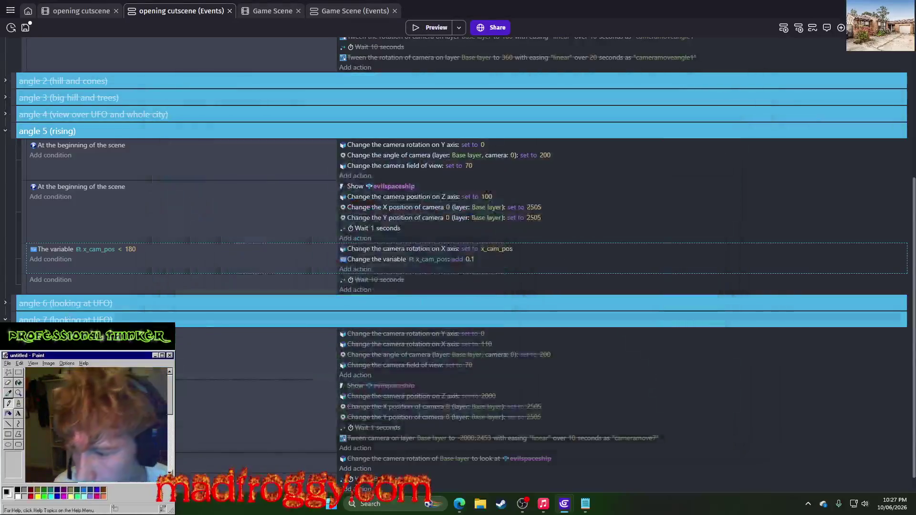
{"action": "left_click", "coordinate": [135, 249]}
{"action": "left_click", "coordinate": [140, 271]}
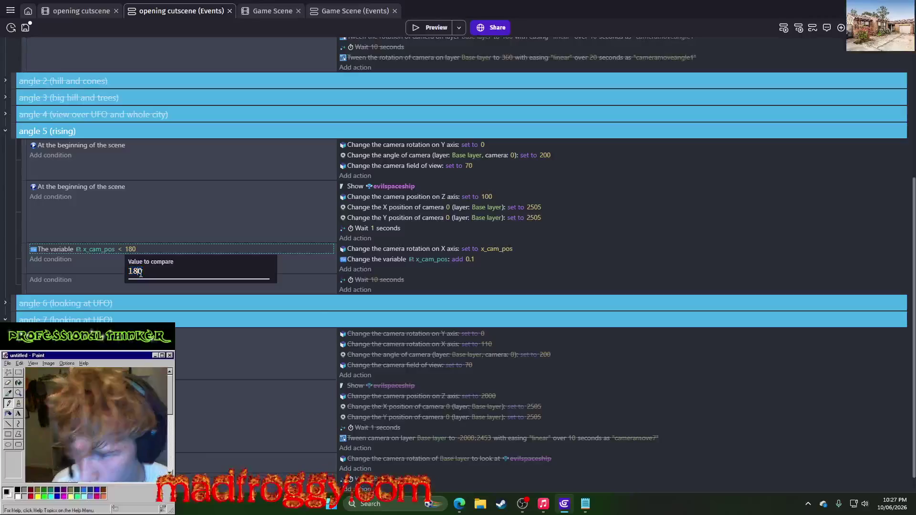
{"action": "type", "text": "65"}
{"action": "key", "text": "Return"}
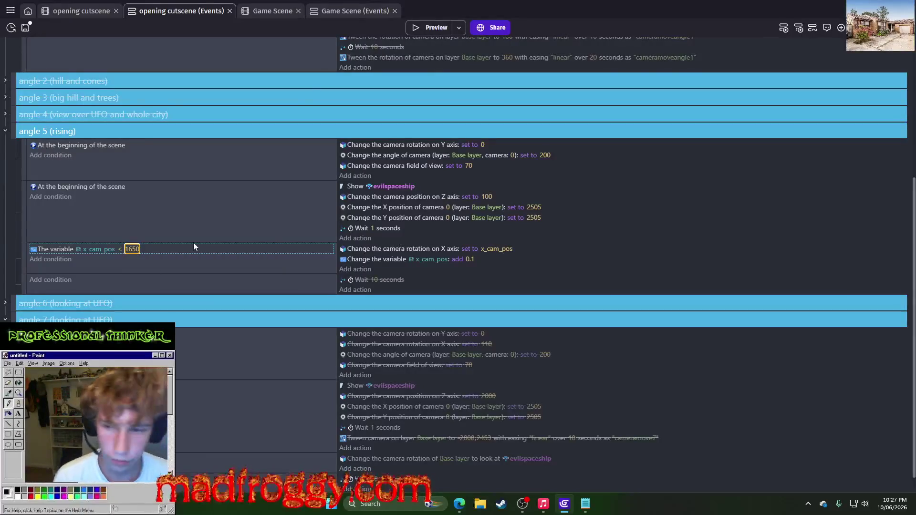
{"action": "left_click", "coordinate": [134, 249]}
{"action": "key", "text": "BackSpace"}
{"action": "type", "text": "0"}
{"action": "key", "text": "Return"}
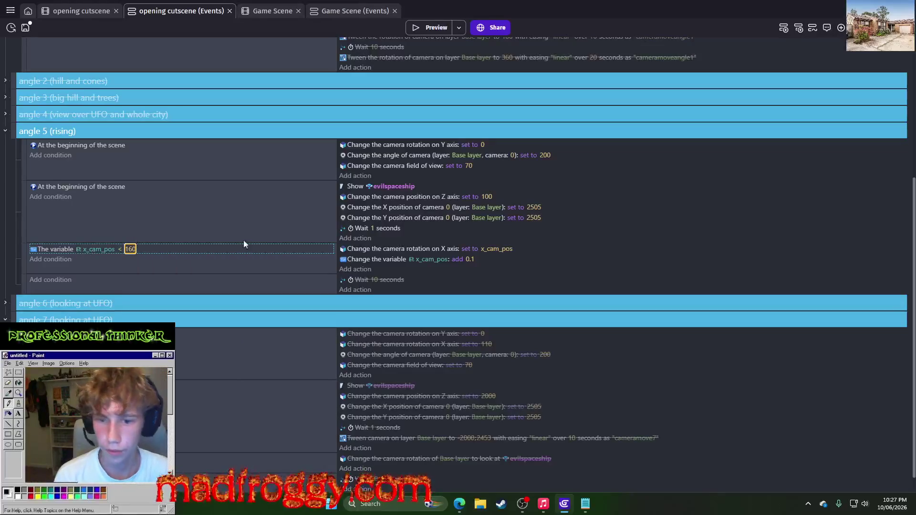
Step: Reduce the x_cam_pos increment to 0.01, then to 0.05, previewing the camera rise each time
{"action": "left_click", "coordinate": [470, 259]}
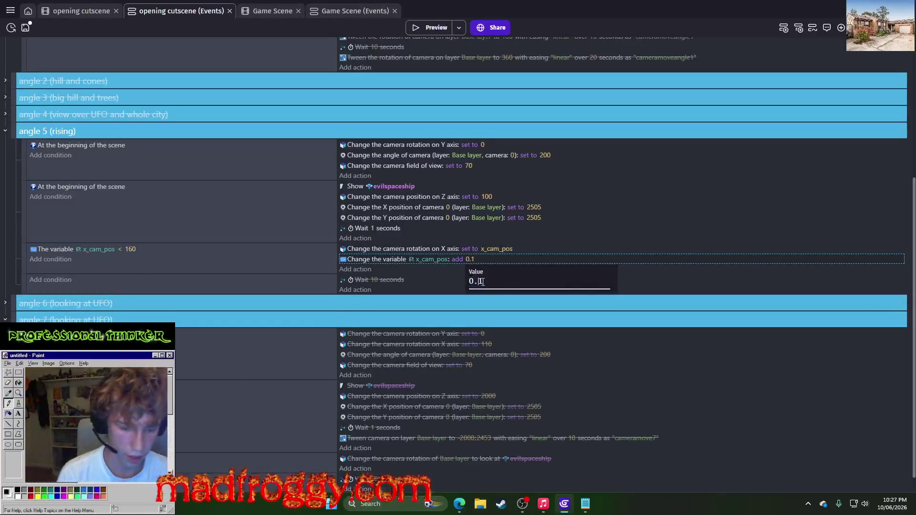
{"action": "key", "text": "Return"}
{"action": "left_click", "coordinate": [432, 29]}
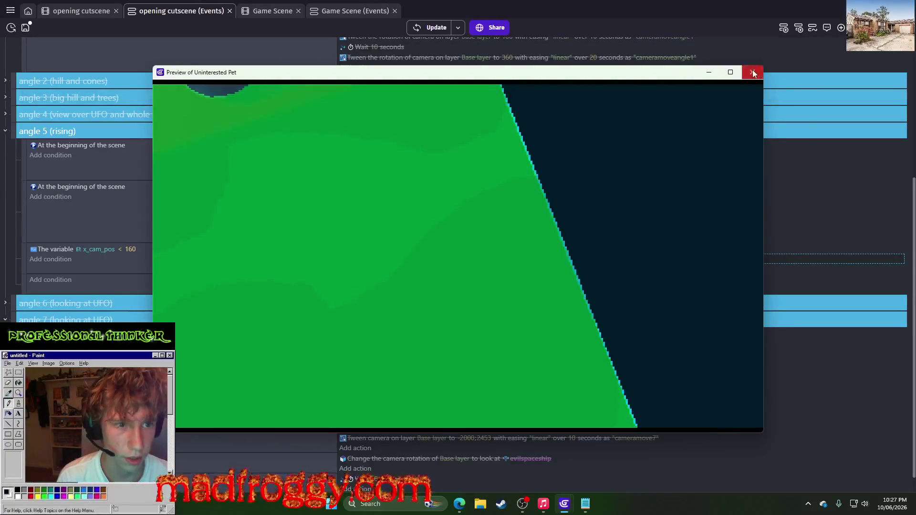
{"action": "left_click", "coordinate": [752, 72]}
{"action": "left_click", "coordinate": [471, 259]}
{"action": "key", "text": "BackSpace"}
{"action": "type", "text": "5"}
{"action": "key", "text": "Return"}
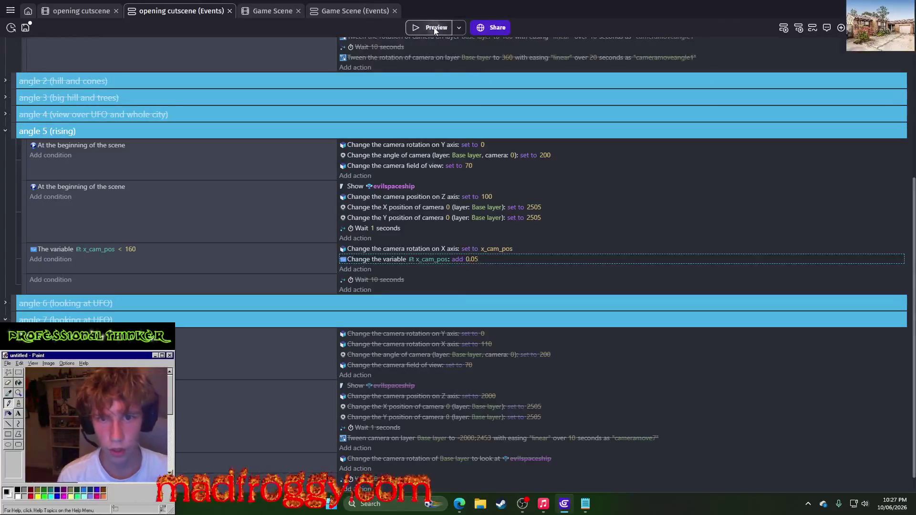
{"action": "left_click", "coordinate": [435, 28]}
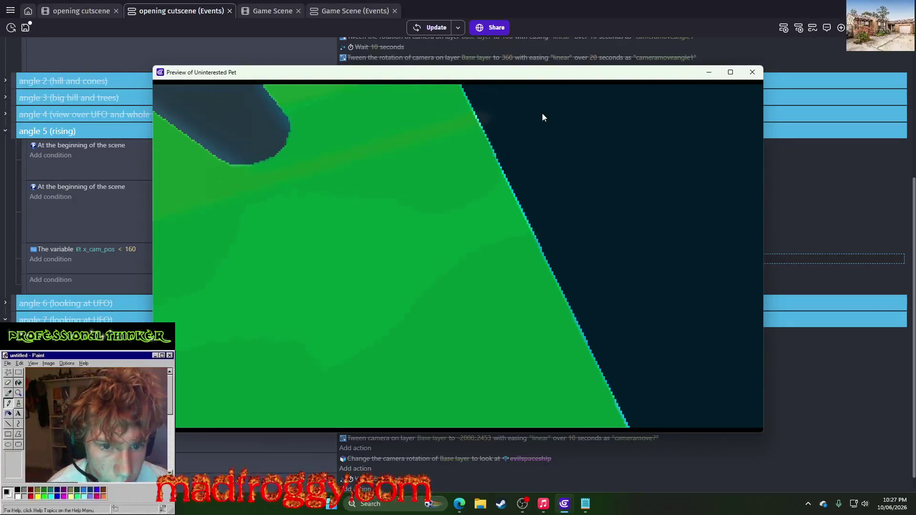
{"action": "left_click", "coordinate": [753, 71]}
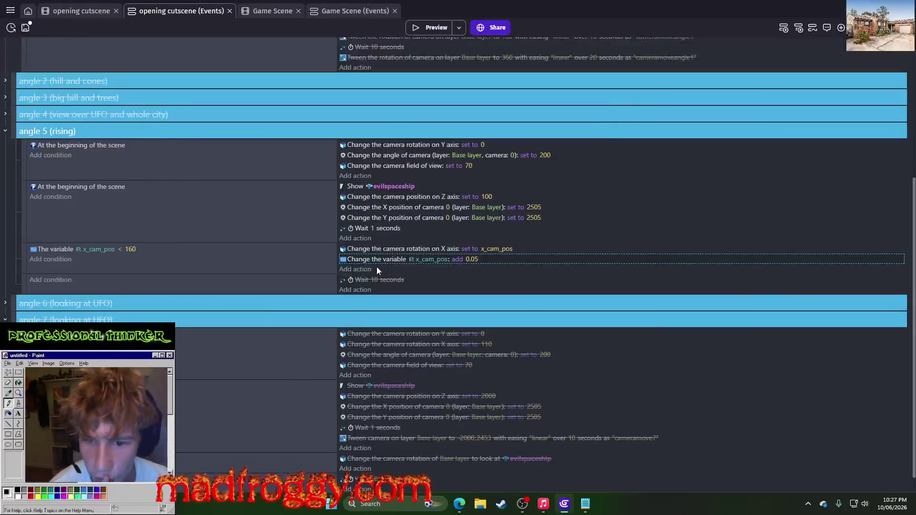
Step: Paste the camera X rotation action into the first event with an angle of 40
{"action": "left_click", "coordinate": [363, 240]}
{"action": "type", "text": "vari"}
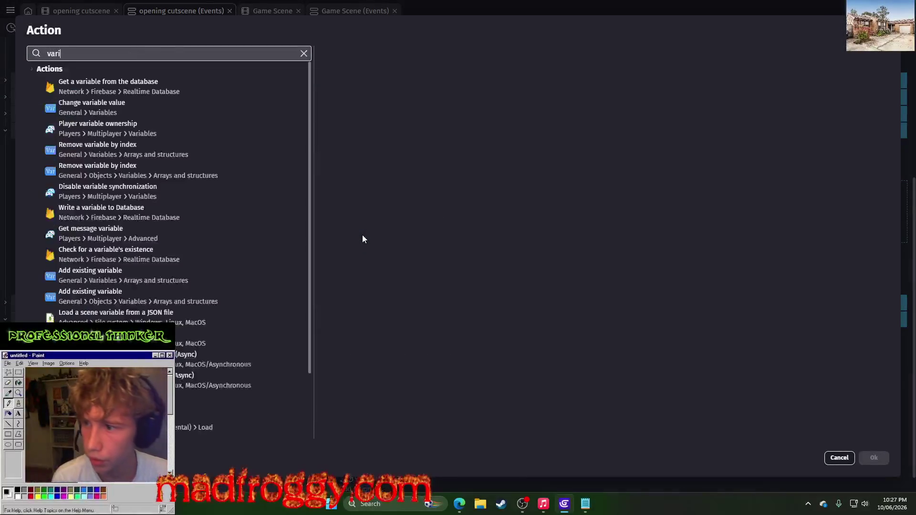
{"action": "key", "text": "Escape"}
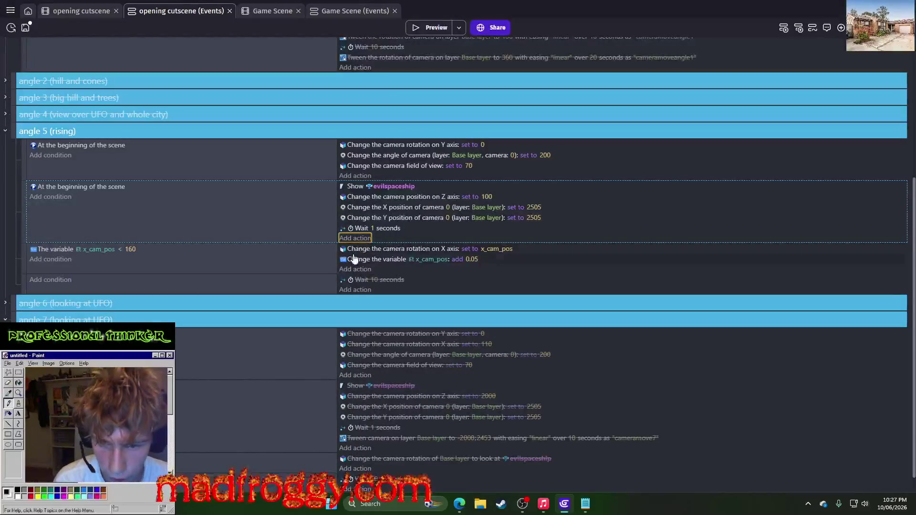
{"action": "right_click", "coordinate": [375, 167]}
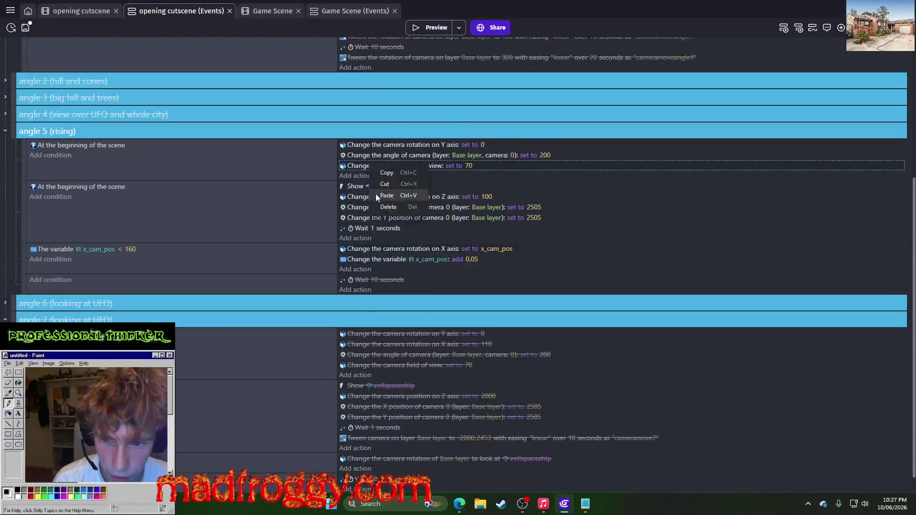
{"action": "left_click", "coordinate": [386, 196]}
{"action": "left_click", "coordinate": [484, 165]}
{"action": "key", "text": "BackSpace"}
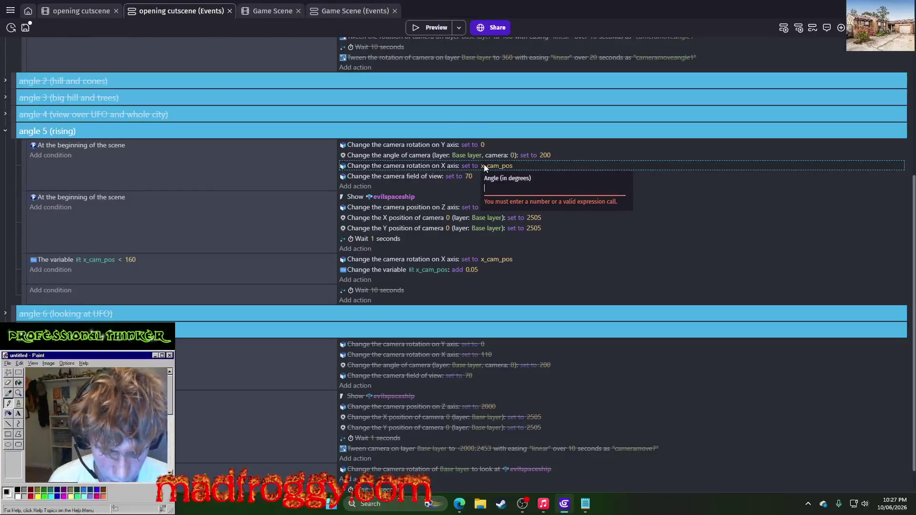
{"action": "type", "text": "40"}
{"action": "key", "text": "Return"}
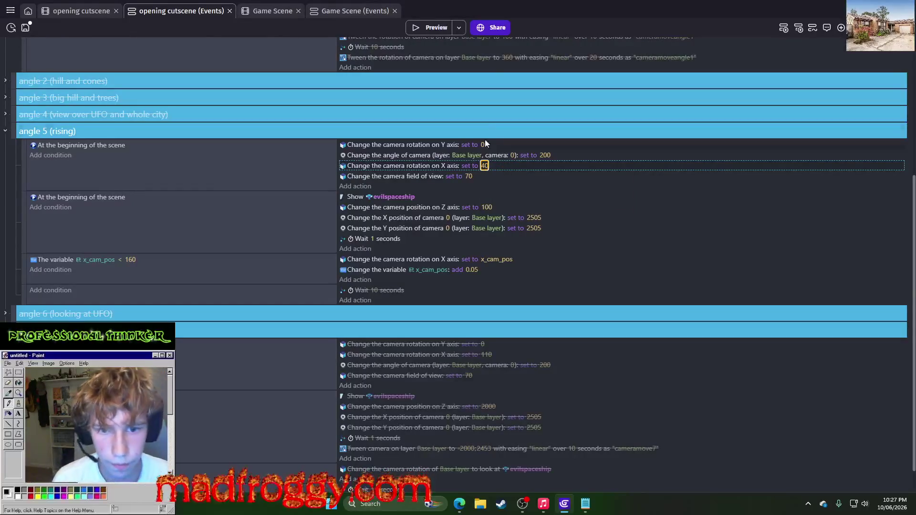
Step: Move the 40-degree X rotation action into the second event, previewing before and after
{"action": "left_click", "coordinate": [439, 31]}
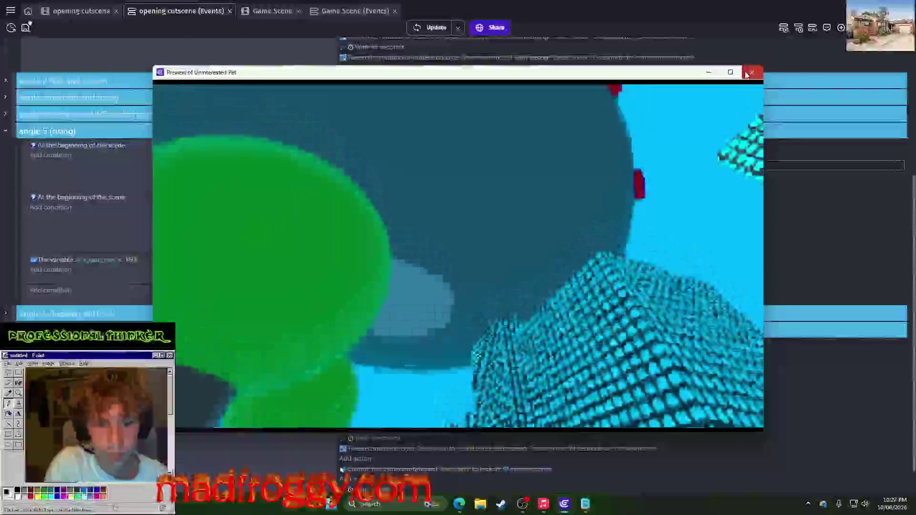
{"action": "left_click", "coordinate": [749, 73]}
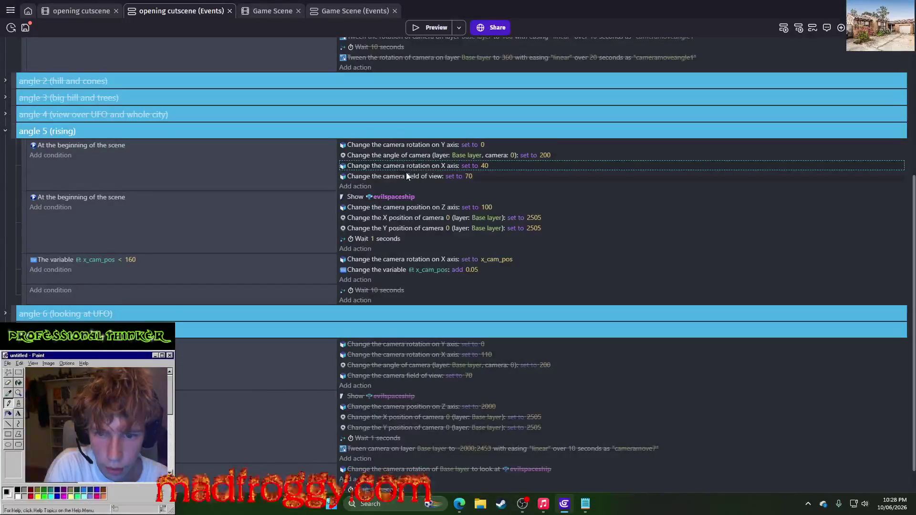
{"action": "mouse_move", "coordinate": [415, 165]}
{"action": "left_mouse_down"}
{"action": "mouse_move", "coordinate": [414, 208]}
{"action": "mouse_move", "coordinate": [449, 201]}
{"action": "left_mouse_up"}
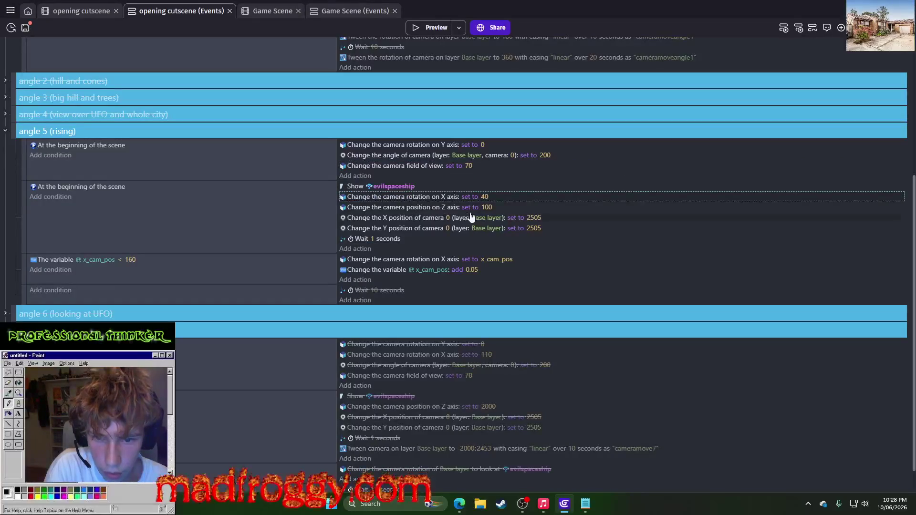
{"action": "left_click", "coordinate": [432, 27]}
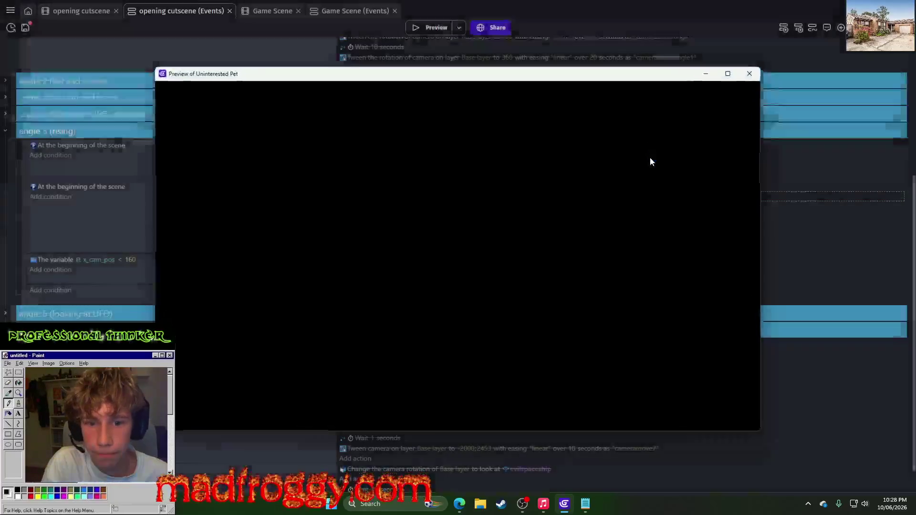
{"action": "left_click", "coordinate": [750, 73]}
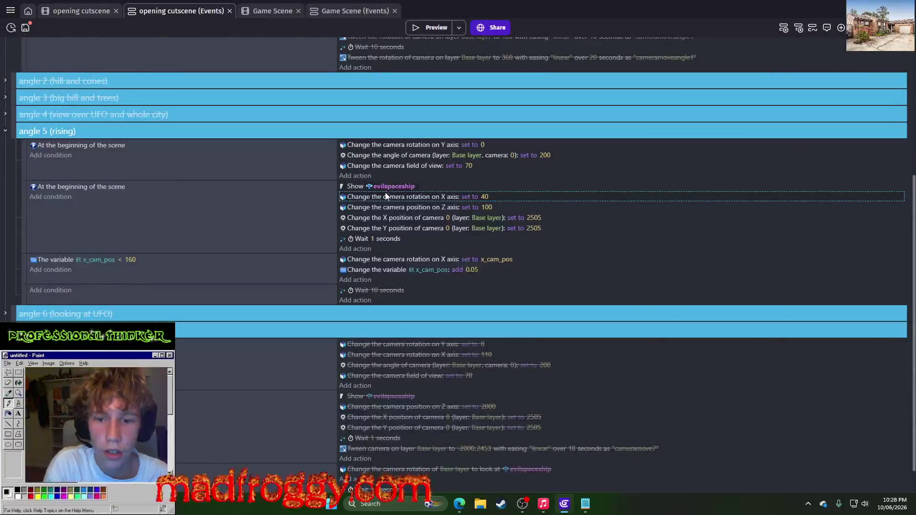
Step: Delete the X rotation 40 action and try setting x_cam_pos to 40+0.05, then preview
{"action": "key", "text": "Delete"}
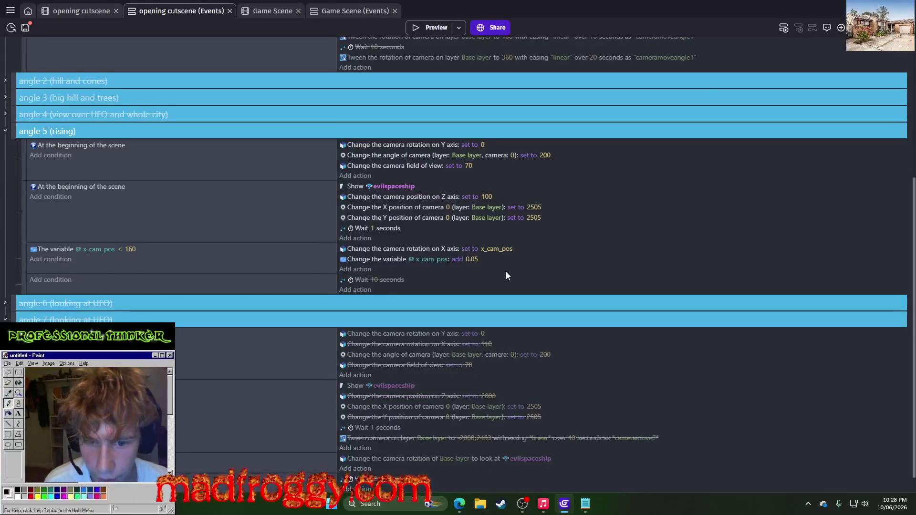
{"action": "left_click", "coordinate": [472, 259]}
{"action": "left_click", "coordinate": [473, 281]}
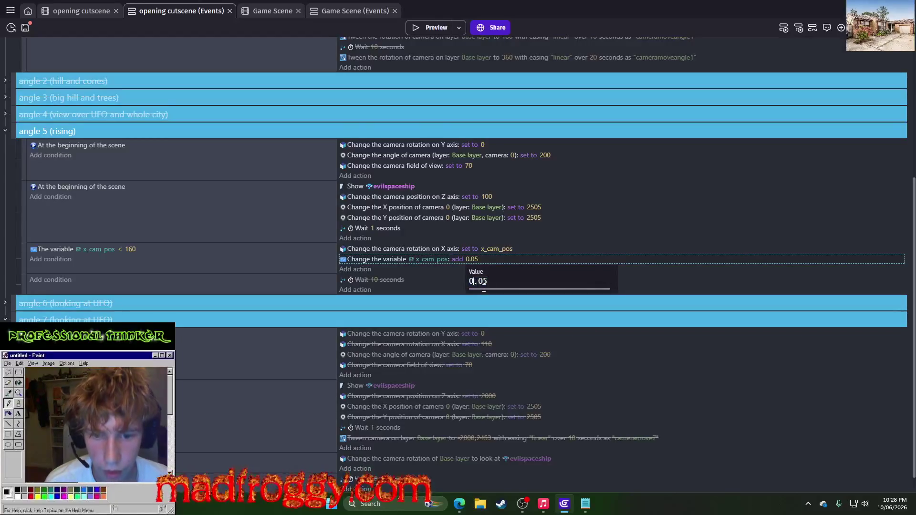
{"action": "left_click", "coordinate": [462, 261]}
{"action": "left_click", "coordinate": [469, 293]}
{"action": "key", "text": "Up"}
{"action": "left_click", "coordinate": [477, 262]}
{"action": "left_click", "coordinate": [490, 285]}
{"action": "type", "text": "+"}
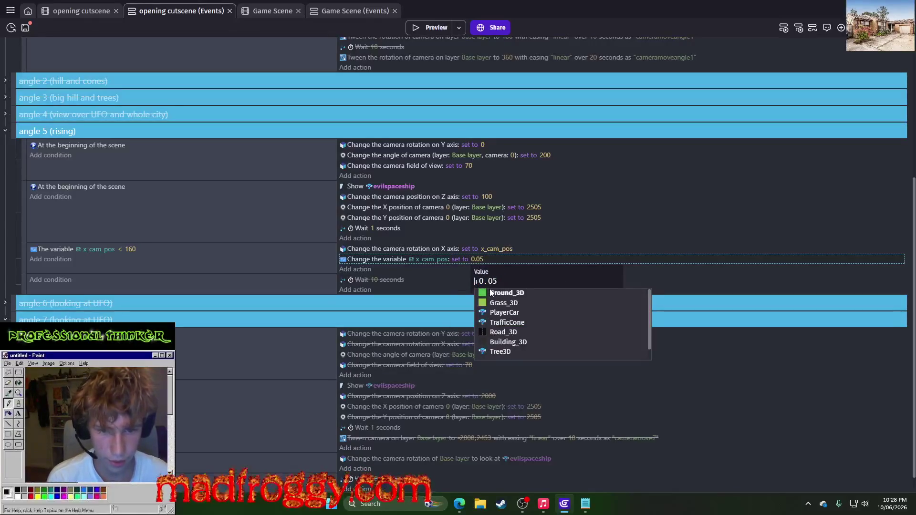
{"action": "key", "text": "Escape"}
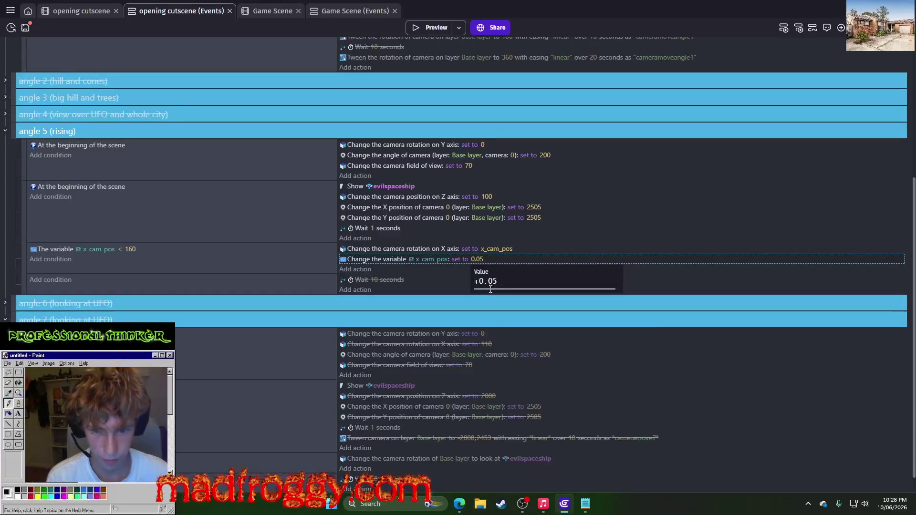
{"action": "type", "text": "40"}
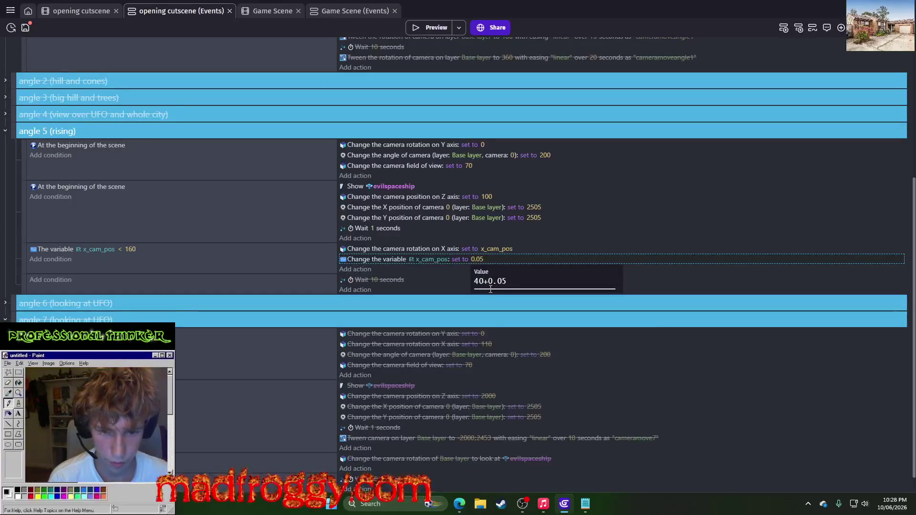
{"action": "key", "text": "Return"}
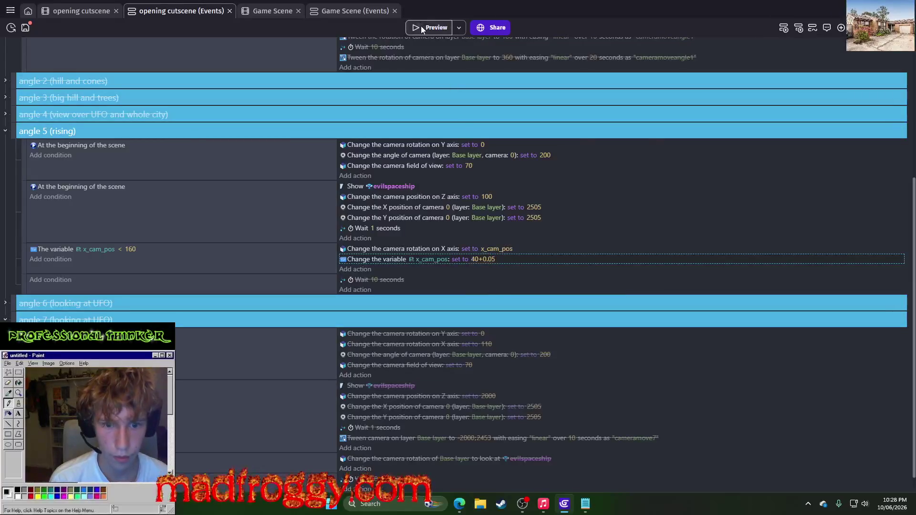
{"action": "left_click", "coordinate": [422, 26]}
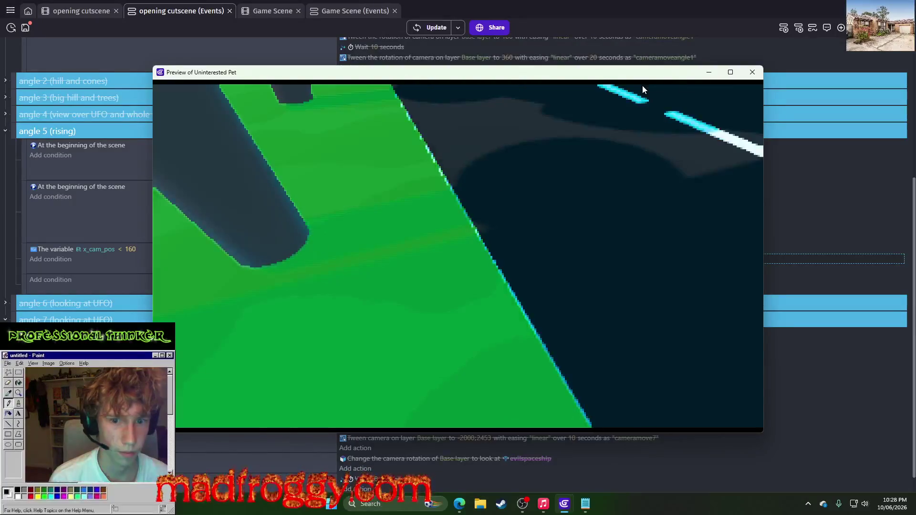
{"action": "left_click", "coordinate": [750, 75]}
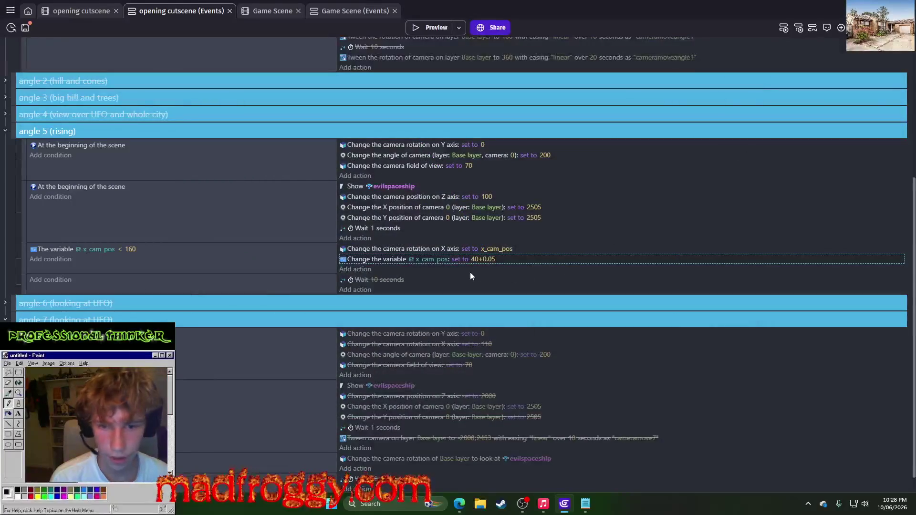
Step: Revert x_cam_pos to add 0.05 and preview the cutscene again
{"action": "left_click", "coordinate": [478, 261]}
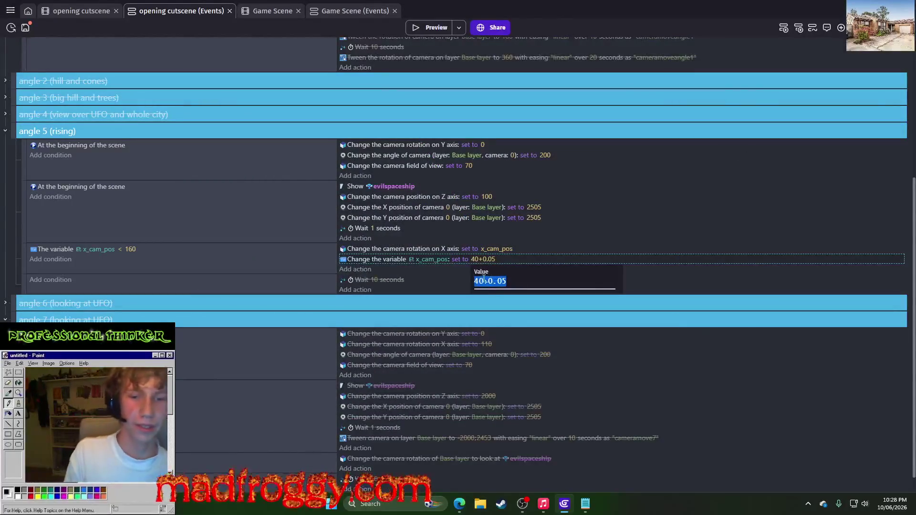
{"action": "key", "text": "BackSpace"}
{"action": "key", "text": "BackSpace"}
{"action": "key", "text": "BackSpace"}
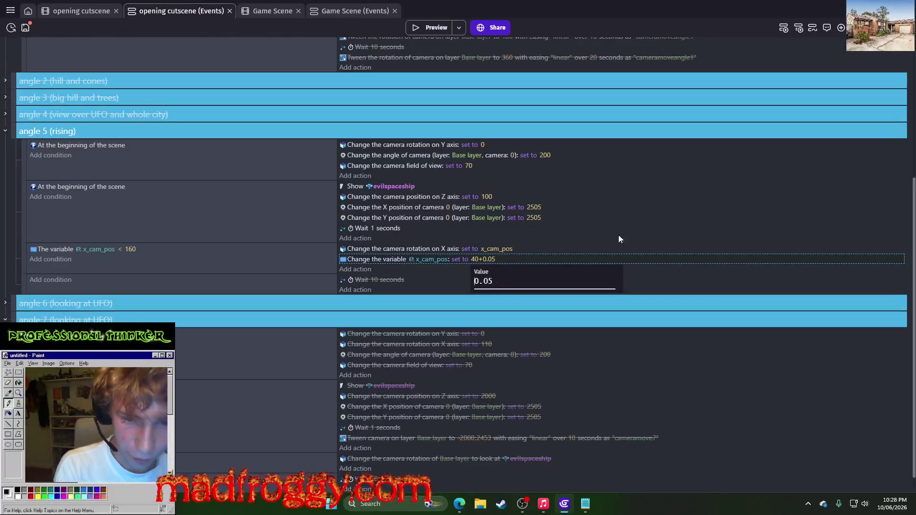
{"action": "left_click", "coordinate": [511, 229]}
{"action": "left_click", "coordinate": [461, 260]}
{"action": "left_click", "coordinate": [525, 281]}
{"action": "left_click", "coordinate": [473, 299]}
{"action": "left_click", "coordinate": [496, 85]}
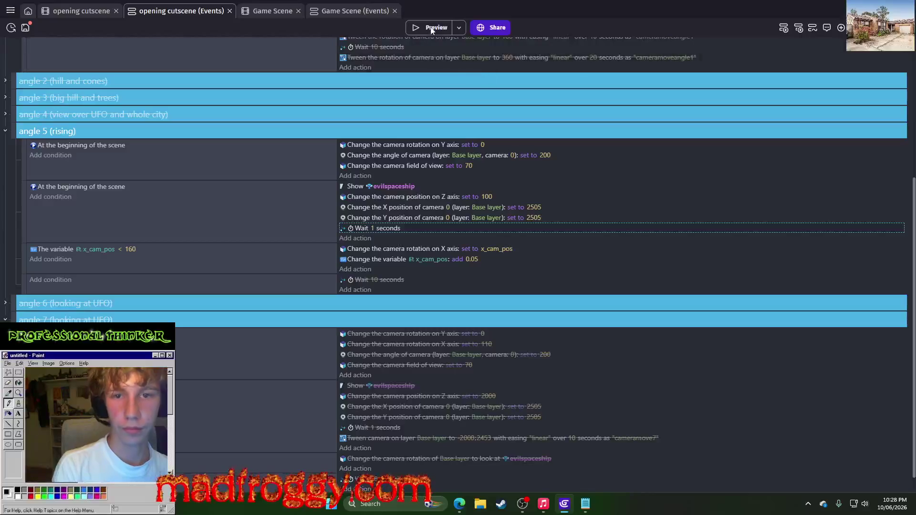
{"action": "left_click", "coordinate": [432, 28]}
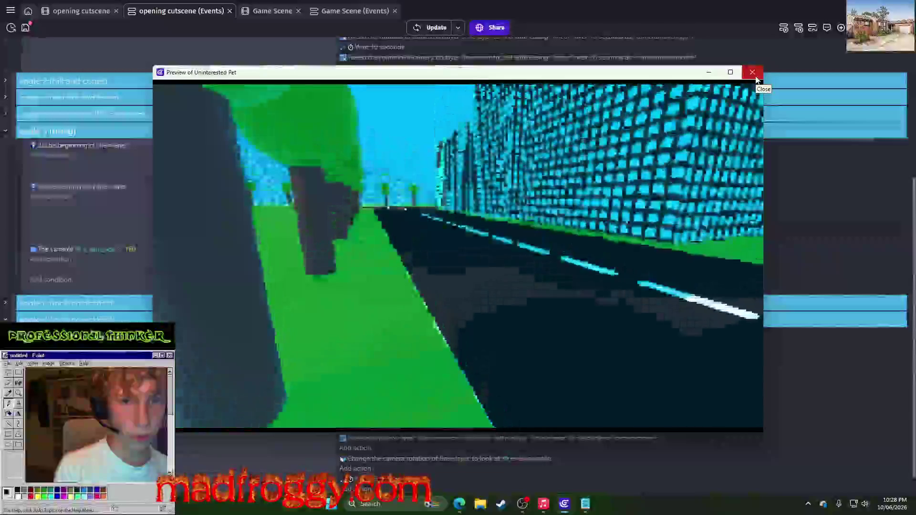
{"action": "left_click", "coordinate": [753, 73]}
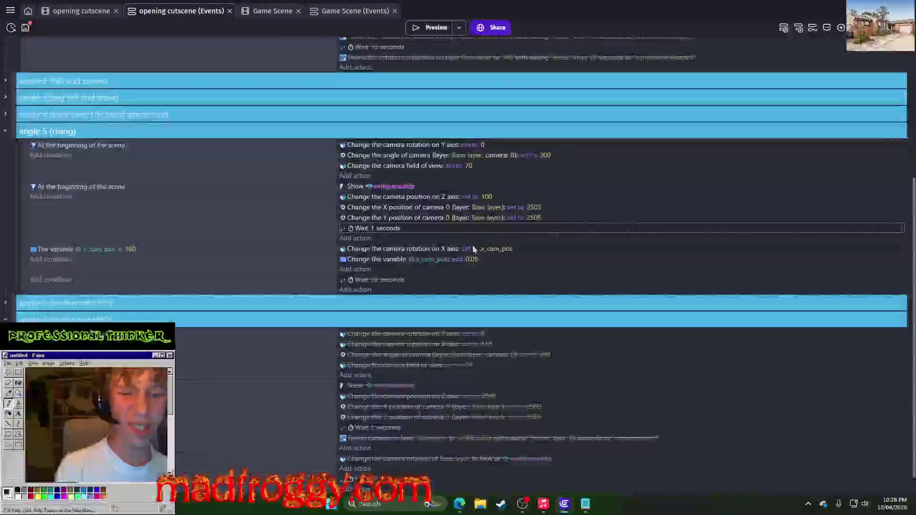
Step: Raise the x_cam_pos increment to 0.075 and preview the faster tilt
{"action": "left_click", "coordinate": [472, 259]}
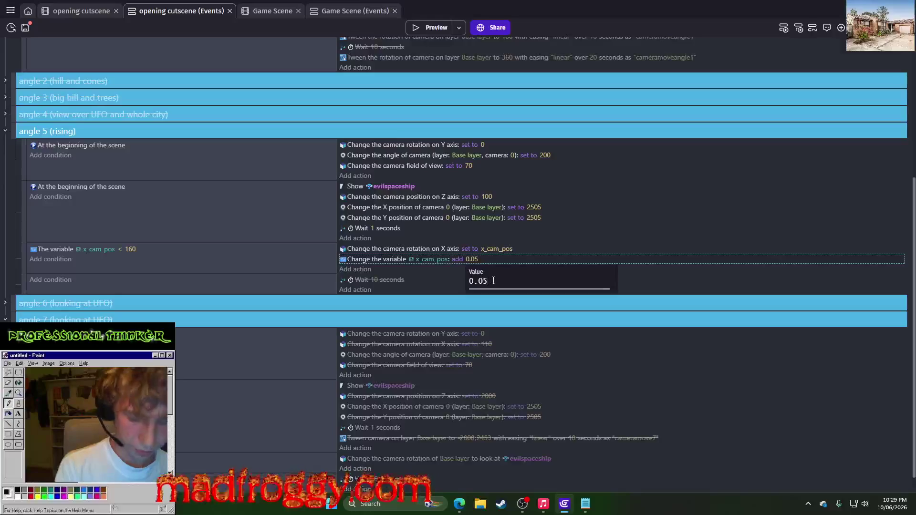
{"action": "type", "text": "0.075"}
{"action": "key", "text": "Return"}
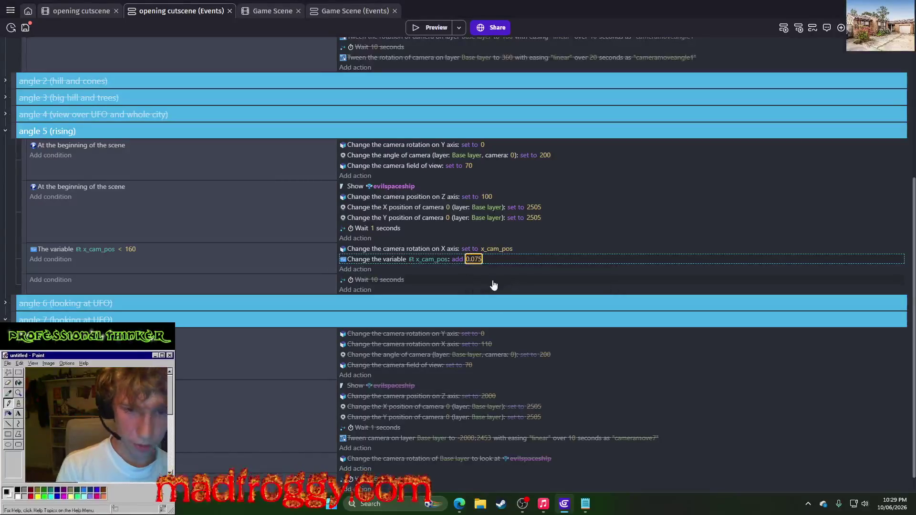
{"action": "left_click", "coordinate": [439, 31]}
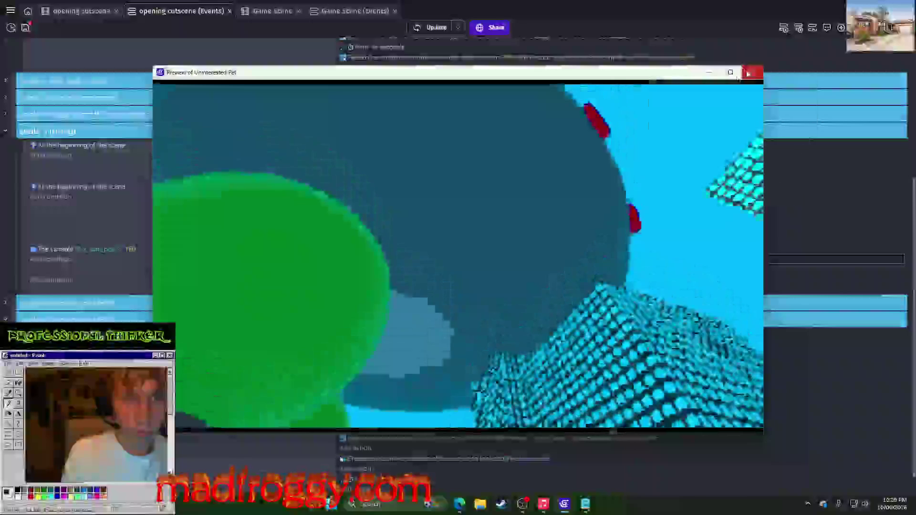
{"action": "left_click", "coordinate": [751, 73]}
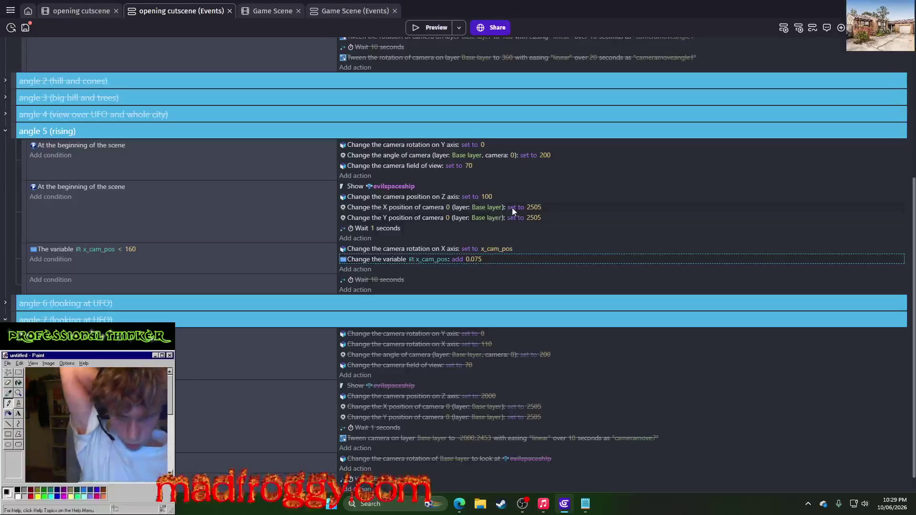
Step: Change camera 0's X position from 2505 to 2005, preview it, and retype the value
{"action": "left_click", "coordinate": [537, 208]}
{"action": "type", "text": "9"}
{"action": "key", "text": "BackSpace"}
{"action": "type", "text": "0"}
{"action": "key", "text": "ctrl+Return"}
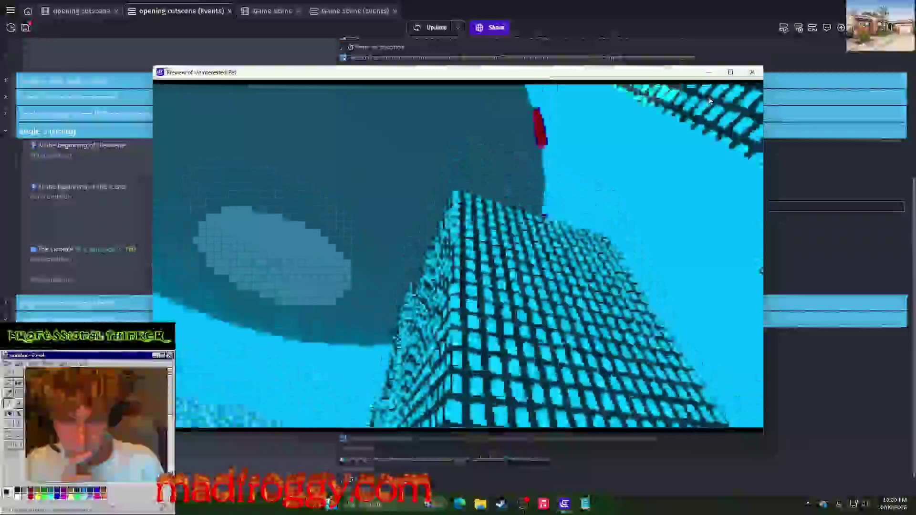
{"action": "left_click", "coordinate": [752, 72]}
{"action": "left_click", "coordinate": [533, 218]}
{"action": "left_click", "coordinate": [541, 229]}
{"action": "key", "text": "BackSpace"}
{"action": "type", "text": "005"}
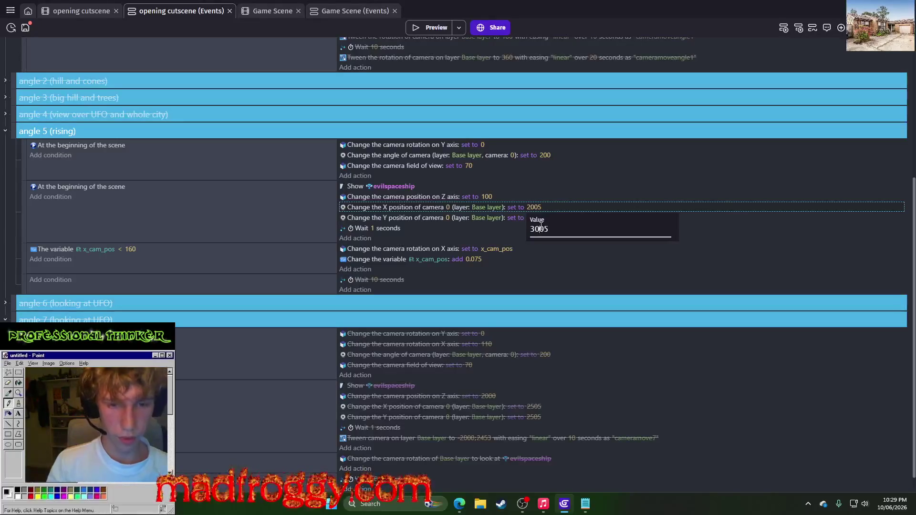
Step: Preview the new camera position, then reset camera 0's X position to 2505
{"action": "key", "text": "Return"}
{"action": "left_click", "coordinate": [423, 32]}
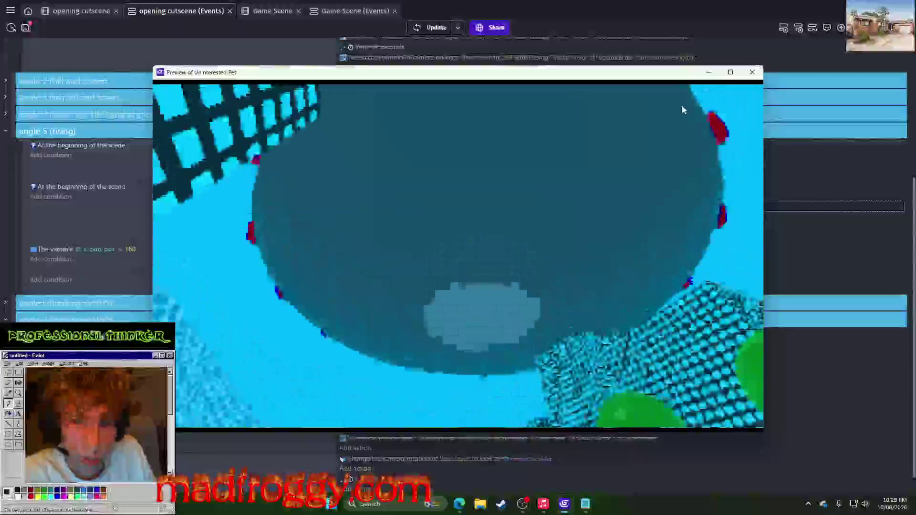
{"action": "left_click", "coordinate": [752, 73]}
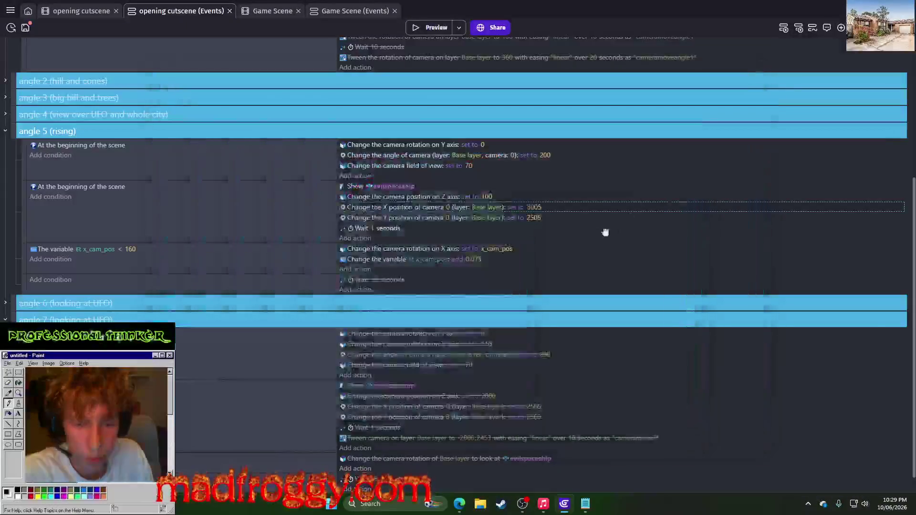
{"action": "left_click", "coordinate": [533, 218]}
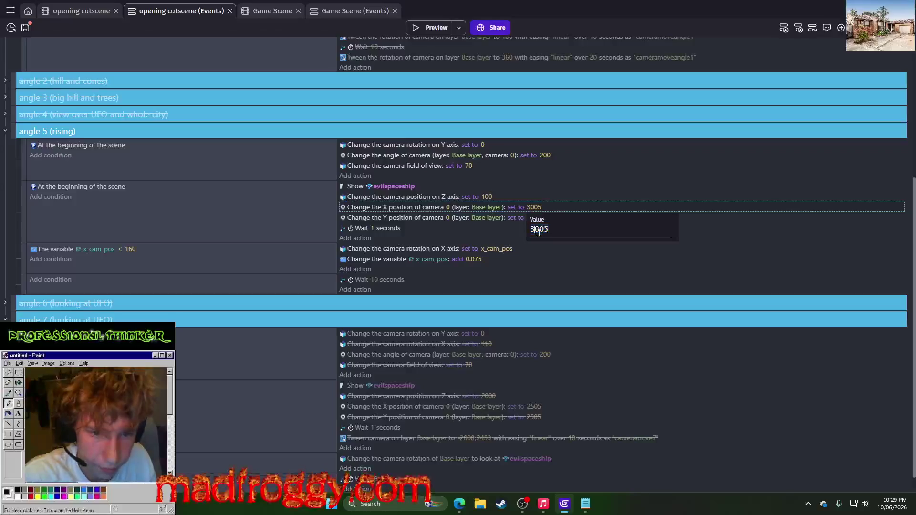
{"action": "key", "text": "Return"}
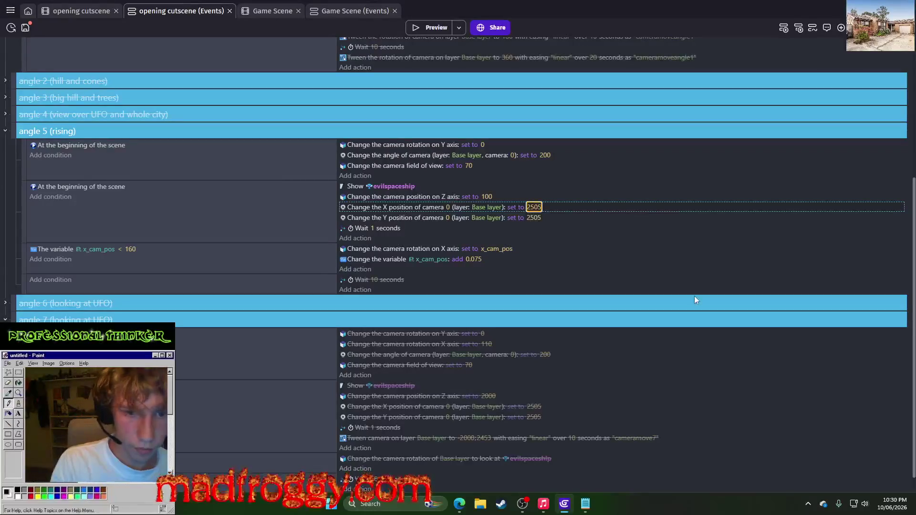
Step: Try camera Y positions of 3005 and then 2005, previewing each
{"action": "left_click", "coordinate": [530, 220]}
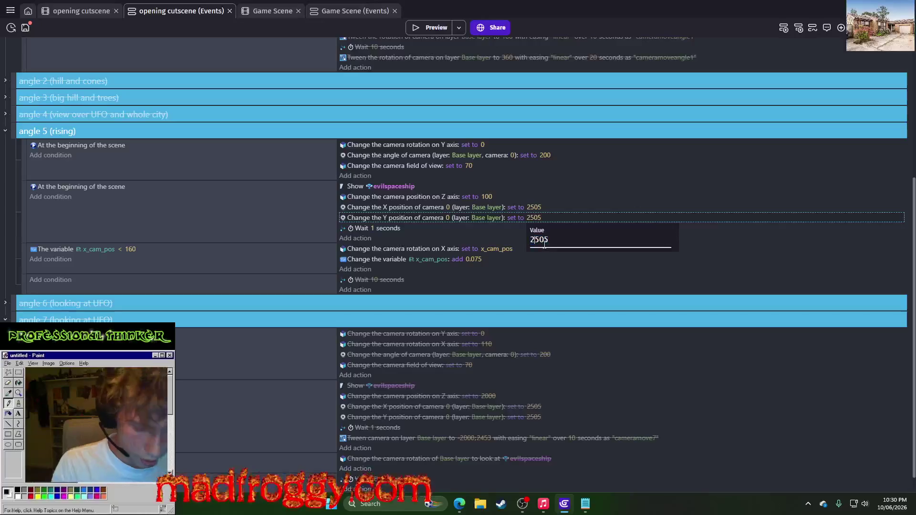
{"action": "type", "text": "3005"}
{"action": "key", "text": "Return"}
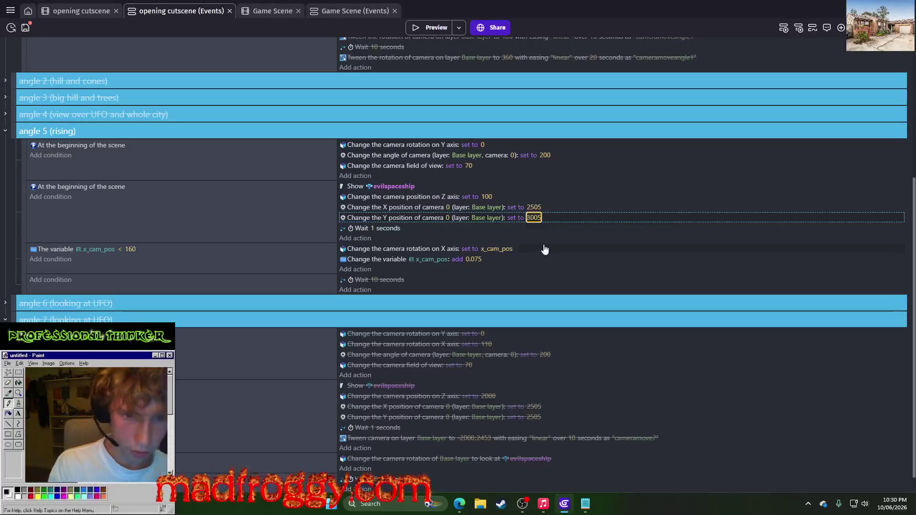
{"action": "left_click", "coordinate": [433, 28]}
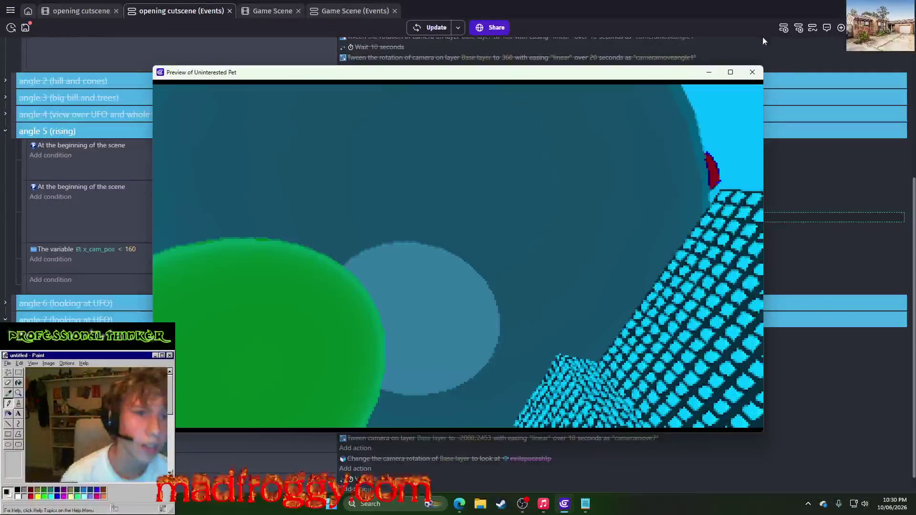
{"action": "left_click", "coordinate": [753, 73]}
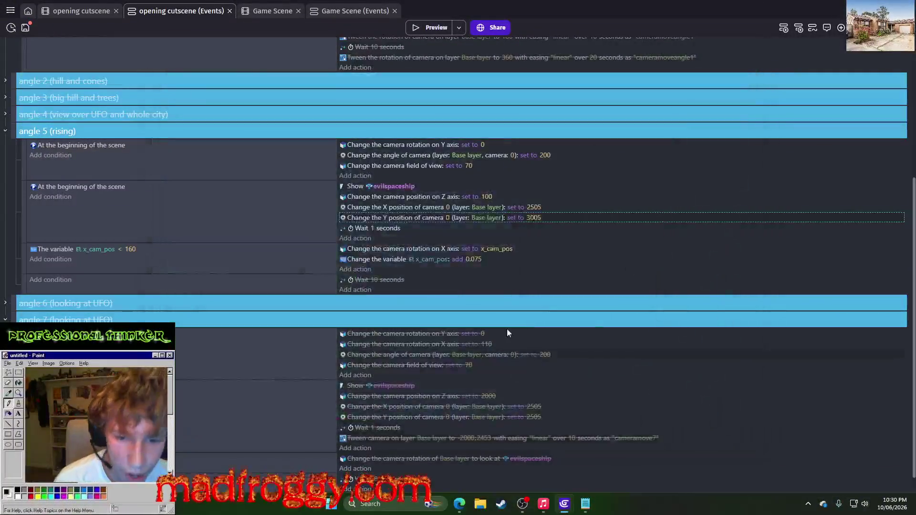
{"action": "left_click", "coordinate": [534, 218]}
{"action": "type", "text": "2"}
{"action": "key", "text": "Return"}
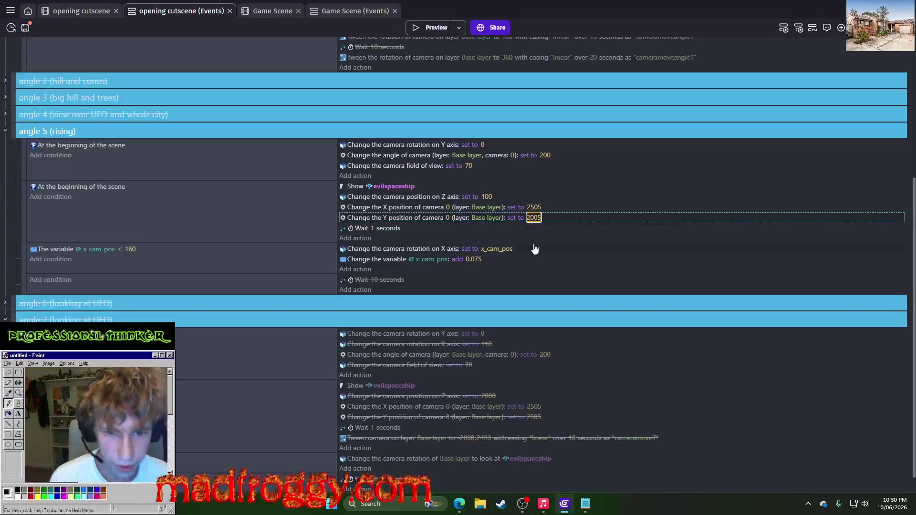
{"action": "left_click", "coordinate": [425, 27]}
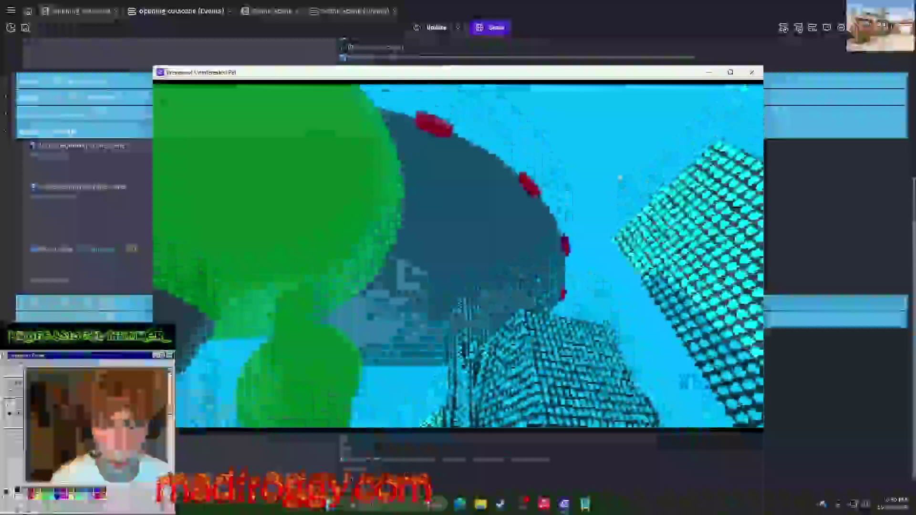
{"action": "key", "text": "alt+F4"}
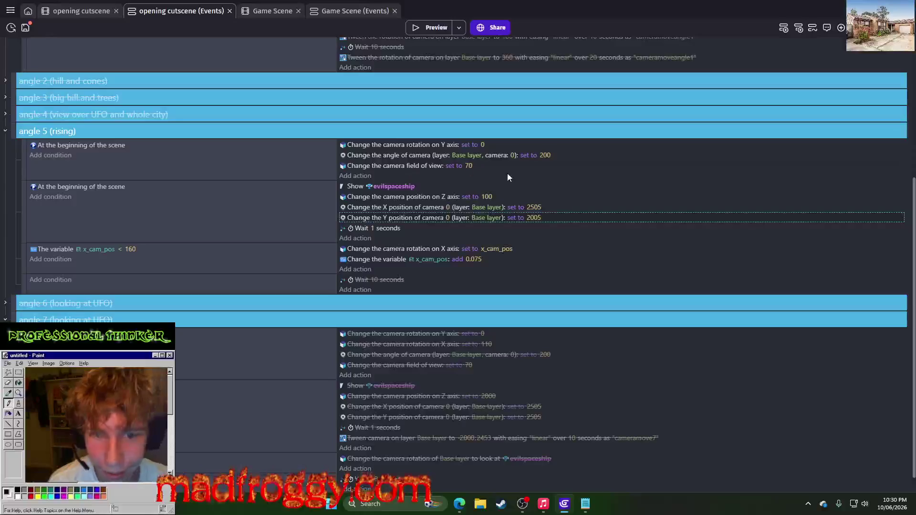
Step: Test x_cam_pos limits of 150 and then 120, previewing the camera rise each time
{"action": "left_click", "coordinate": [131, 250]}
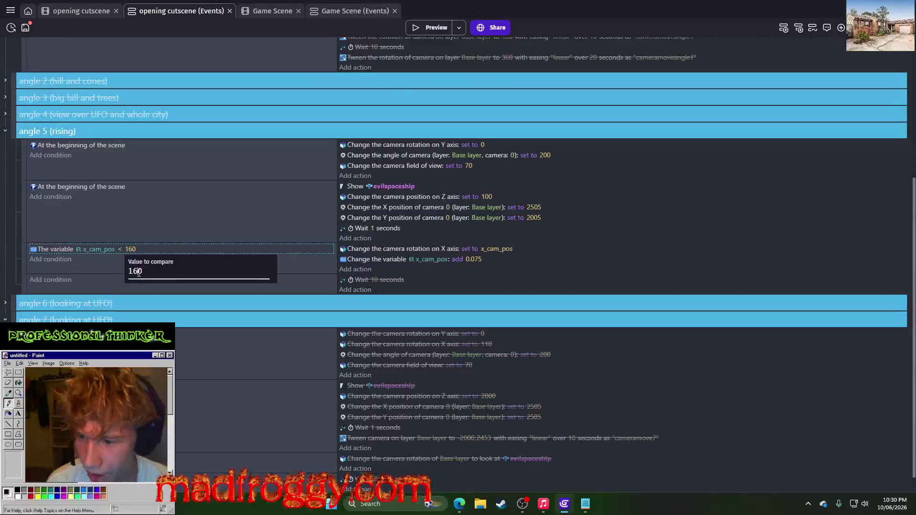
{"action": "key", "text": "BackSpace"}
{"action": "key", "text": "BackSpace"}
{"action": "type", "text": "50"}
{"action": "key", "text": "Return"}
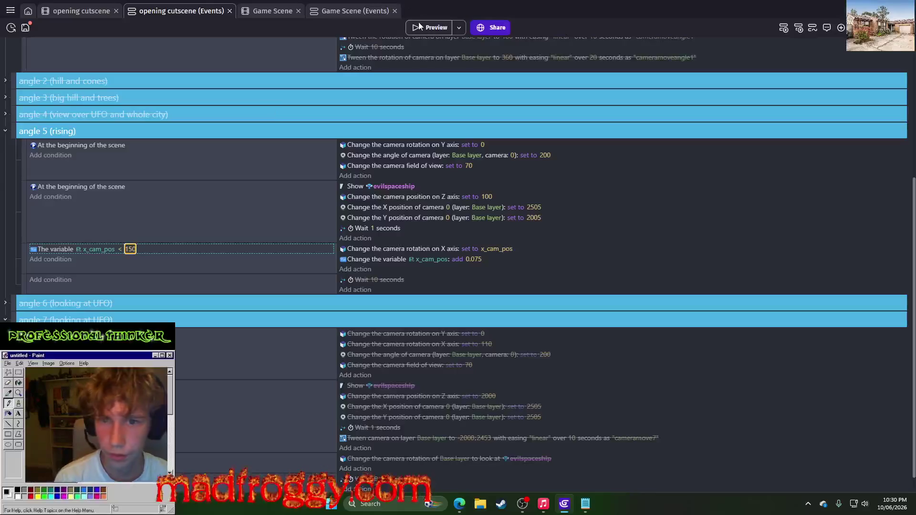
{"action": "left_click", "coordinate": [419, 26]}
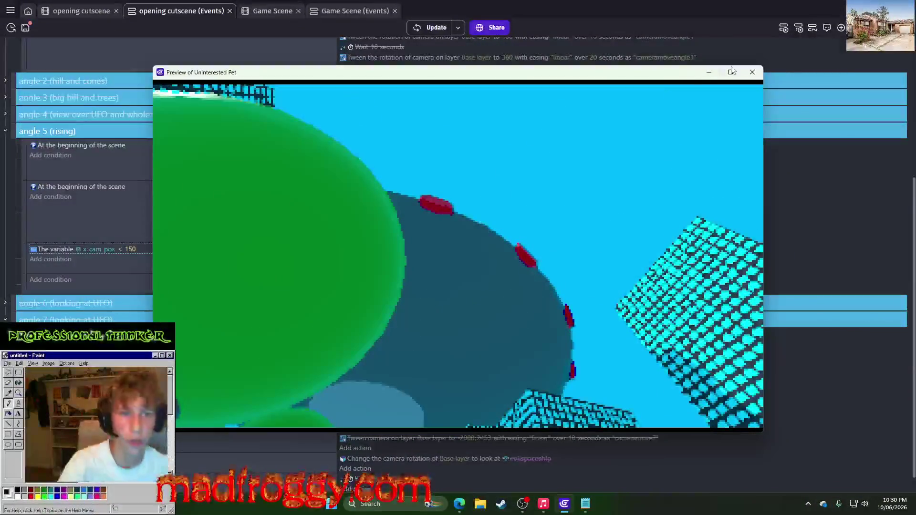
{"action": "left_click", "coordinate": [753, 72]}
{"action": "left_click", "coordinate": [131, 249]}
{"action": "type", "text": "120"}
{"action": "key", "text": "Return"}
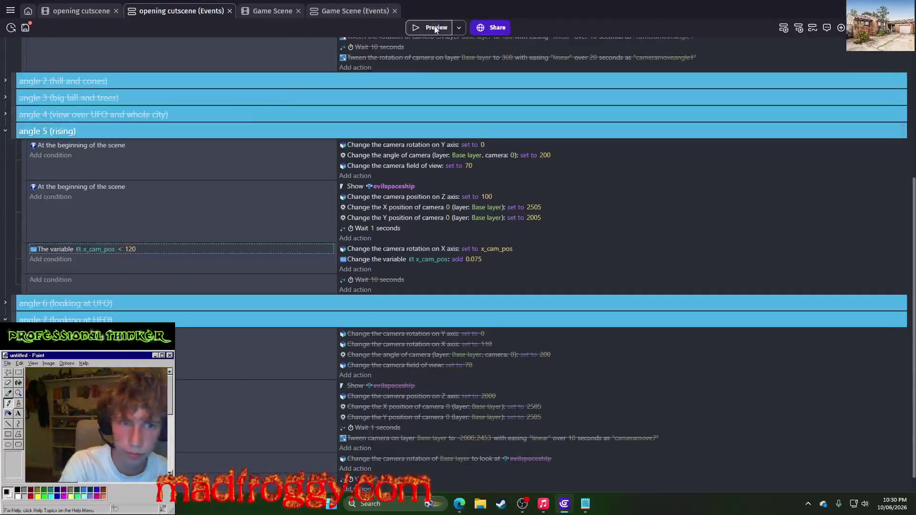
{"action": "left_click", "coordinate": [434, 28]}
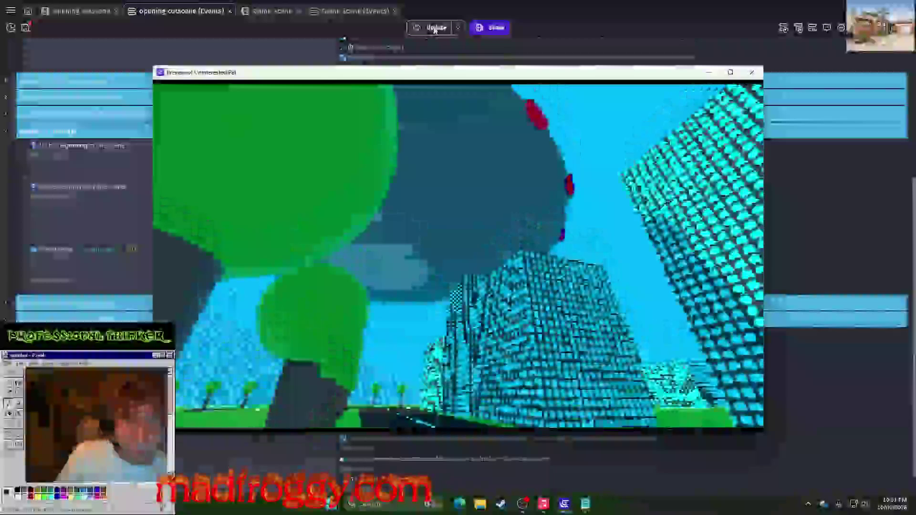
{"action": "key", "text": "alt+F4"}
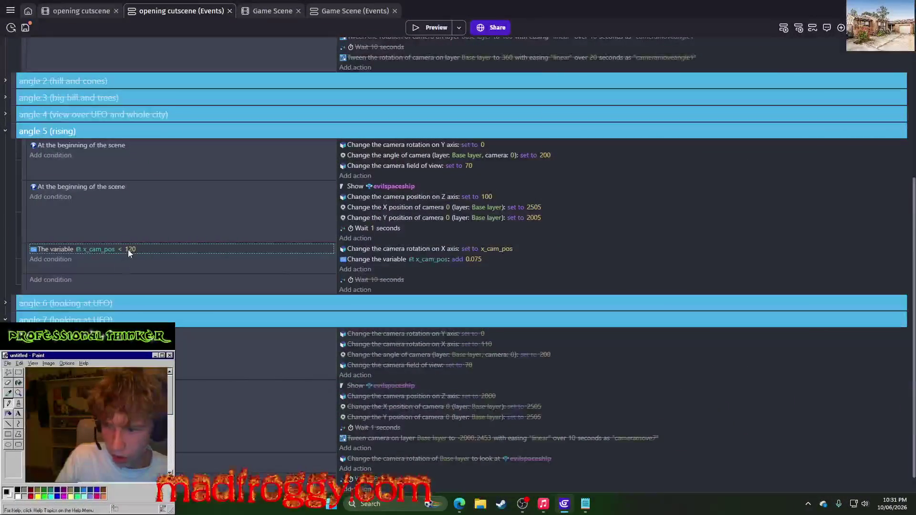
Step: Test a limit of 130, then settle on 140 after another preview
{"action": "left_click", "coordinate": [130, 249]}
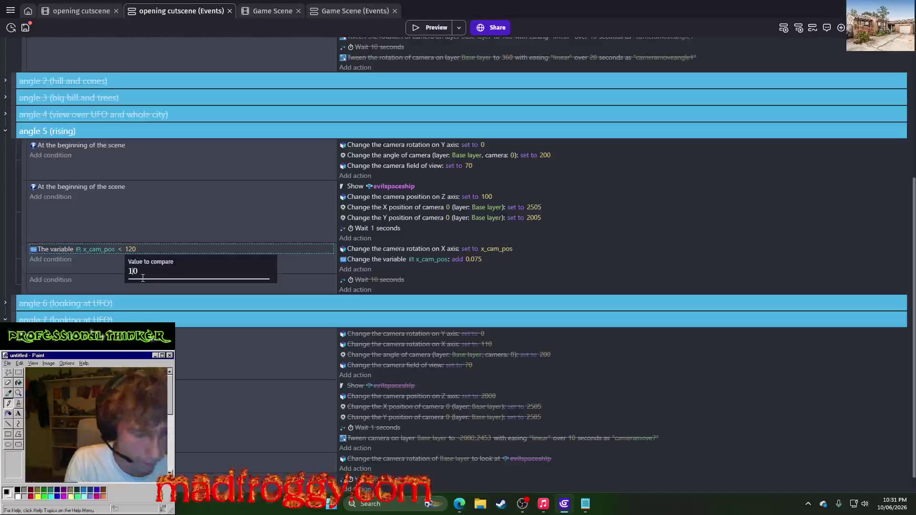
{"action": "type", "text": "3"}
{"action": "key", "text": "Return"}
{"action": "left_click", "coordinate": [408, 28]}
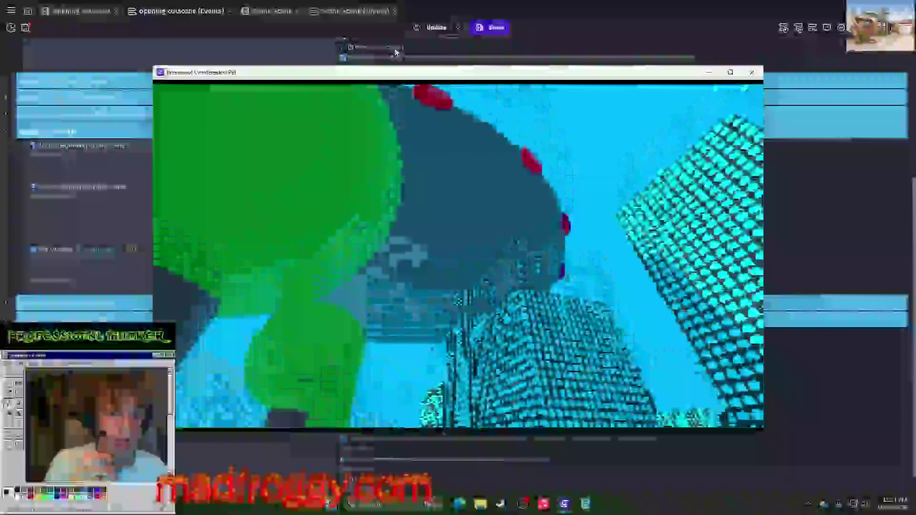
{"action": "left_click", "coordinate": [752, 72]}
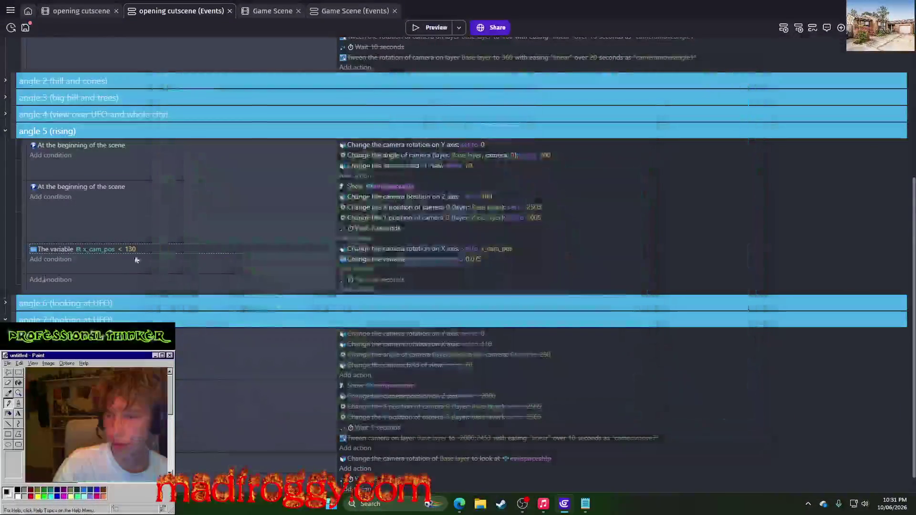
{"action": "left_click", "coordinate": [132, 250]}
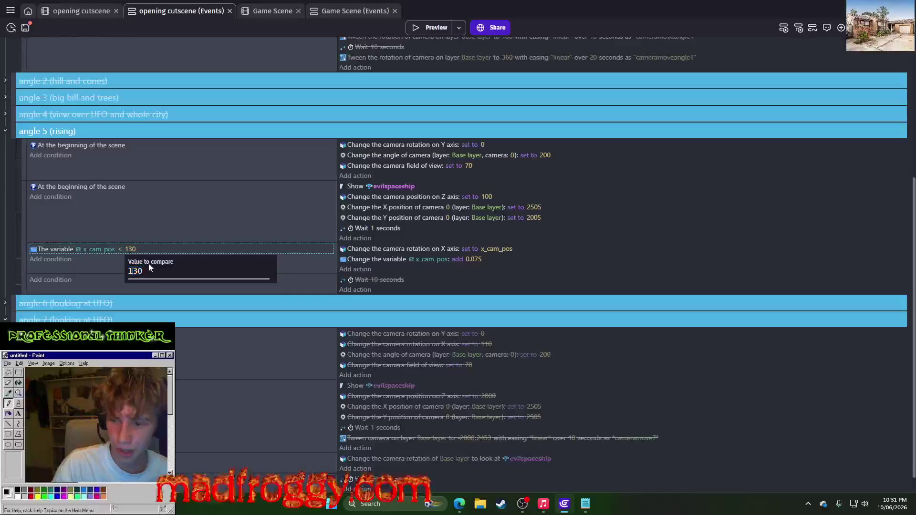
{"action": "key", "text": "Delete"}
{"action": "type", "text": "4"}
{"action": "key", "text": "Return"}
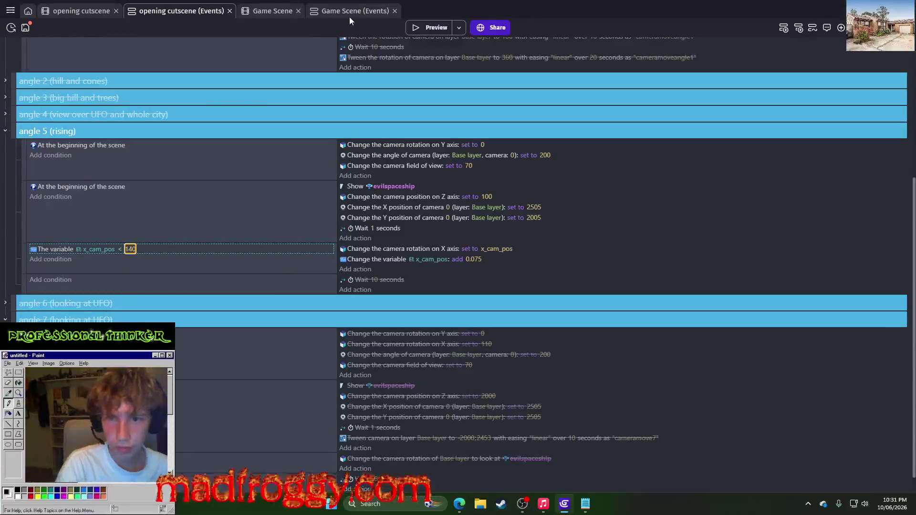
{"action": "left_click", "coordinate": [441, 29]}
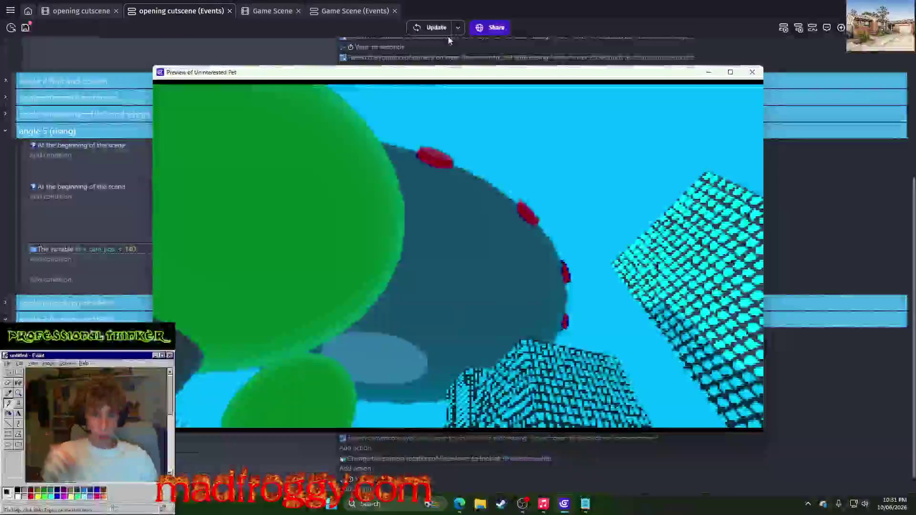
{"action": "left_click", "coordinate": [759, 73]}
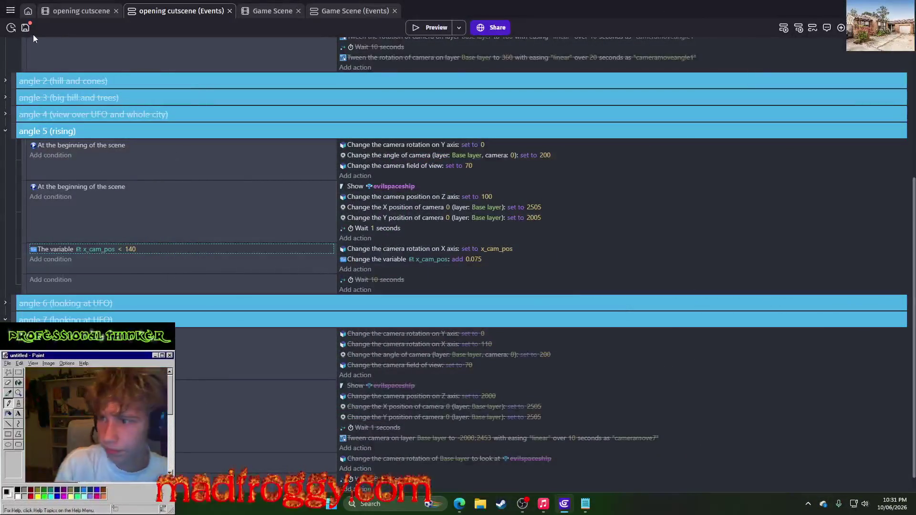
{"action": "double_click", "coordinate": [85, 131]}
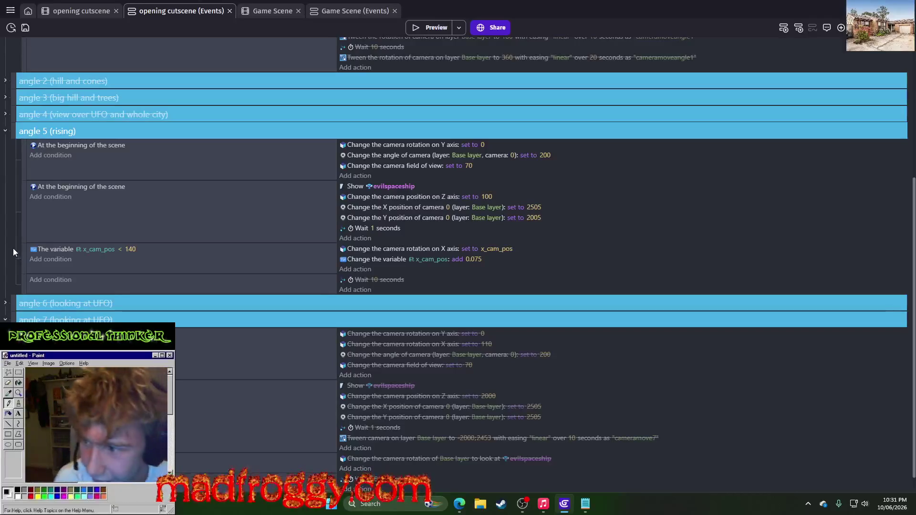
{"action": "scroll", "coordinate": [13, 249], "scroll_direction": "up", "scroll_amount": 4}
Step: Return to the opening cutscene scene layout and search Windows for 'persona 5 text'
{"action": "key", "text": "ctrl+shift+Tab"}
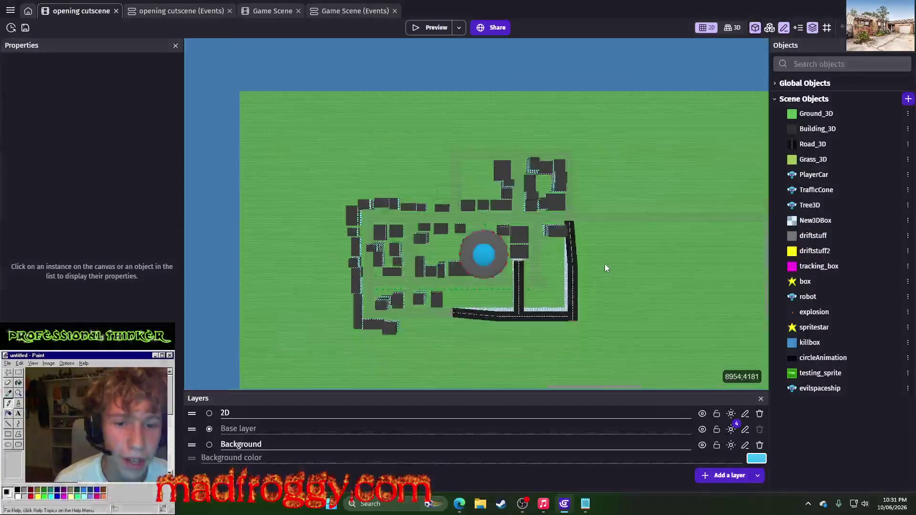
{"action": "scroll", "coordinate": [579, 284], "scroll_direction": "up", "scroll_amount": 3}
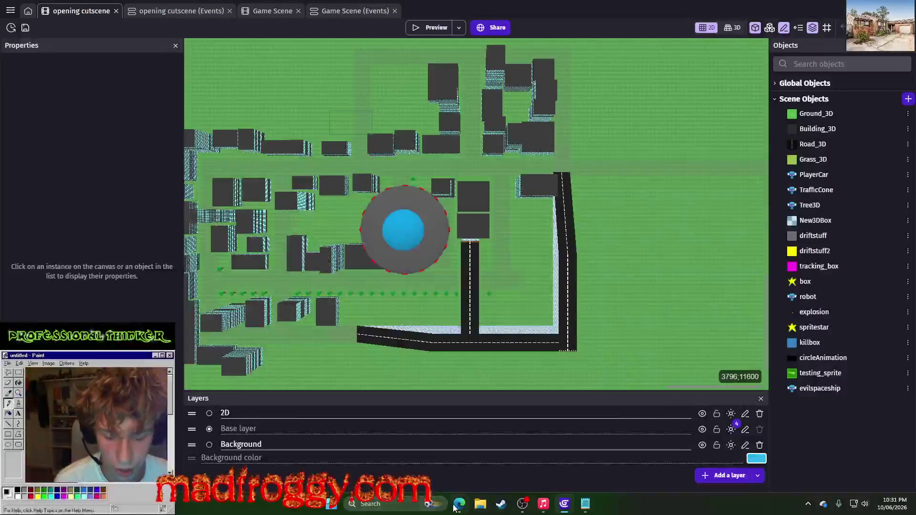
{"action": "mouse_move", "coordinate": [454, 507]}
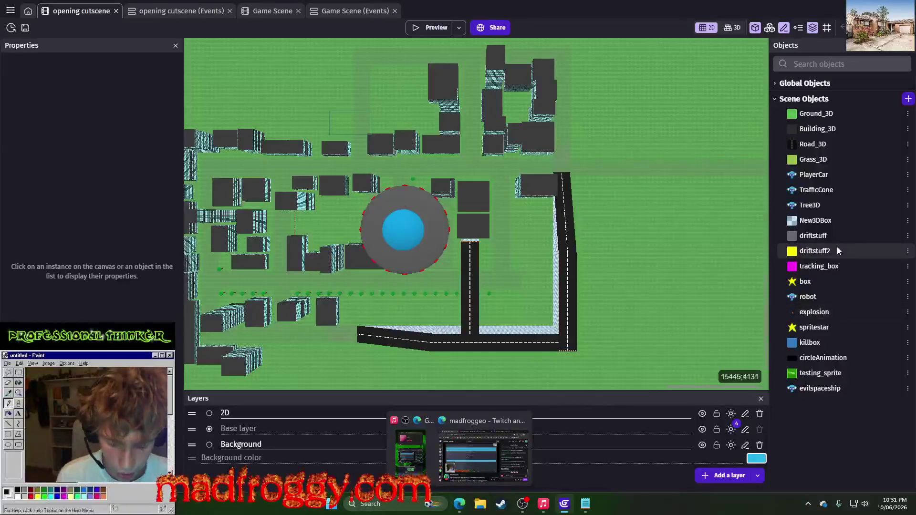
{"action": "key", "text": "super"}
{"action": "type", "text": "persona 5 te"}
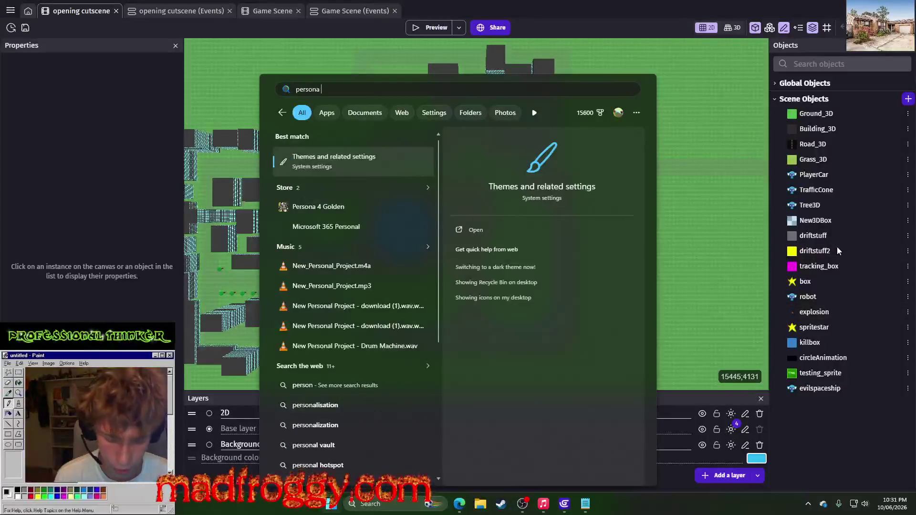
{"action": "type", "text": "xt bo"}
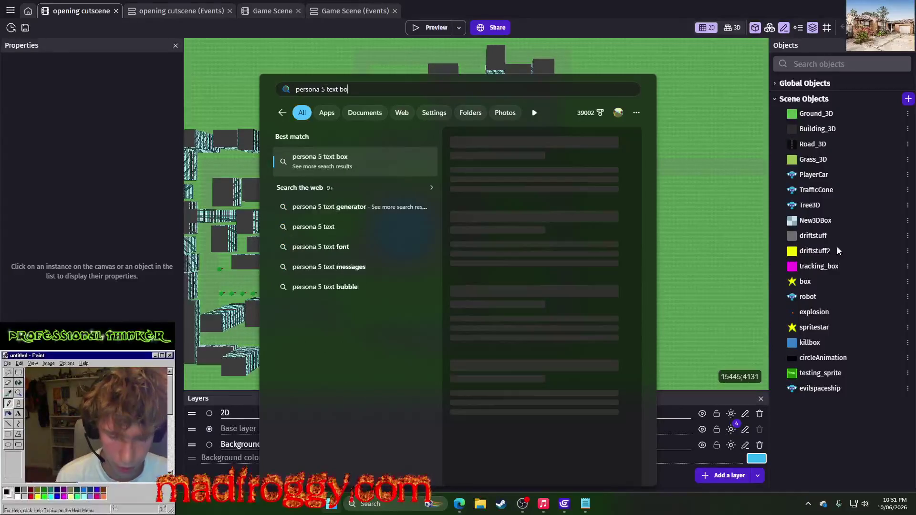
Step: Check the driftstuff2 object's options, then enlarge Bing's Information text box result
{"action": "left_click", "coordinate": [837, 247]}
{"action": "right_click", "coordinate": [837, 247]}
{"action": "key", "text": "Escape"}
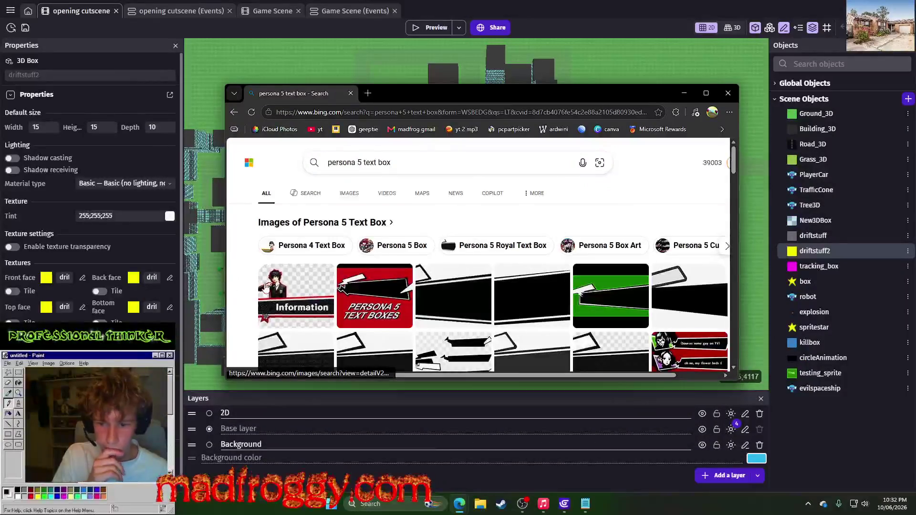
{"action": "left_click", "coordinate": [315, 291]}
{"action": "scroll", "coordinate": [395, 313], "scroll_direction": "down", "scroll_amount": 2}
{"action": "scroll", "coordinate": [471, 342], "scroll_direction": "up", "scroll_amount": 2}
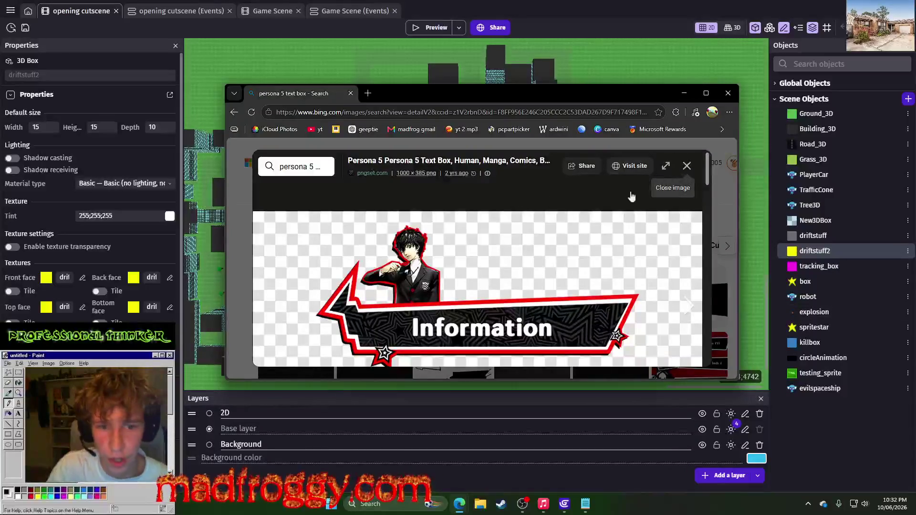
{"action": "left_click", "coordinate": [686, 167]}
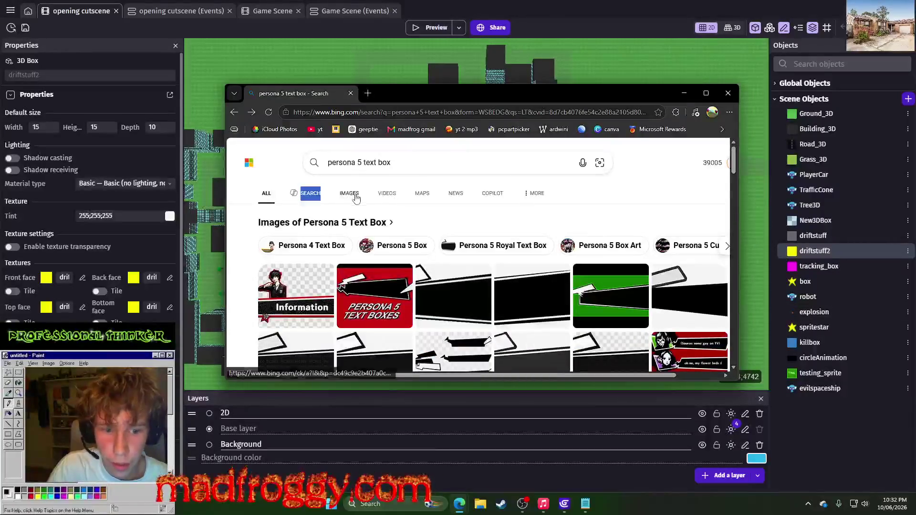
Step: Browse Bing Images for Persona 5 dialogue screenshots, ending on a custom dialogue box
{"action": "left_click", "coordinate": [355, 195]}
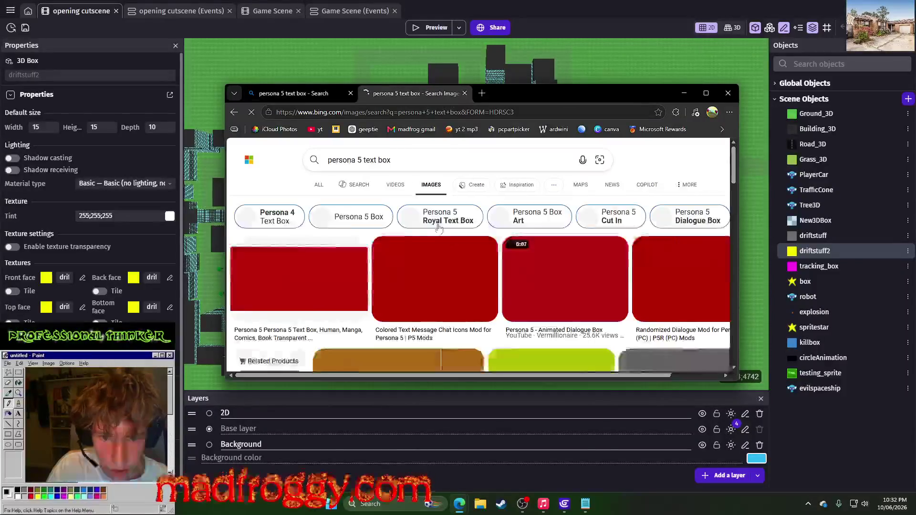
{"action": "scroll", "coordinate": [612, 235], "scroll_direction": "down", "scroll_amount": 5}
{"action": "scroll", "coordinate": [612, 235], "scroll_direction": "down", "scroll_amount": 1}
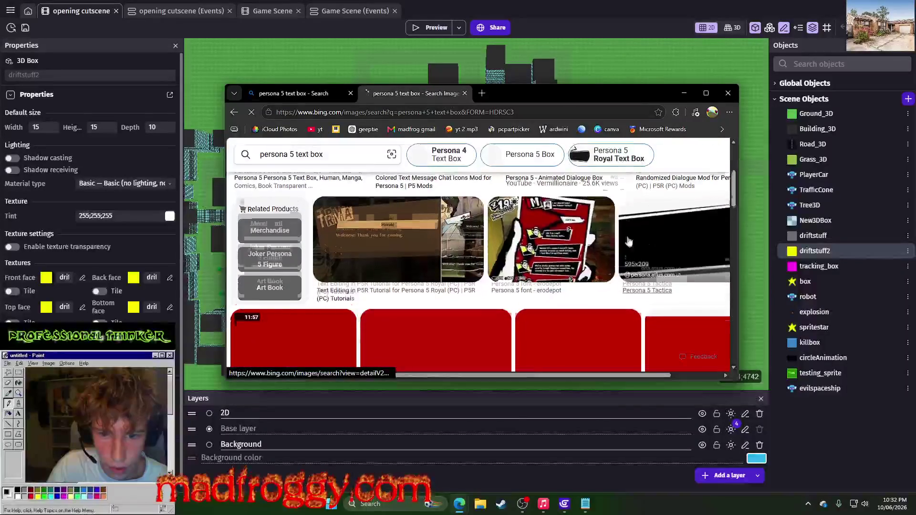
{"action": "left_click", "coordinate": [460, 332]}
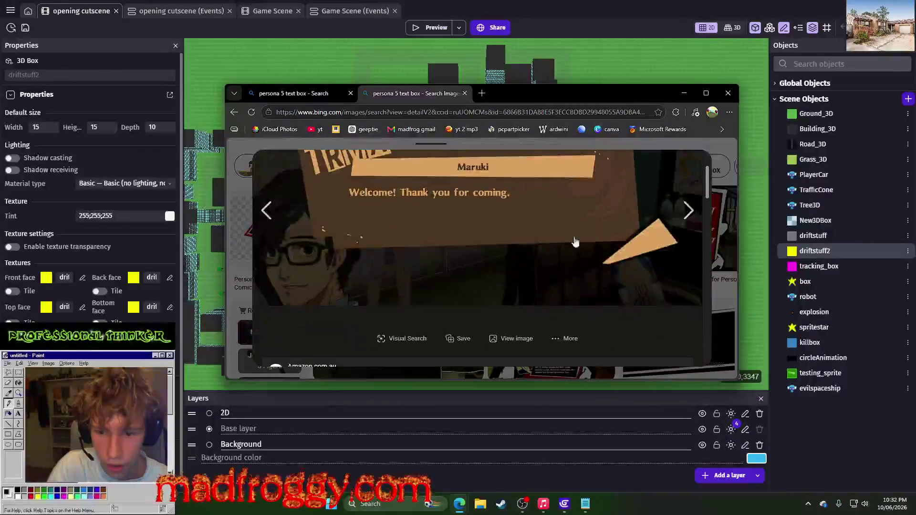
{"action": "left_click", "coordinate": [692, 217]}
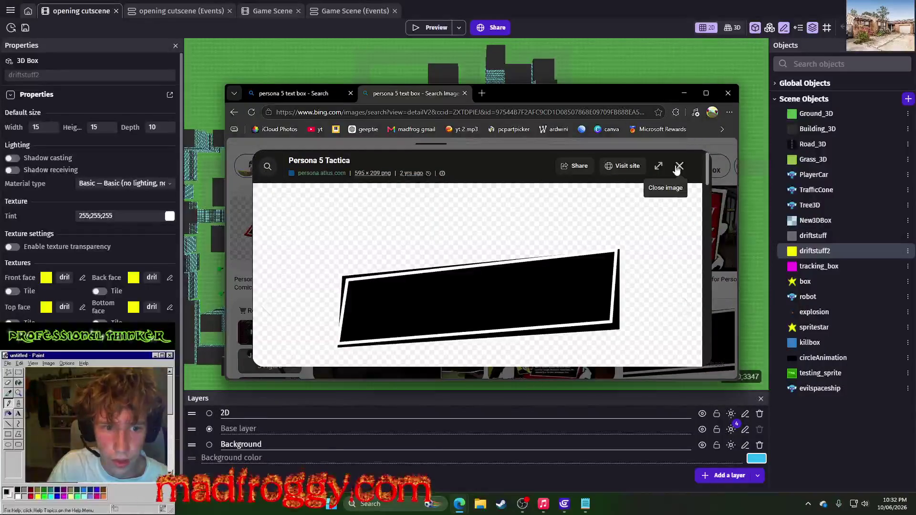
{"action": "left_click", "coordinate": [678, 167]}
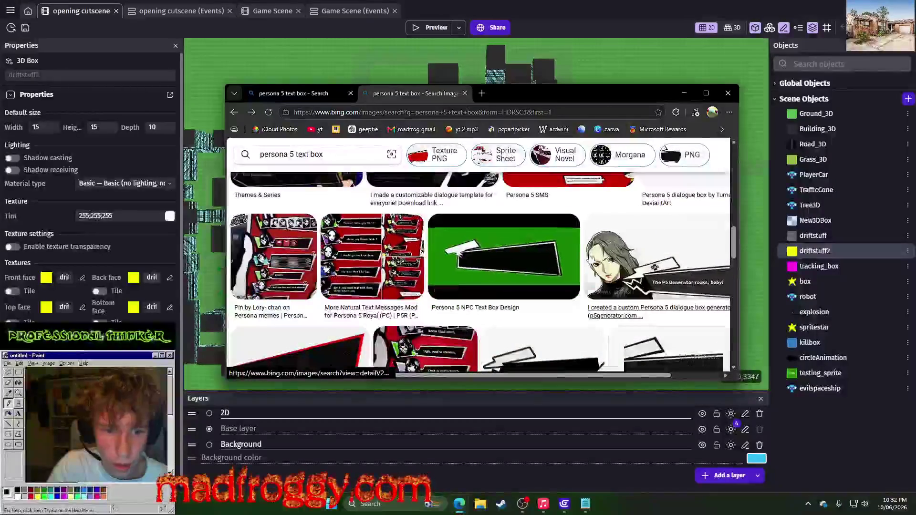
{"action": "left_click", "coordinate": [591, 258]}
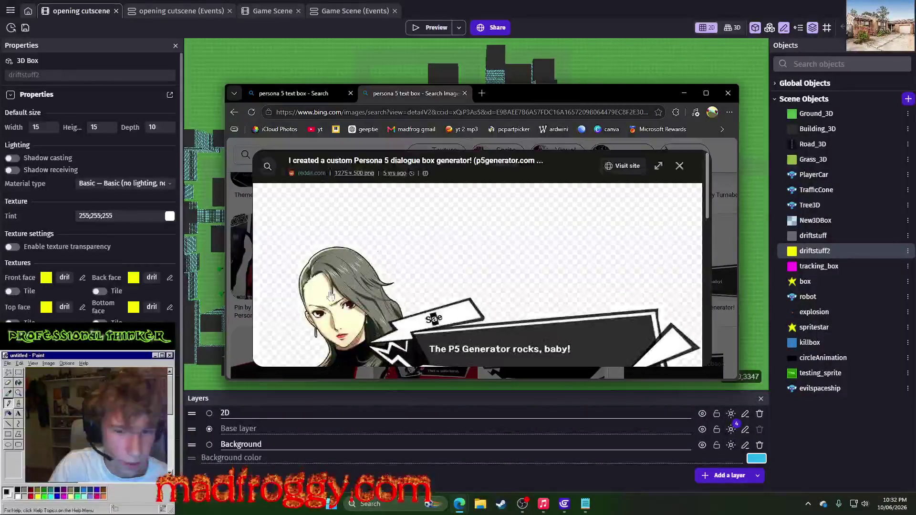
{"action": "scroll", "coordinate": [330, 296], "scroll_direction": "down", "scroll_amount": 2}
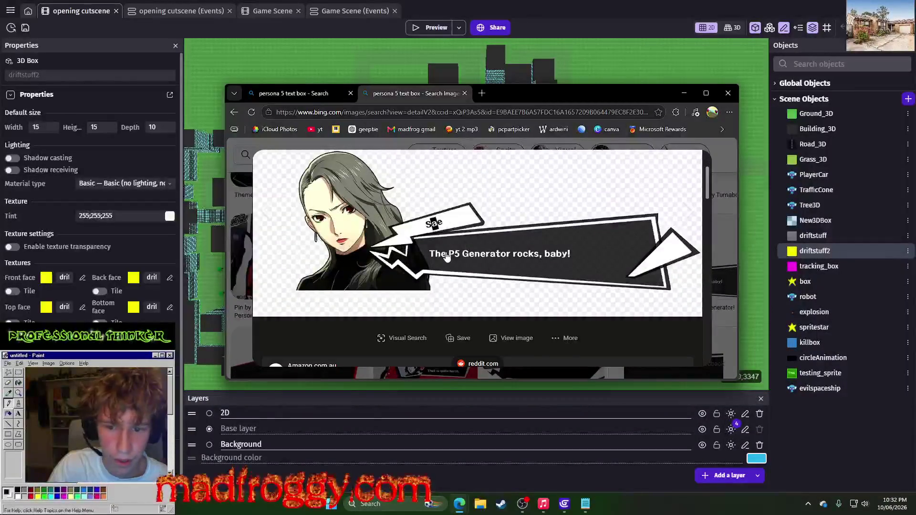
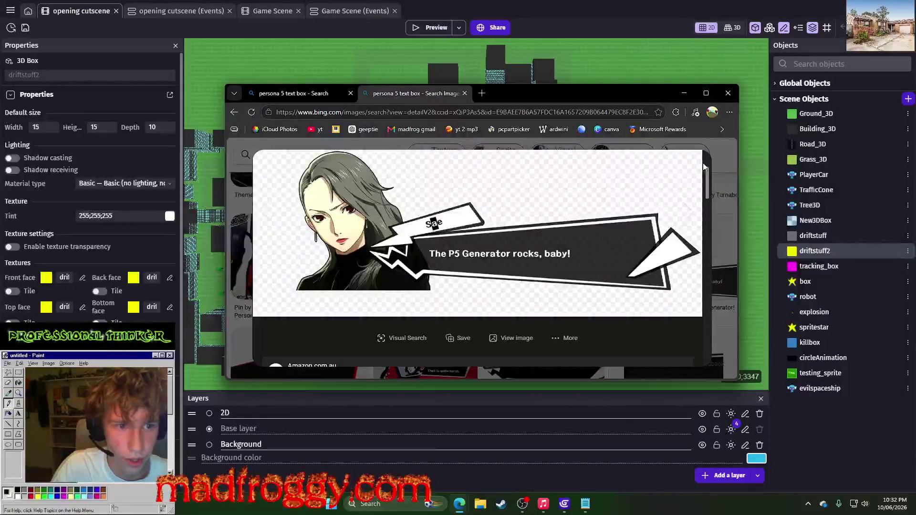
Step: Close the image search window and add a new 'textbox' layer above the 2D layer
{"action": "left_click", "coordinate": [728, 93]}
{"action": "scroll", "coordinate": [665, 341], "scroll_direction": "down", "scroll_amount": 5}
{"action": "scroll", "coordinate": [686, 324], "scroll_direction": "up", "scroll_amount": 5}
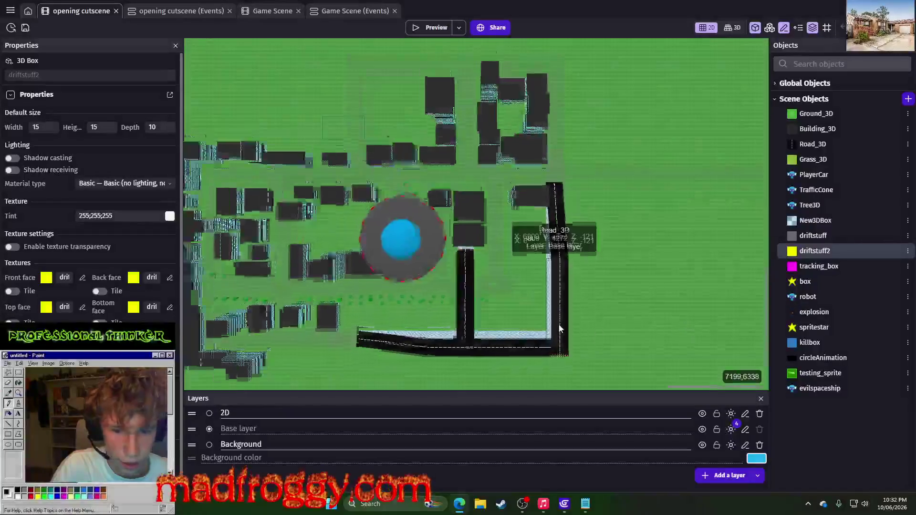
{"action": "scroll", "coordinate": [677, 341], "scroll_direction": "down", "scroll_amount": 5}
{"action": "scroll", "coordinate": [441, 260], "scroll_direction": "up", "scroll_amount": 2}
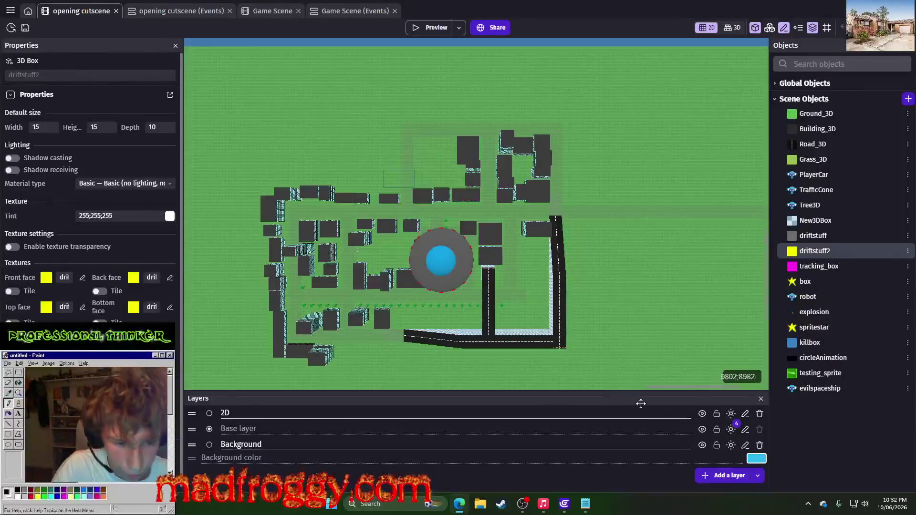
{"action": "left_click", "coordinate": [708, 478]}
{"action": "type", "text": "textbox"}
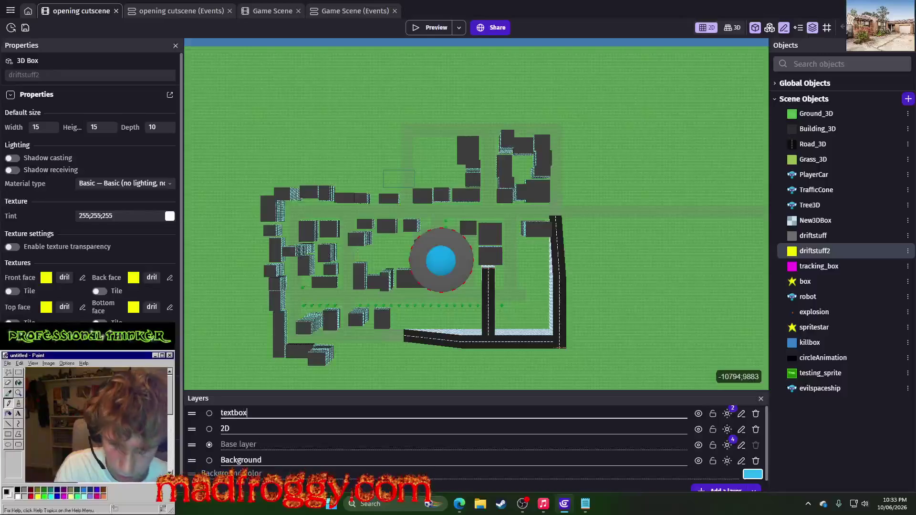
{"action": "left_click", "coordinate": [385, 137]}
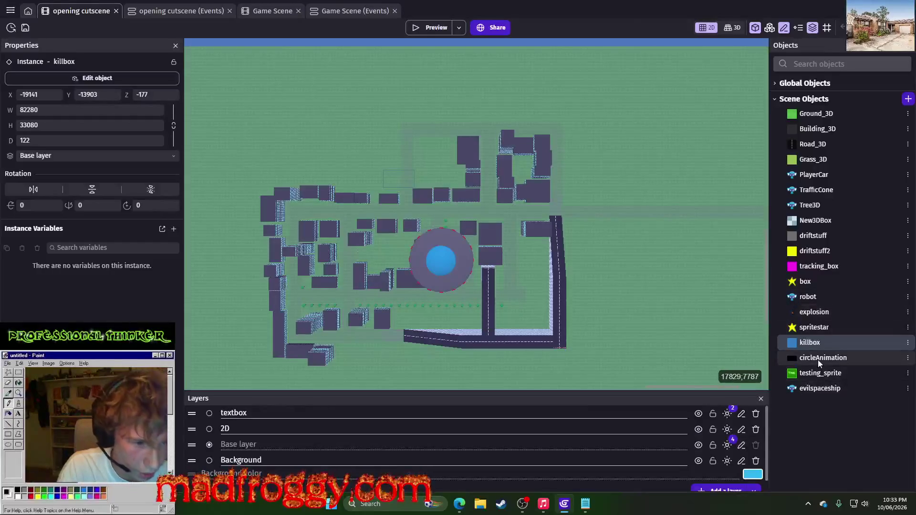
Step: Nudge the killbox instance and place a robot instance on the 2D layer
{"action": "mouse_move", "coordinate": [828, 297]}
{"action": "left_mouse_down"}
{"action": "mouse_move", "coordinate": [471, 410]}
{"action": "mouse_move", "coordinate": [228, 444]}
{"action": "mouse_move", "coordinate": [253, 429]}
{"action": "left_mouse_up"}
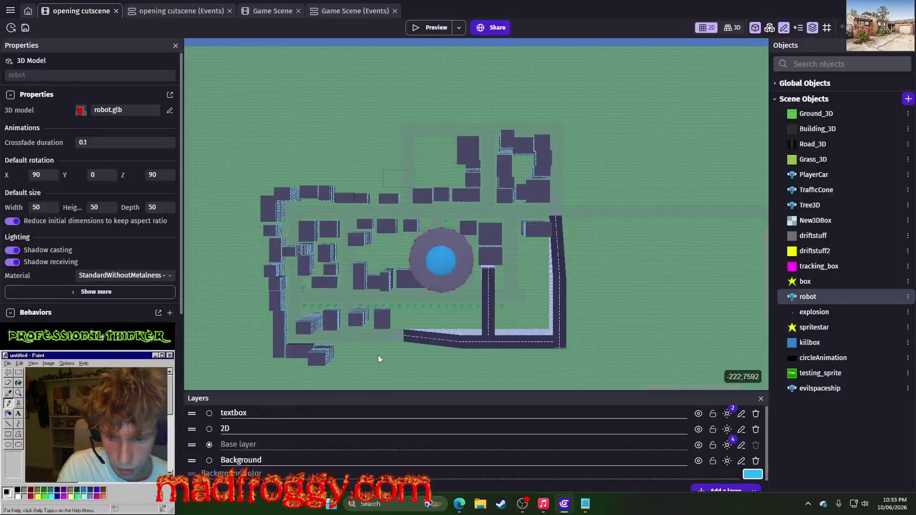
{"action": "left_click", "coordinate": [362, 353]}
{"action": "scroll", "coordinate": [372, 356], "scroll_direction": "up", "scroll_amount": 5}
{"action": "left_click_drag", "start_coordinate": [373, 354], "coordinate": [411, 379]}
{"action": "left_click_drag", "start_coordinate": [374, 349], "coordinate": [412, 367]}
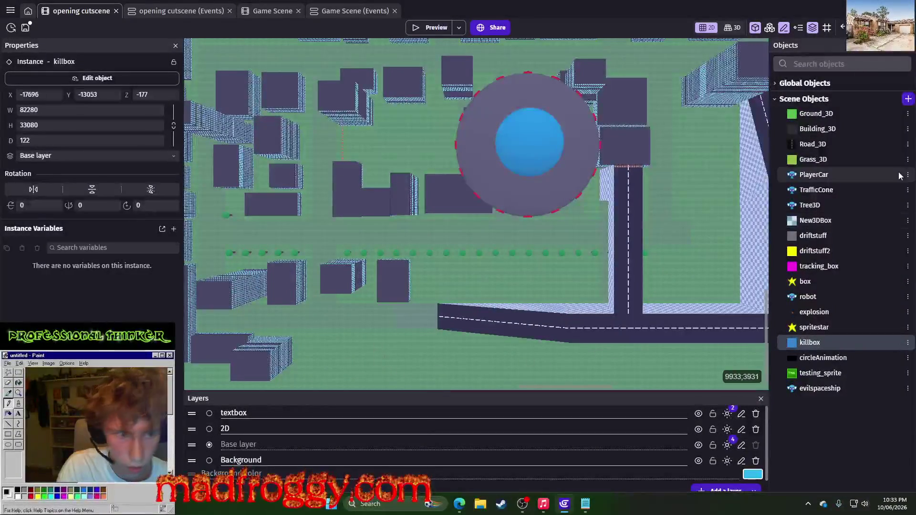
{"action": "left_click", "coordinate": [908, 297]}
{"action": "left_click", "coordinate": [876, 269]}
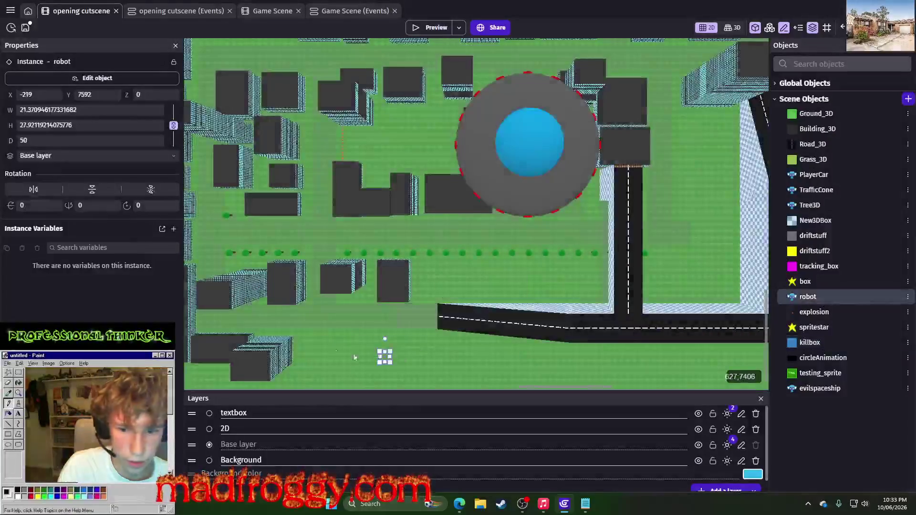
{"action": "left_click", "coordinate": [71, 155]}
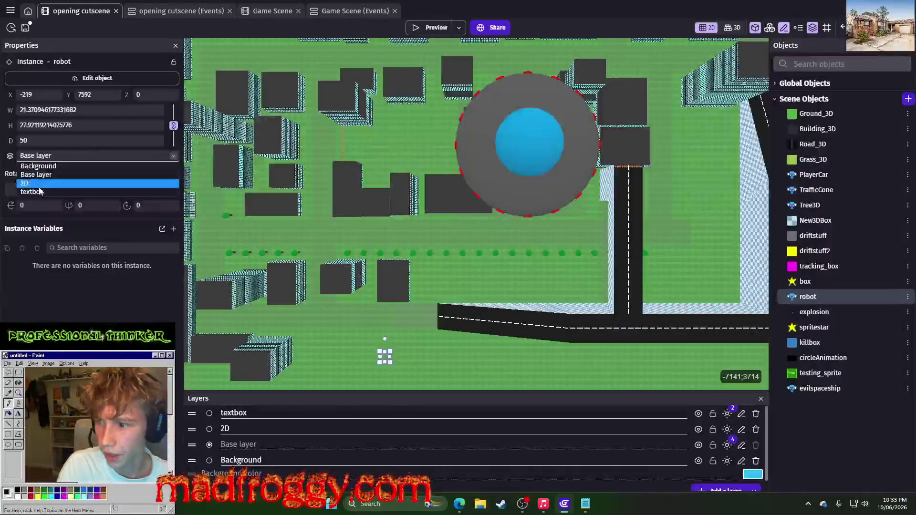
{"action": "left_click", "coordinate": [36, 184]}
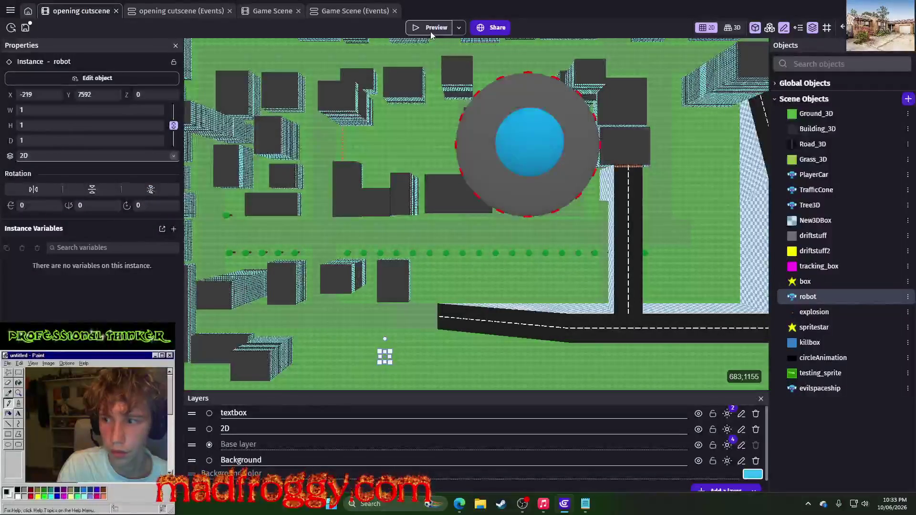
Step: Preview the scene, then delete the test robot instance and switch to the event sheet
{"action": "left_click", "coordinate": [431, 31]}
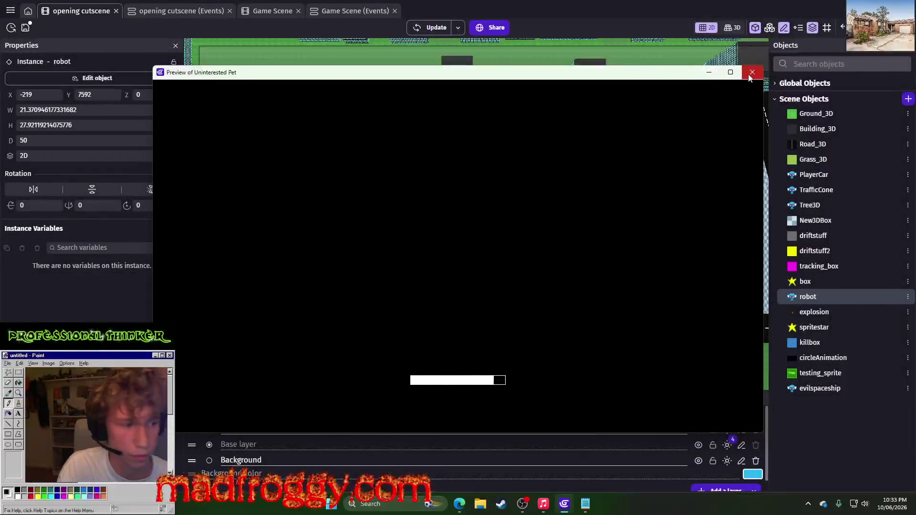
{"action": "key", "text": "alt+F4"}
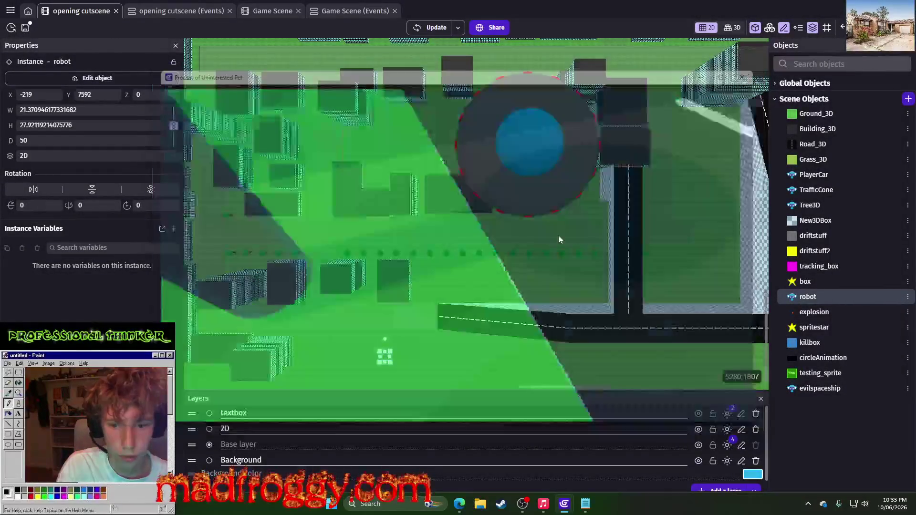
{"action": "left_click", "coordinate": [371, 342]}
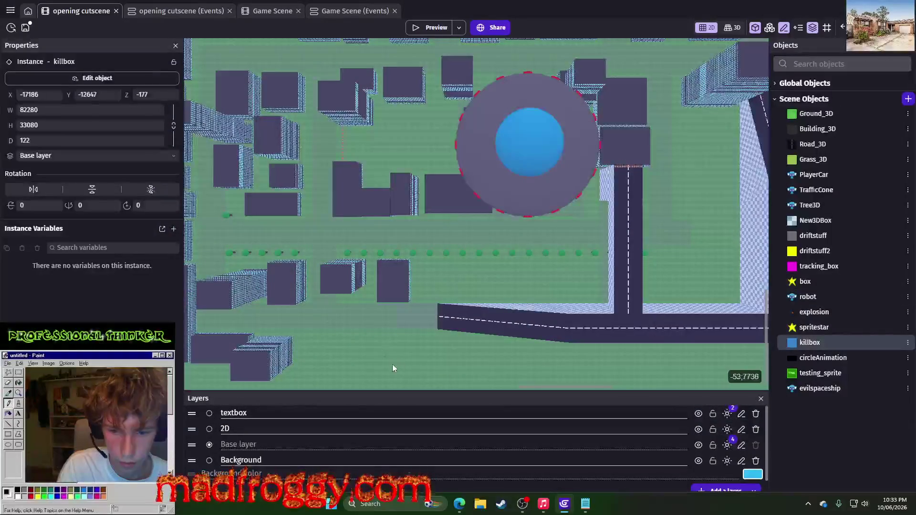
{"action": "left_click", "coordinate": [385, 357]}
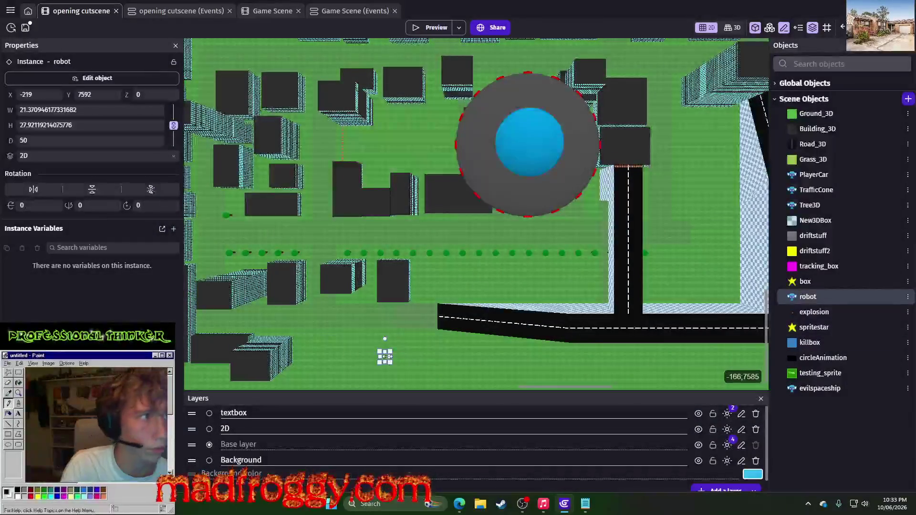
{"action": "key", "text": "Delete"}
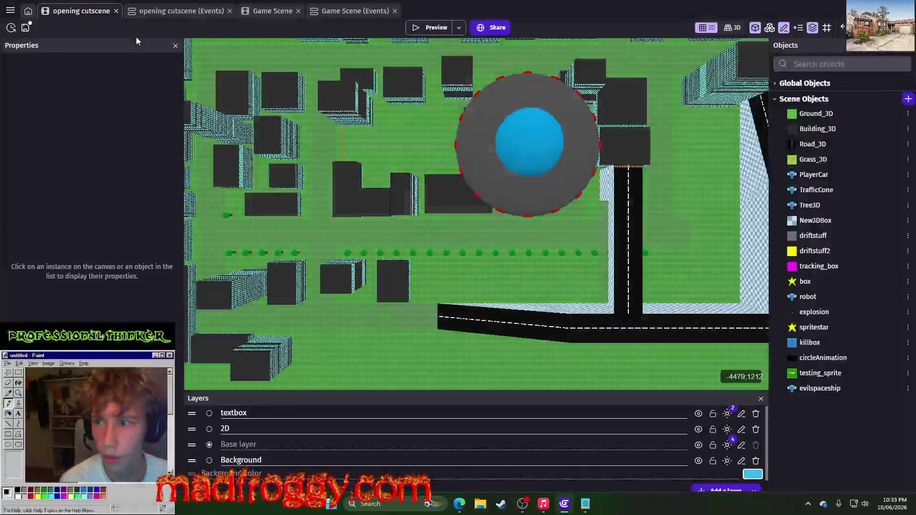
{"action": "key", "text": "ctrl+Tab"}
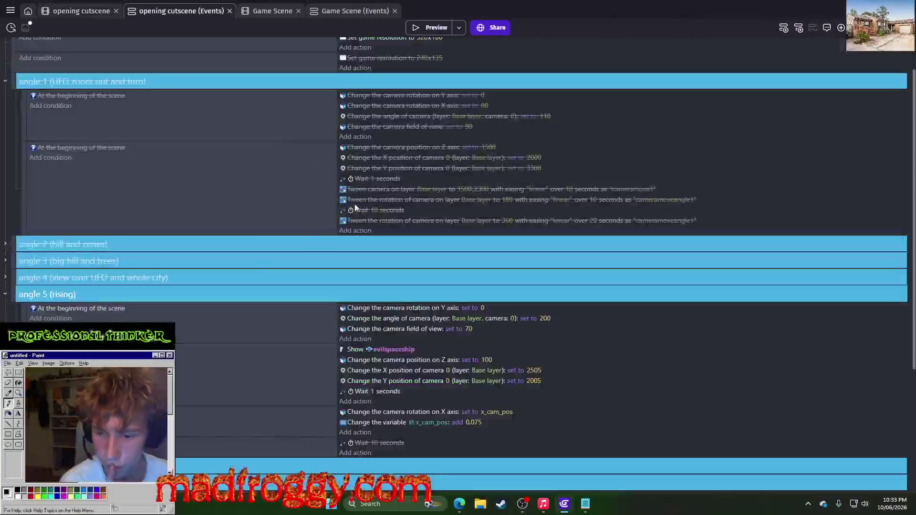
Step: Collapse the angle 1, angle 5 (rising) and angle 7 groups and save the project
{"action": "scroll", "coordinate": [105, 236], "scroll_direction": "up", "scroll_amount": 2}
{"action": "left_click", "coordinate": [6, 131]}
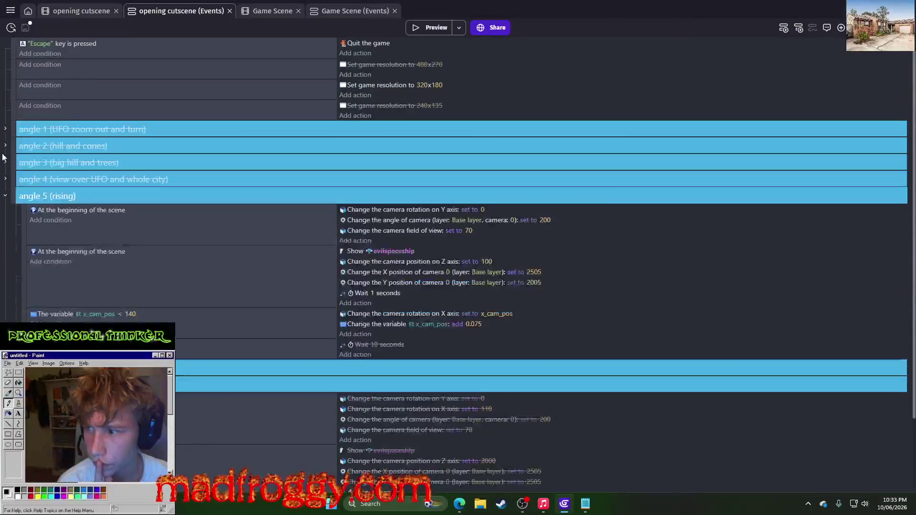
{"action": "left_click", "coordinate": [4, 197]}
{"action": "left_click", "coordinate": [6, 229]}
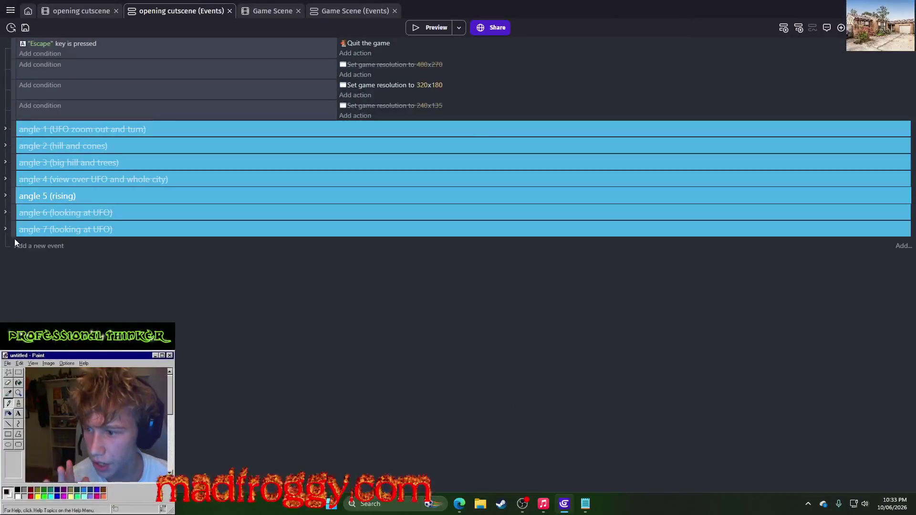
{"action": "key", "text": "ctrl+s"}
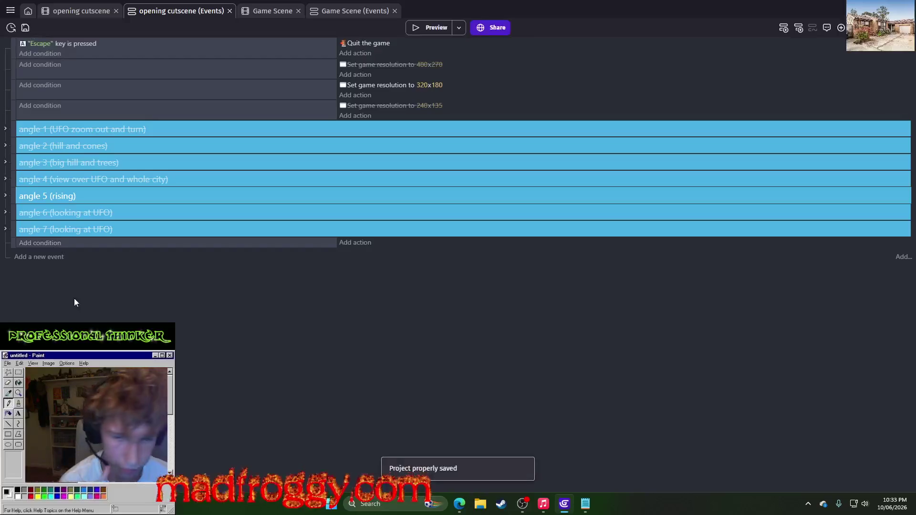
Step: Add a new empty event below the groups, leaving its condition empty
{"action": "left_click", "coordinate": [57, 245]}
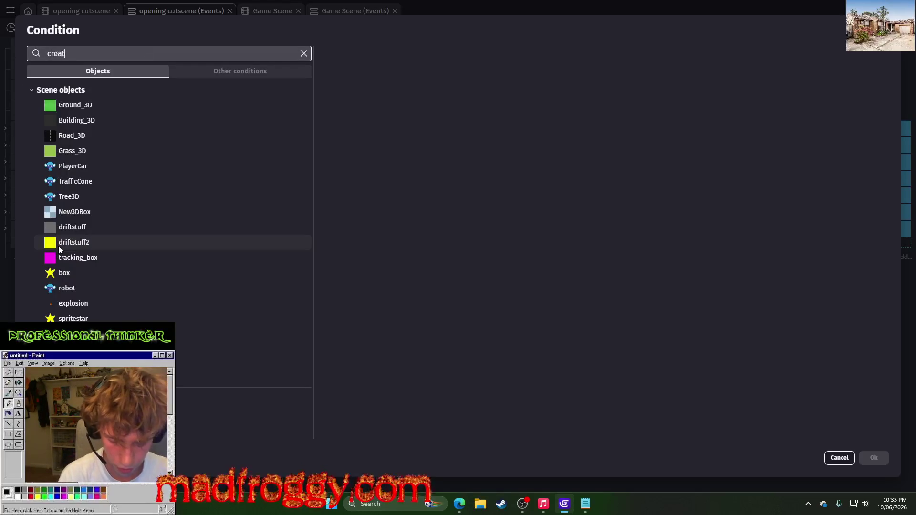
{"action": "type", "text": "e"}
{"action": "scroll", "coordinate": [166, 221], "scroll_direction": "down", "scroll_amount": 2}
{"action": "scroll", "coordinate": [166, 222], "scroll_direction": "up", "scroll_amount": 3}
{"action": "key", "text": "Escape"}
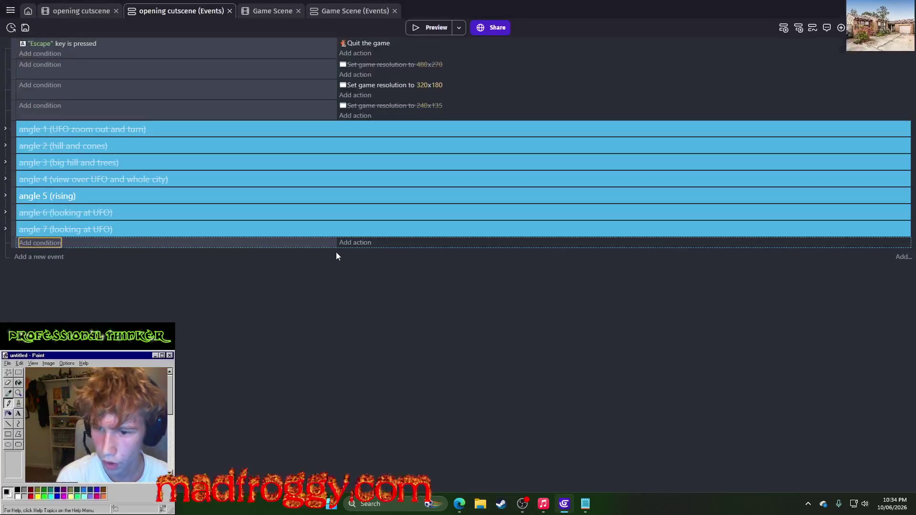
Step: Give the new event a Create object action for robot at X 0, Y 0
{"action": "left_click", "coordinate": [354, 243]}
{"action": "type", "text": "crea"}
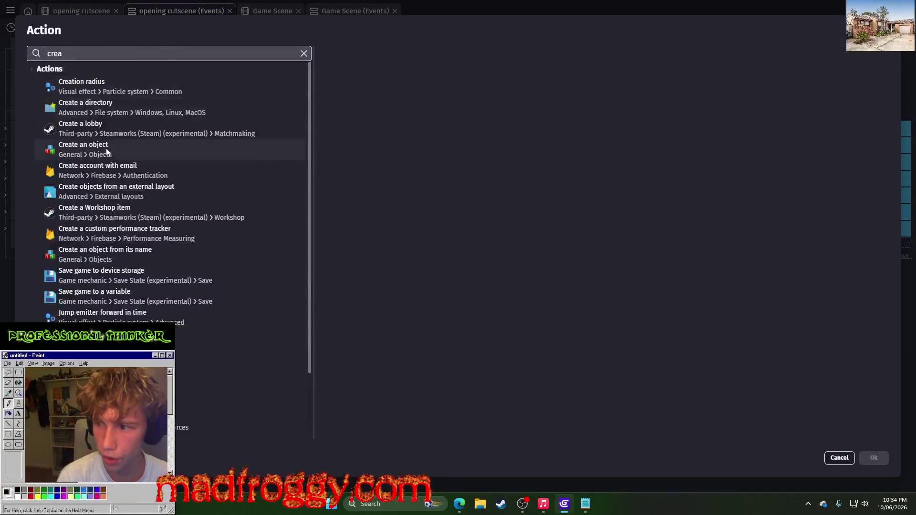
{"action": "left_click", "coordinate": [107, 152]}
{"action": "scroll", "coordinate": [422, 256], "scroll_direction": "down", "scroll_amount": 3}
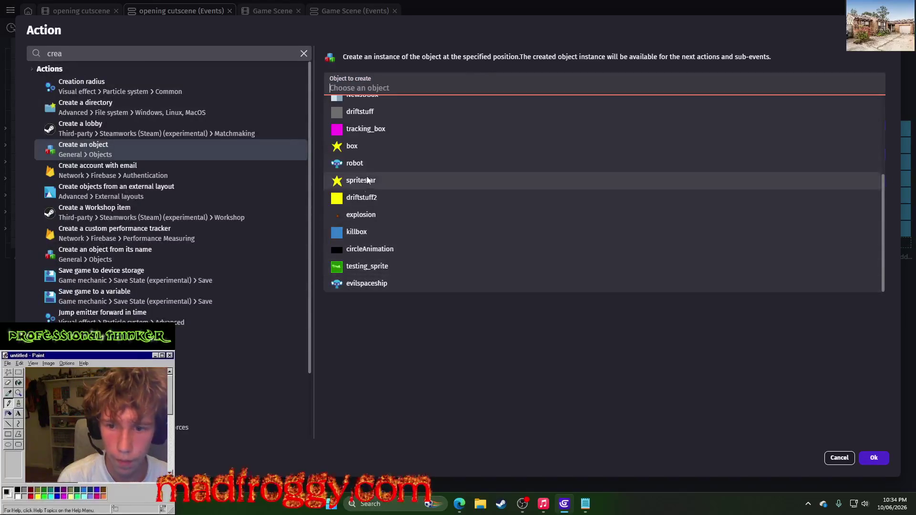
{"action": "left_click", "coordinate": [371, 162]}
{"action": "left_click", "coordinate": [365, 123]}
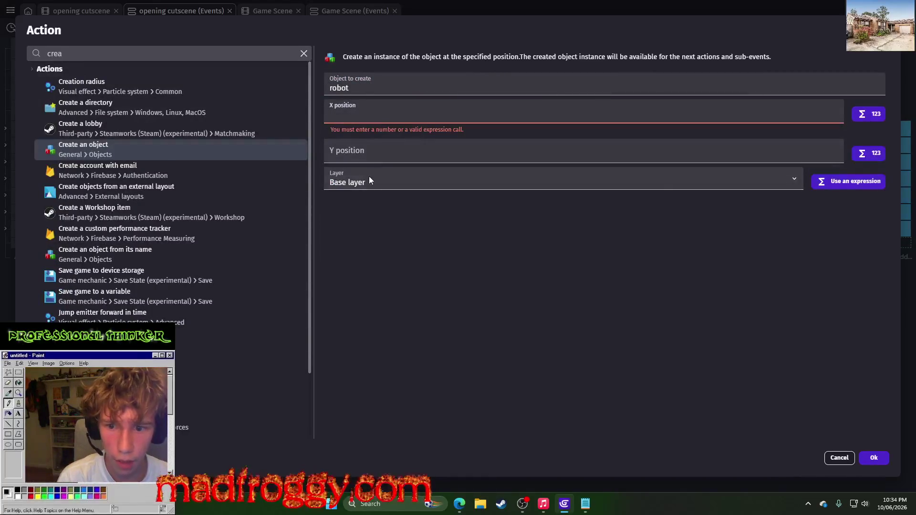
{"action": "left_click", "coordinate": [370, 180]}
{"action": "left_click", "coordinate": [353, 214]}
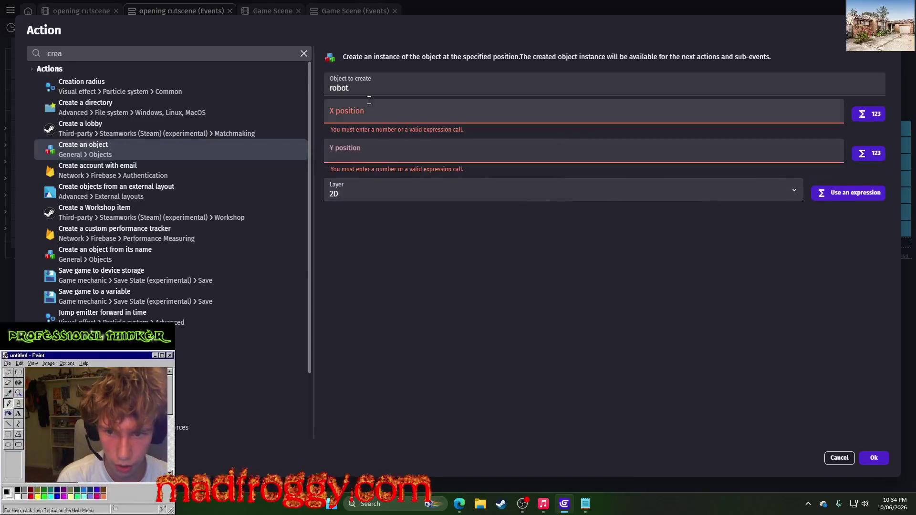
{"action": "left_click", "coordinate": [366, 103]}
{"action": "left_click", "coordinate": [343, 143]}
{"action": "type", "text": "0"}
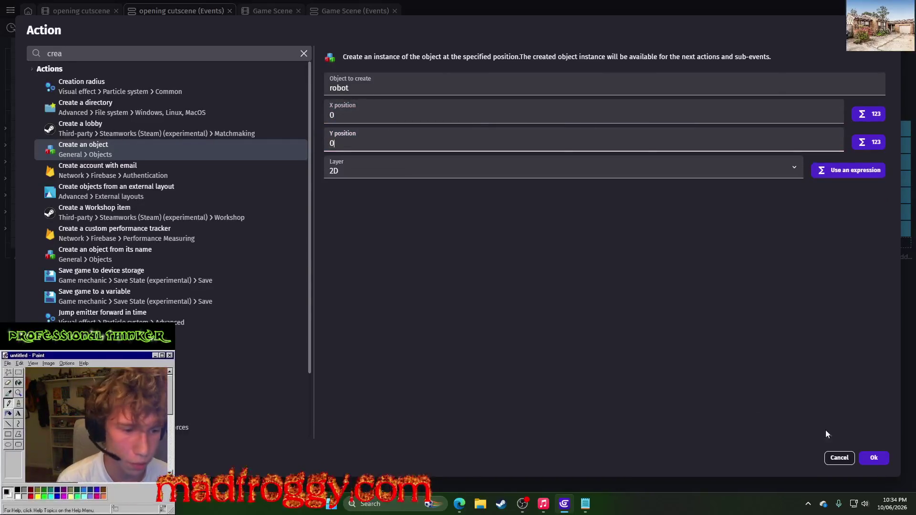
{"action": "left_click", "coordinate": [873, 459]}
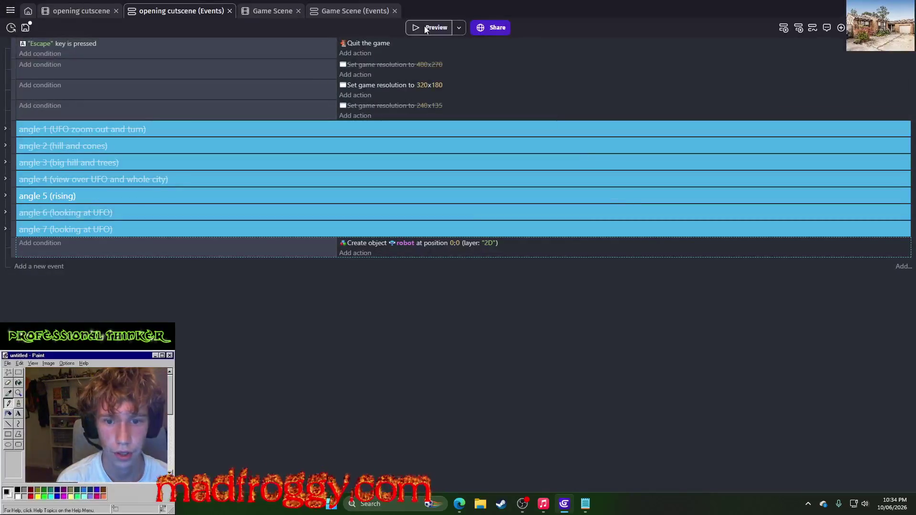
Step: Change the create-robot action's layer to textbox
{"action": "left_click", "coordinate": [489, 243]}
{"action": "left_click", "coordinate": [498, 265]}
{"action": "left_click", "coordinate": [498, 304]}
{"action": "left_click", "coordinate": [472, 313]}
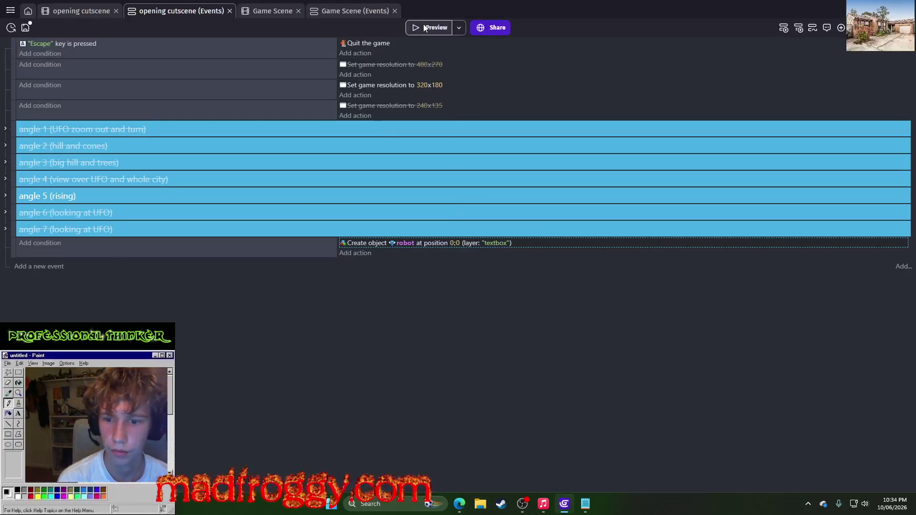
Step: Add the At the beginning of the scene condition and preview the cutscene
{"action": "left_click", "coordinate": [42, 245]}
{"action": "type", "text": "9"}
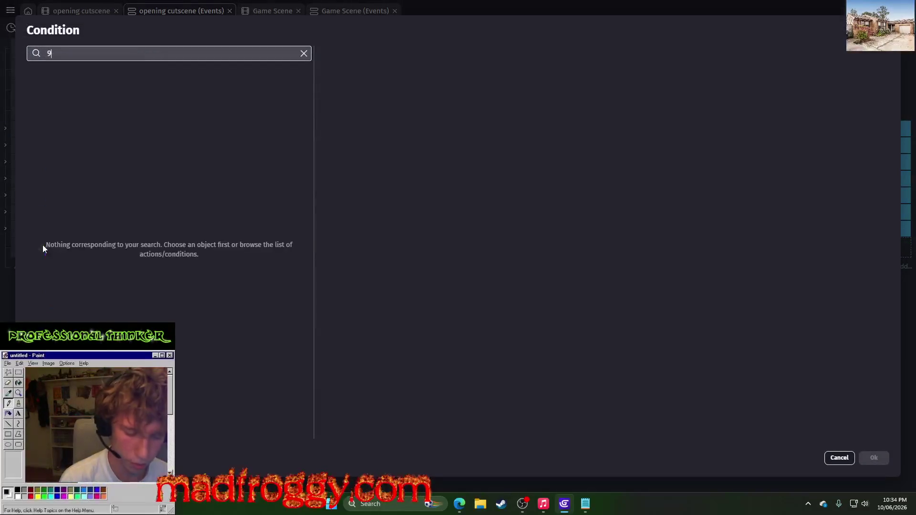
{"action": "type", "text": "beg"}
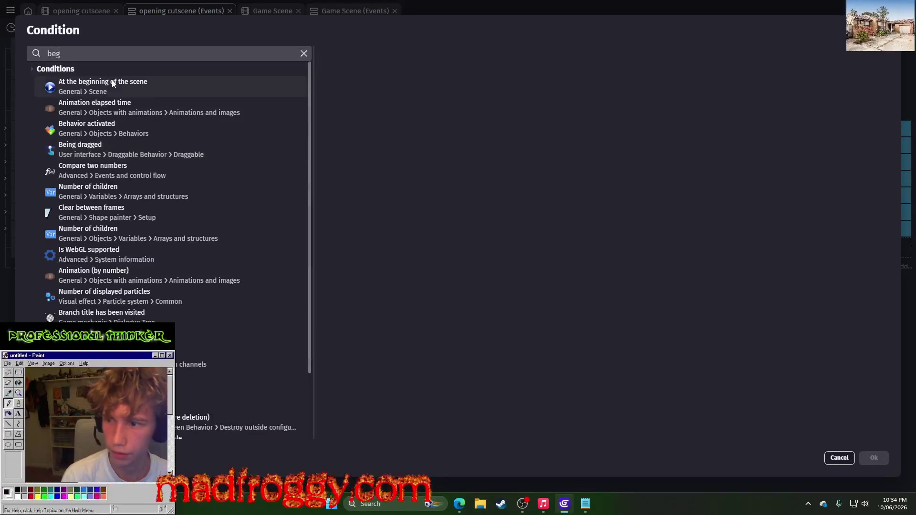
{"action": "left_click", "coordinate": [113, 85]}
{"action": "left_click", "coordinate": [874, 459]}
{"action": "left_click", "coordinate": [440, 30]}
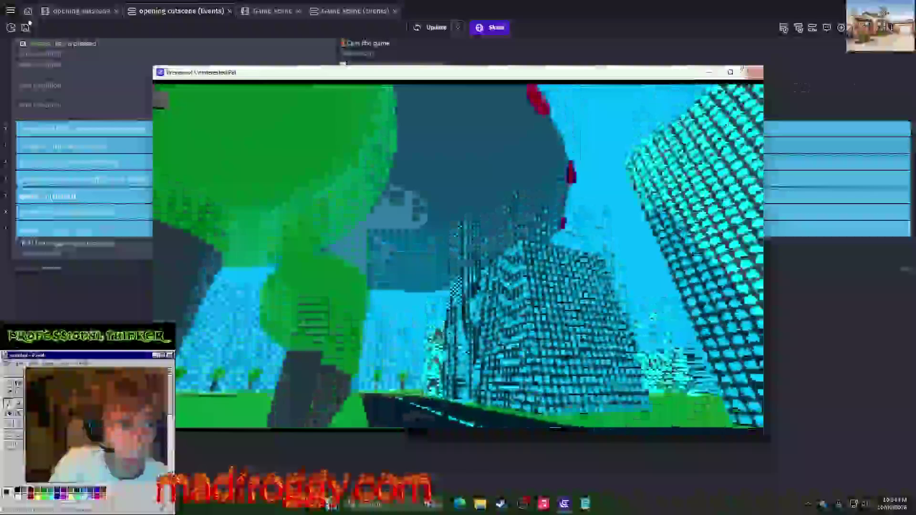
Step: Set the robot's spawn position to X 500, Y 500 and preview it
{"action": "left_click", "coordinate": [752, 72]}
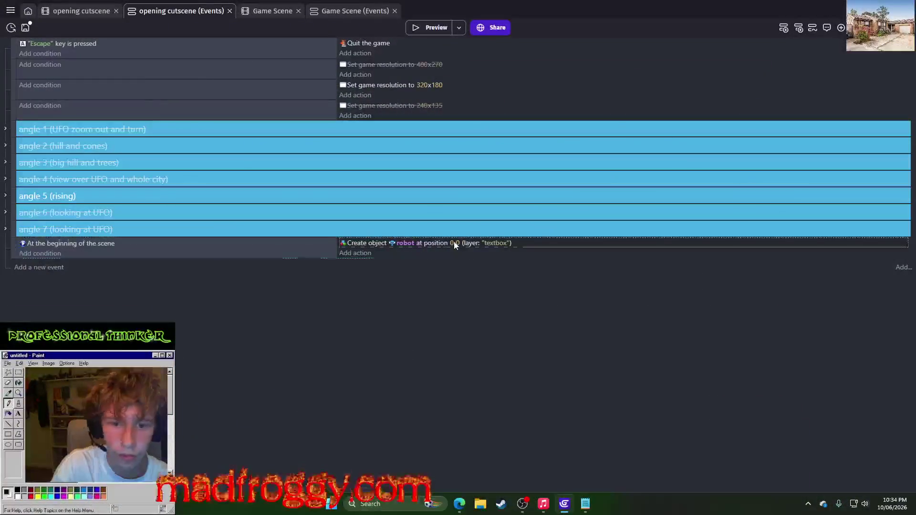
{"action": "left_click", "coordinate": [452, 244]}
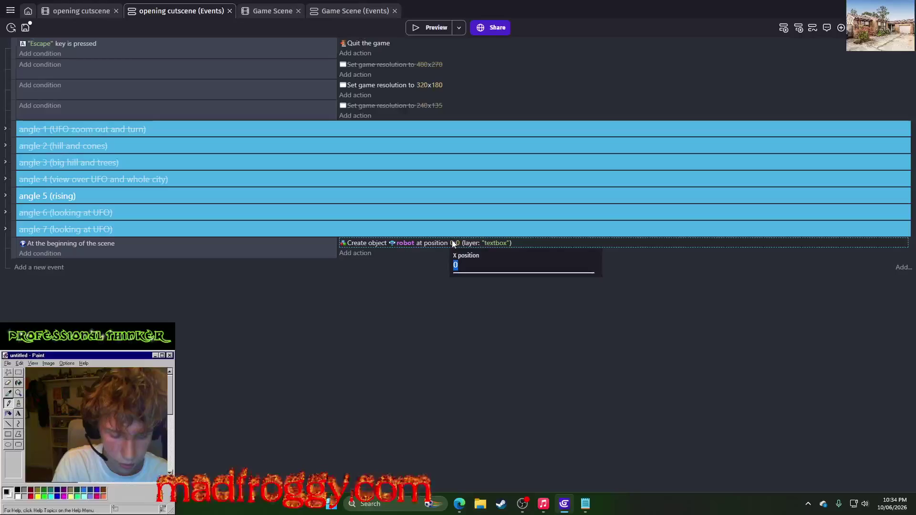
{"action": "left_click", "coordinate": [81, 11]}
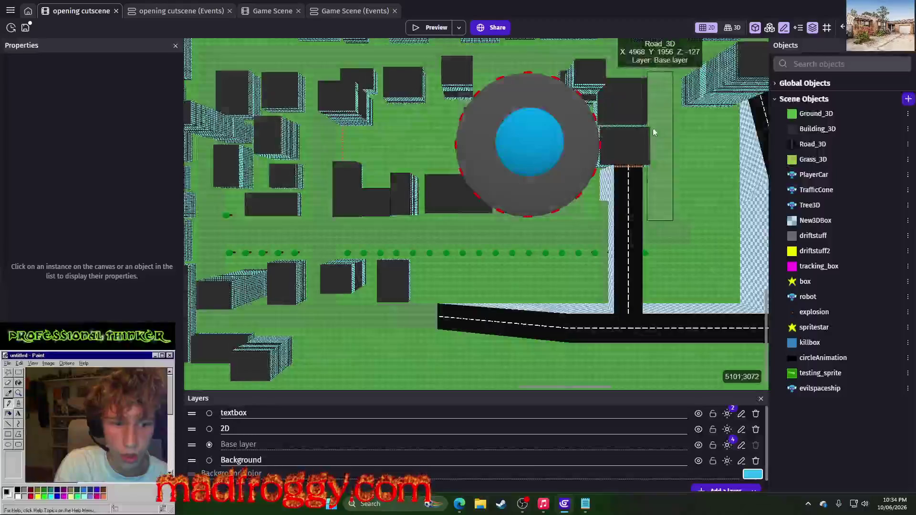
{"action": "key", "text": "ctrl+Tab"}
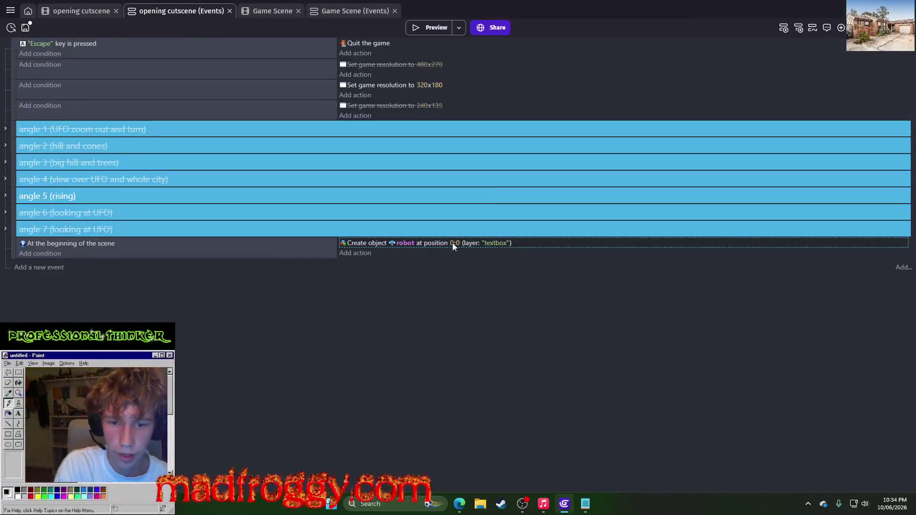
{"action": "left_click", "coordinate": [456, 243]}
{"action": "type", "text": "500"}
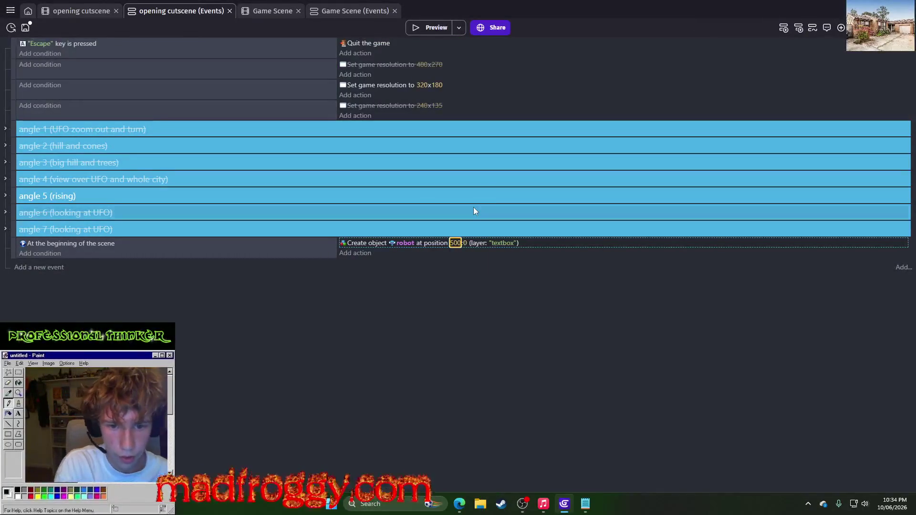
{"action": "left_click", "coordinate": [466, 243]}
{"action": "type", "text": "500"}
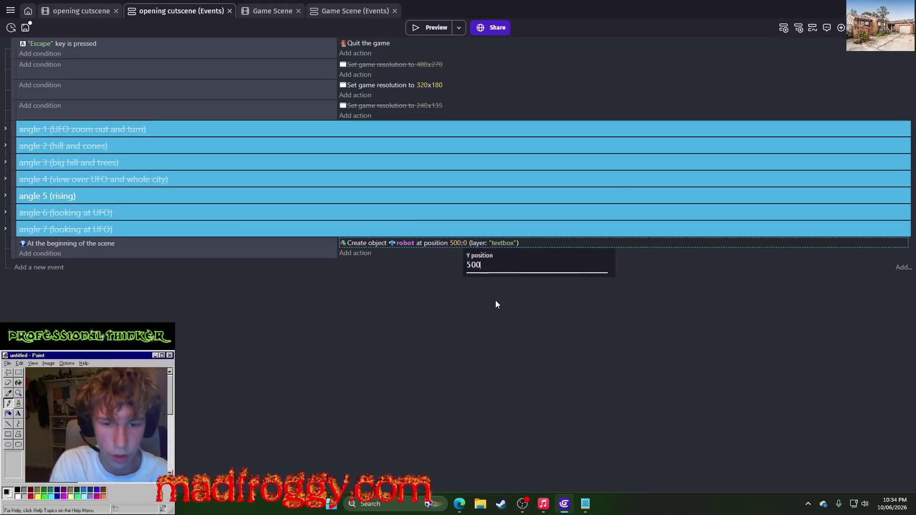
{"action": "key", "text": "Return"}
{"action": "left_click", "coordinate": [433, 28]}
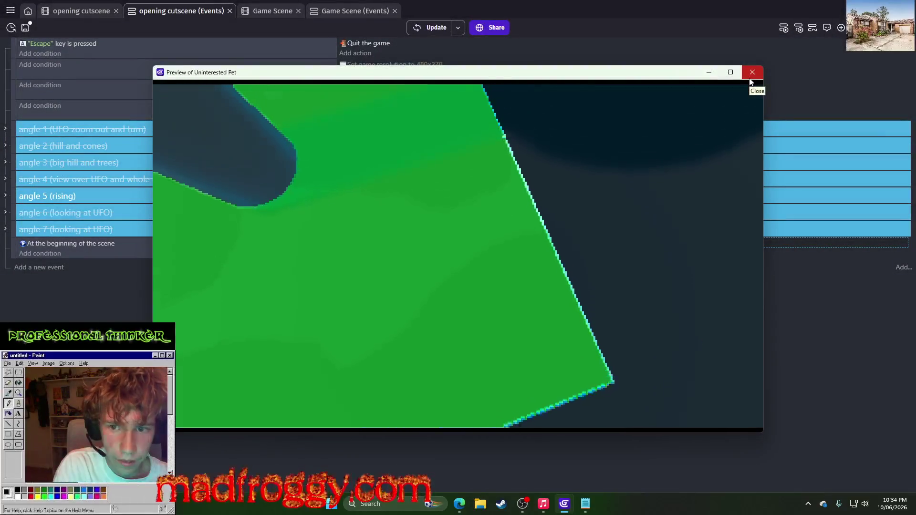
Step: Change the robot's spawn position to X 100, Y 100 and preview the result
{"action": "left_click", "coordinate": [750, 78]}
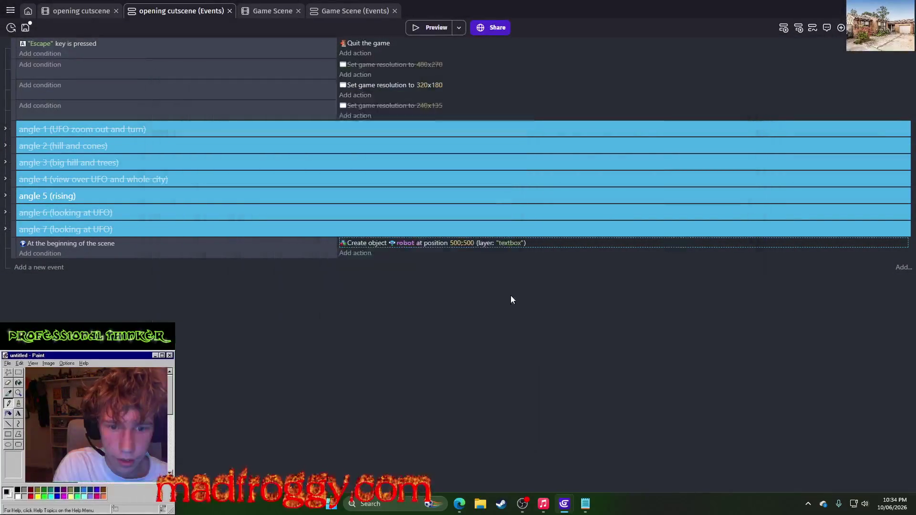
{"action": "left_click", "coordinate": [454, 243]}
{"action": "type", "text": "00"}
{"action": "key", "text": "Return"}
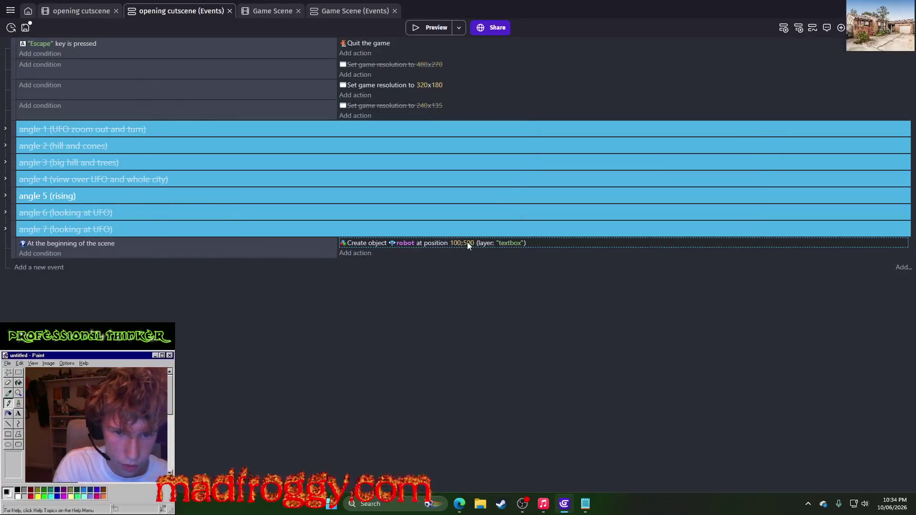
{"action": "left_click", "coordinate": [468, 242]}
{"action": "type", "text": "100"}
{"action": "key", "text": "Return"}
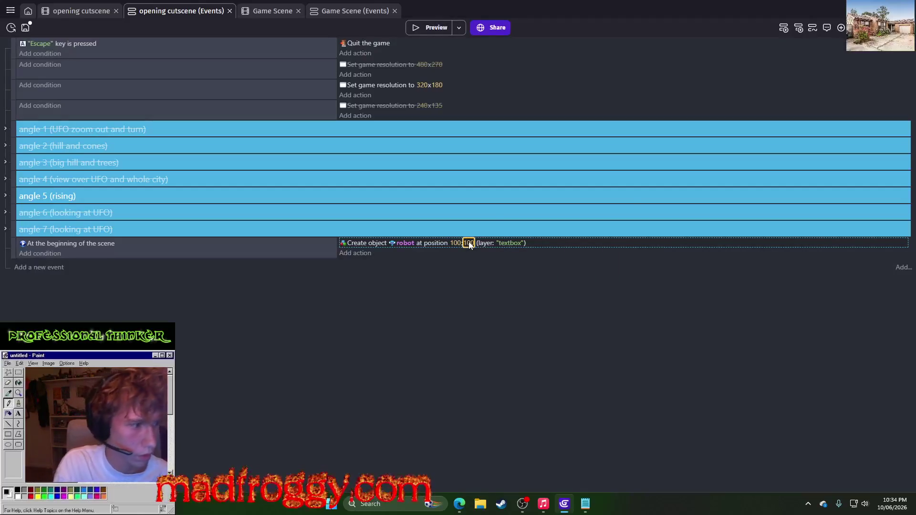
{"action": "left_click", "coordinate": [440, 27]}
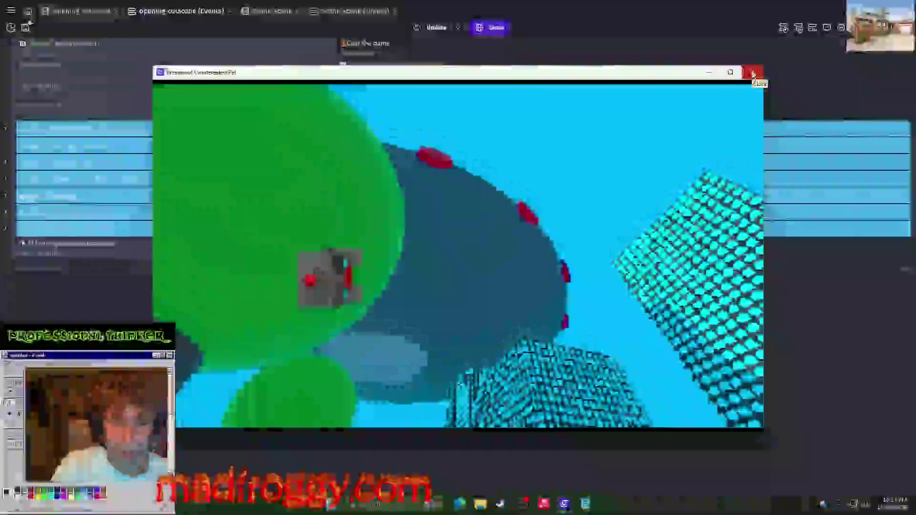
{"action": "left_click", "coordinate": [753, 74]}
{"action": "left_click", "coordinate": [350, 258]}
{"action": "type", "text": "rot"}
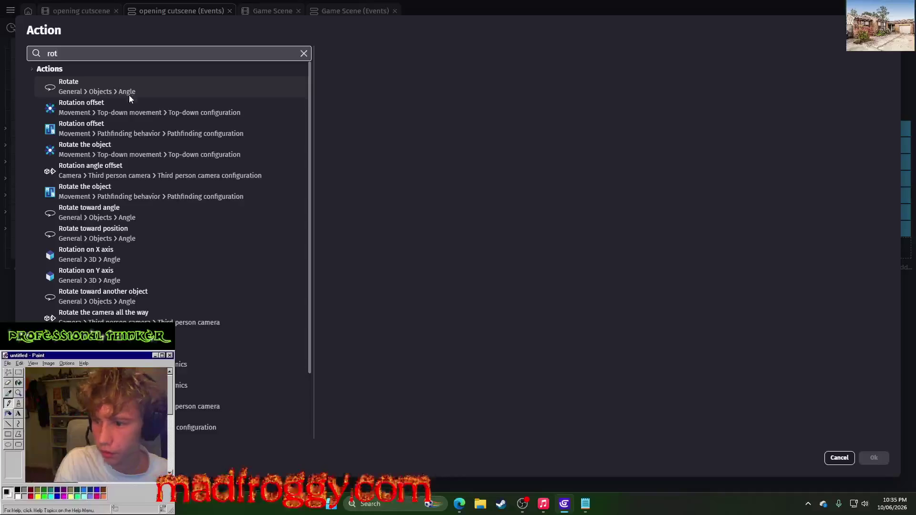
Step: Add a Rotation on X axis action turning robot 90 degrees, and preview it
{"action": "key", "text": "Escape"}
{"action": "left_click", "coordinate": [355, 253]}
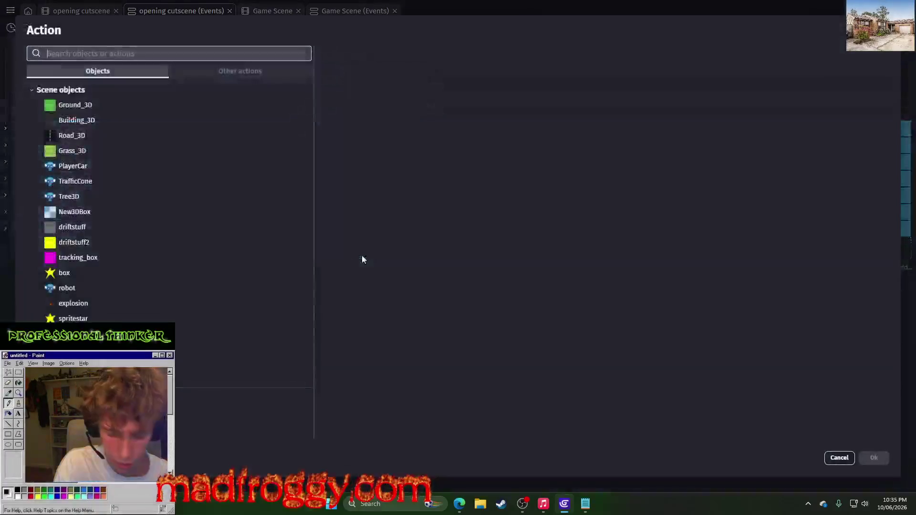
{"action": "type", "text": "x rotation"}
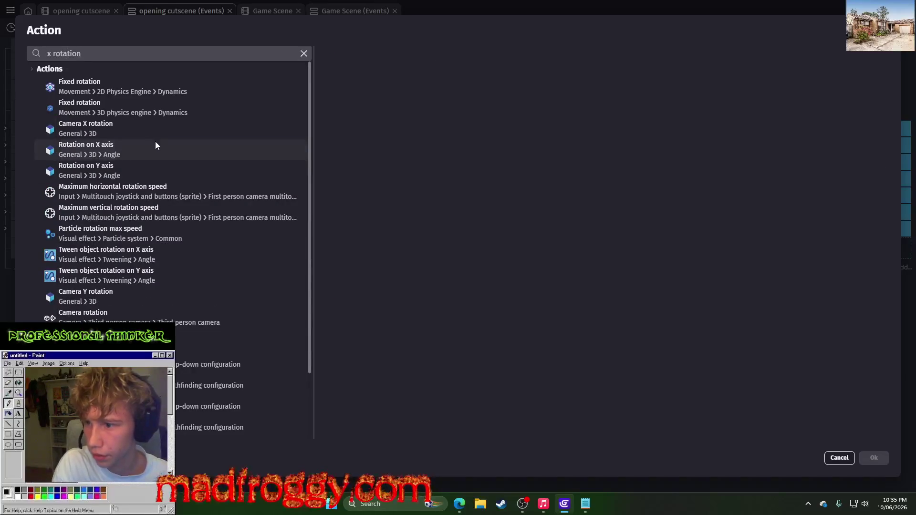
{"action": "left_click", "coordinate": [155, 142]}
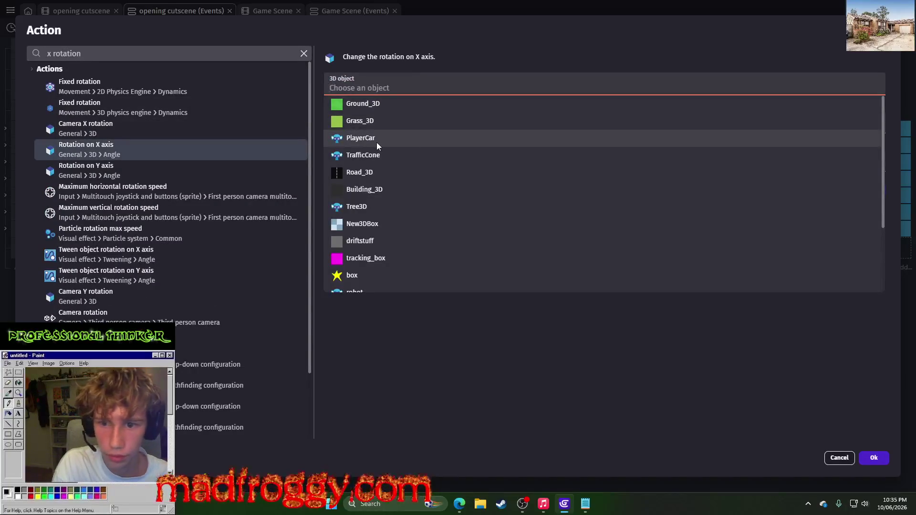
{"action": "scroll", "coordinate": [373, 230], "scroll_direction": "down", "scroll_amount": 3}
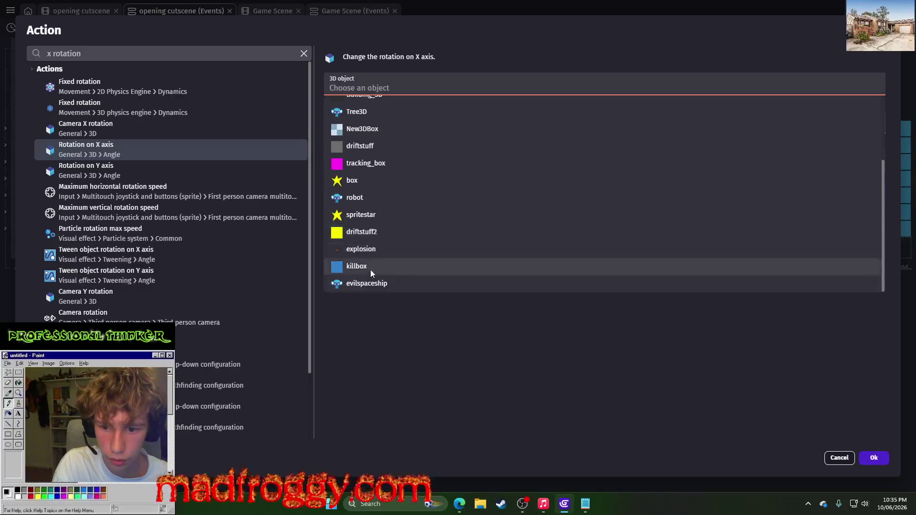
{"action": "scroll", "coordinate": [372, 180], "scroll_direction": "up", "scroll_amount": 3}
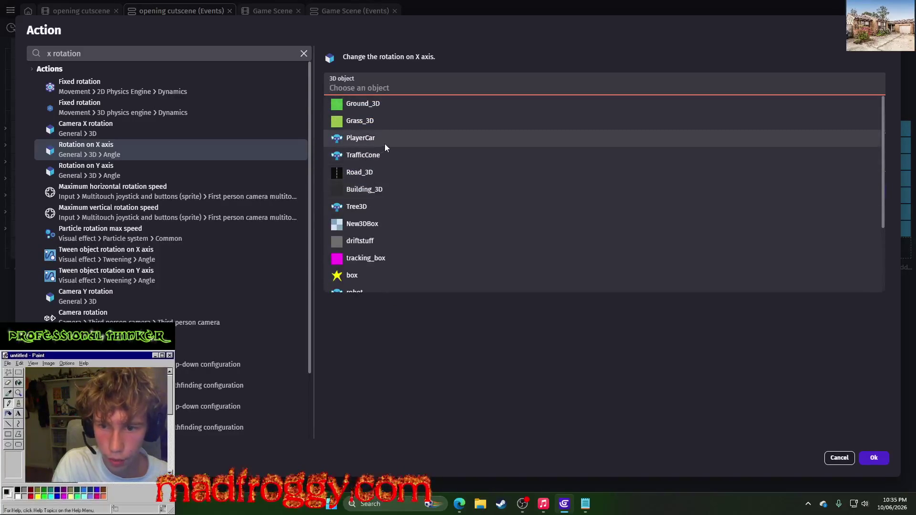
{"action": "scroll", "coordinate": [371, 271], "scroll_direction": "down", "scroll_amount": 1}
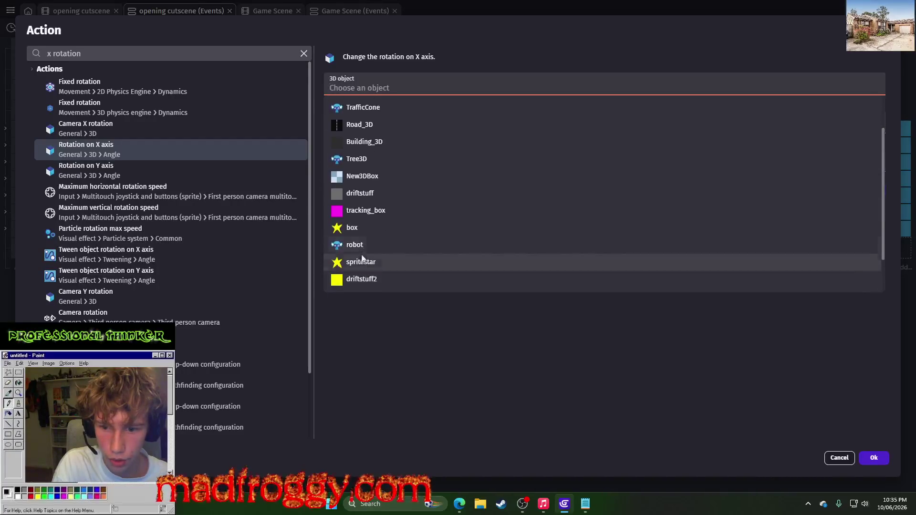
{"action": "left_click", "coordinate": [370, 271]}
{"action": "type", "text": "90"}
{"action": "left_click", "coordinate": [874, 458]}
{"action": "left_click", "coordinate": [419, 27]}
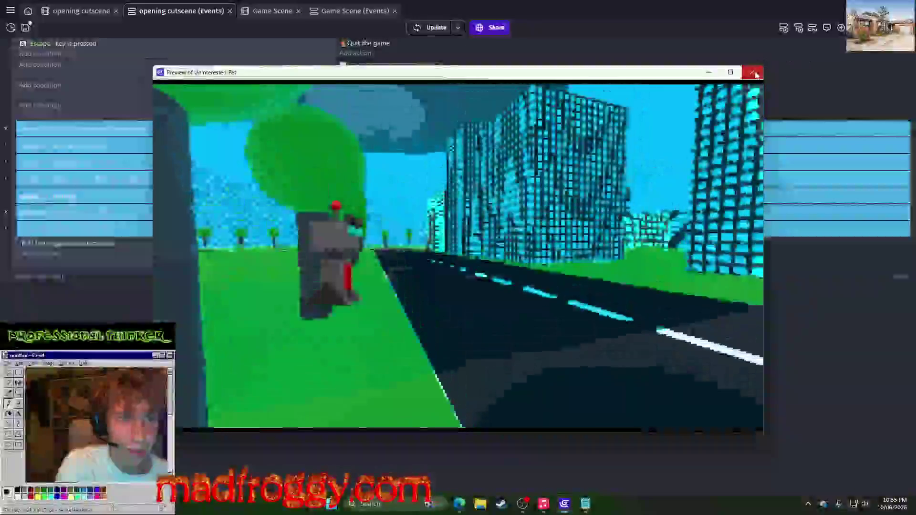
{"action": "key", "text": "Escape"}
{"action": "left_click", "coordinate": [351, 265]}
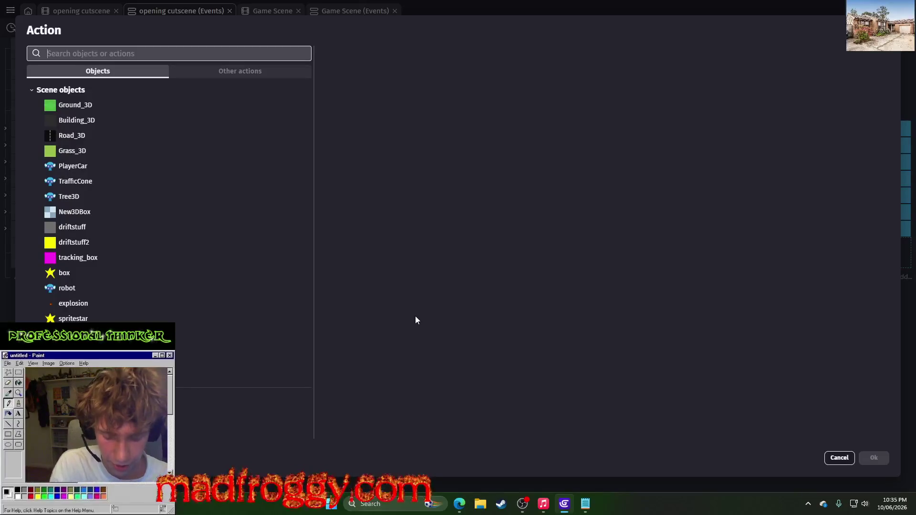
Step: Search for a Z rotation action and try Turn around Z axis on robot
{"action": "type", "text": "tw"}
{"action": "key", "text": "BackSpace"}
{"action": "key", "text": "BackSpace"}
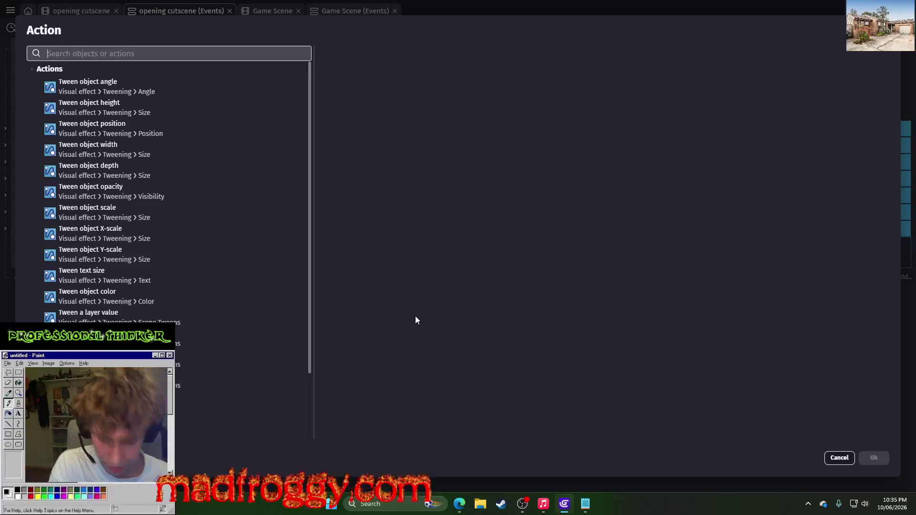
{"action": "key", "text": "Escape"}
{"action": "left_click", "coordinate": [366, 264]}
{"action": "type", "text": "chan"}
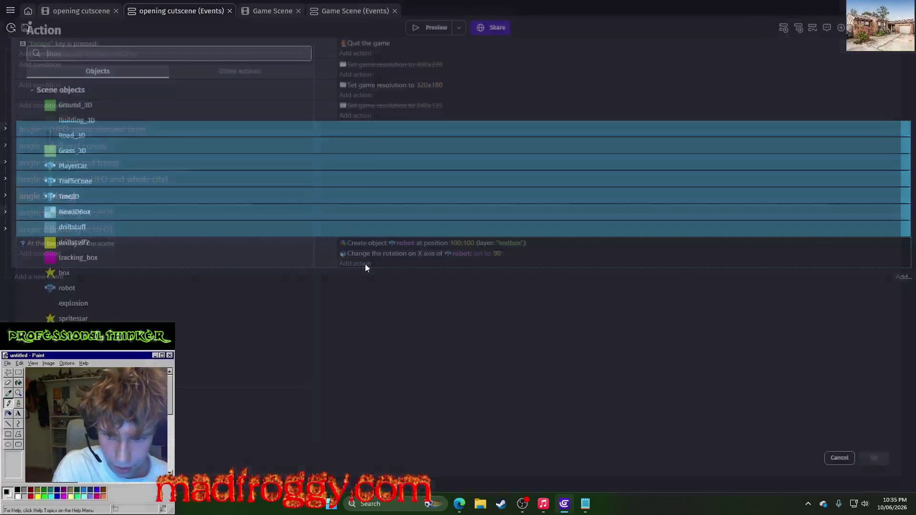
{"action": "type", "text": "ge z r"}
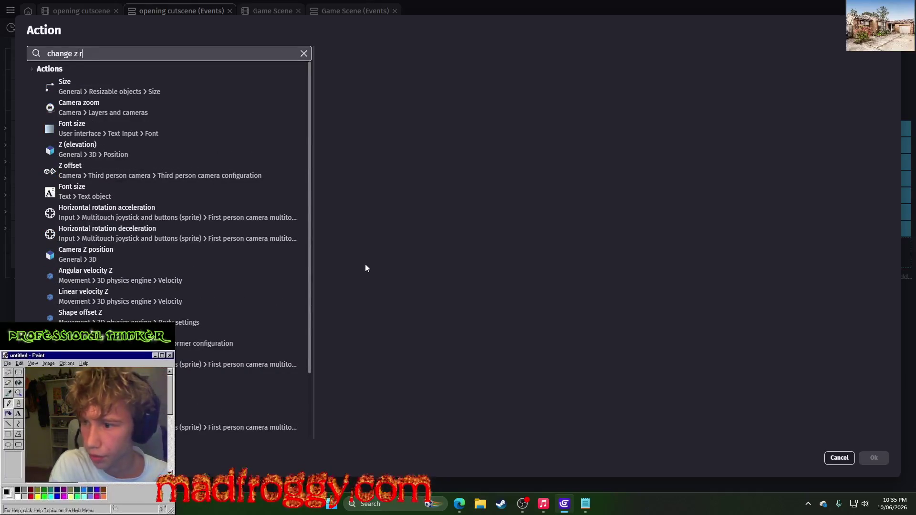
{"action": "type", "text": "otaion"}
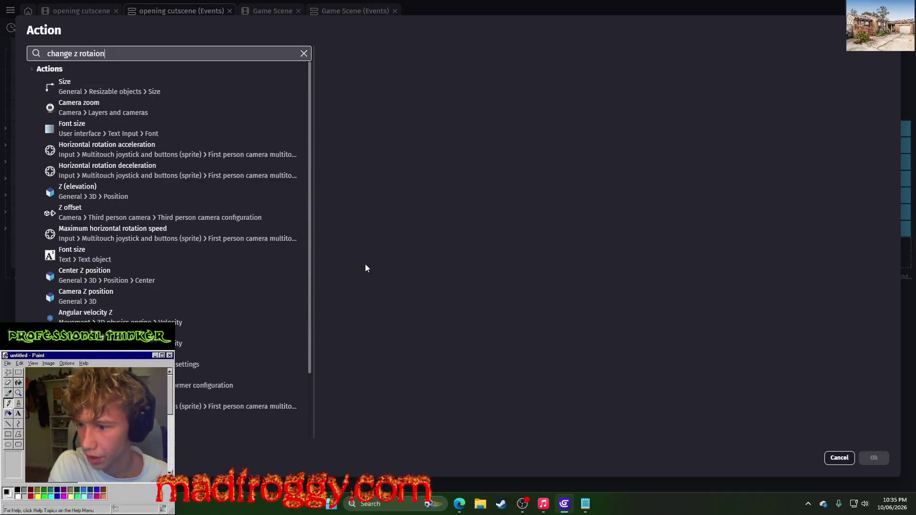
{"action": "scroll", "coordinate": [139, 238], "scroll_direction": "down", "scroll_amount": 3}
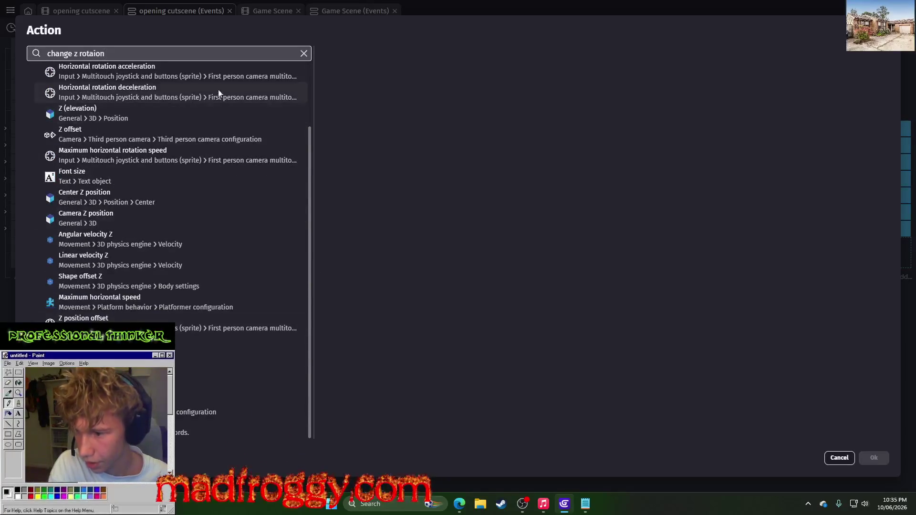
{"action": "left_click", "coordinate": [304, 54]}
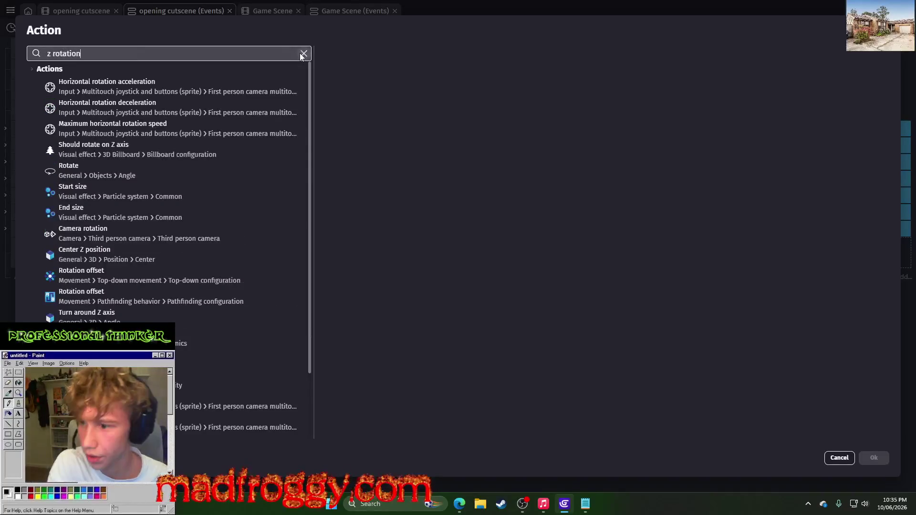
{"action": "left_click", "coordinate": [143, 339]}
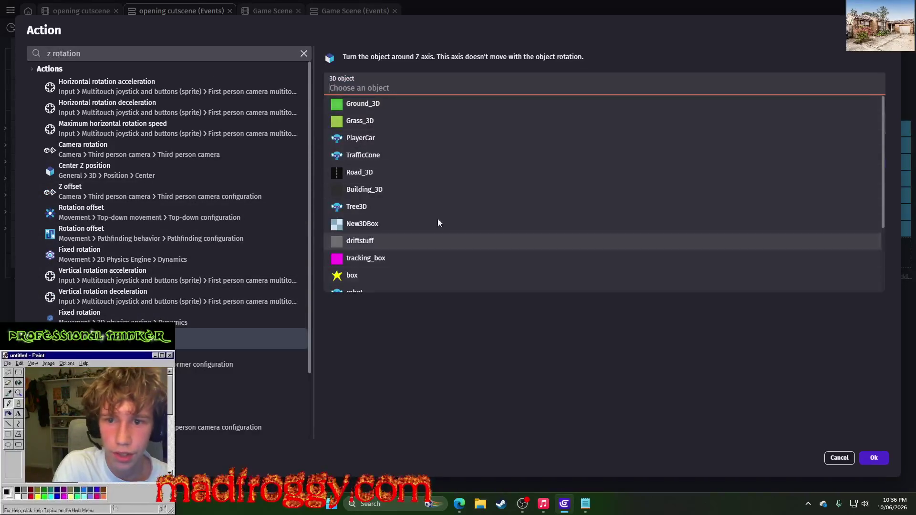
{"action": "scroll", "coordinate": [396, 251], "scroll_direction": "down", "scroll_amount": 1}
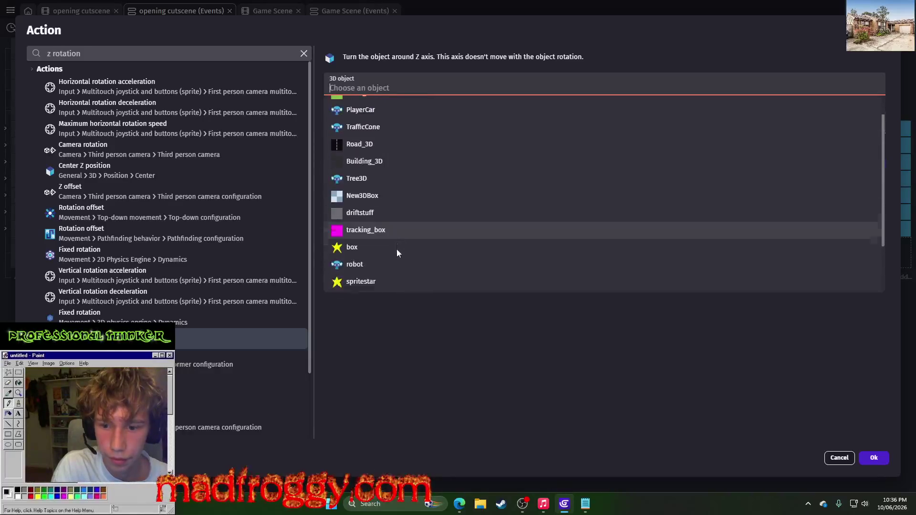
{"action": "left_click", "coordinate": [384, 249]}
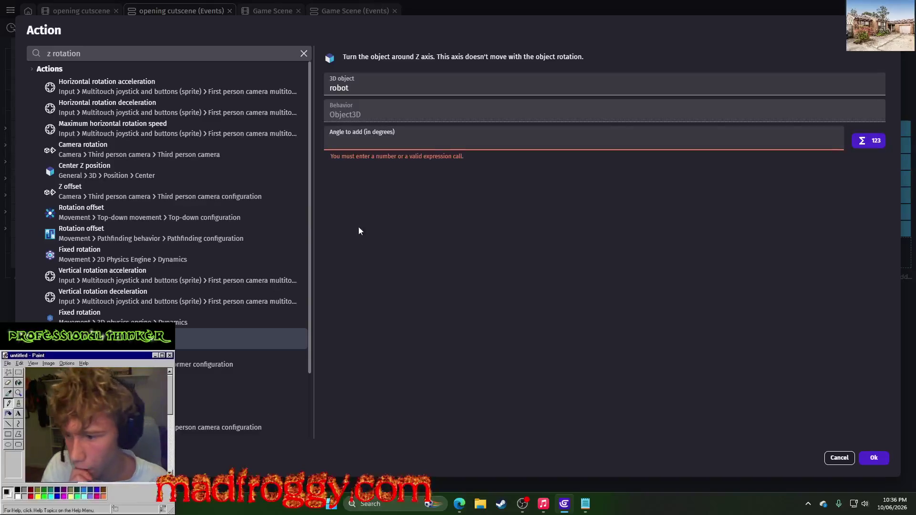
{"action": "scroll", "coordinate": [165, 178], "scroll_direction": "down", "scroll_amount": 3}
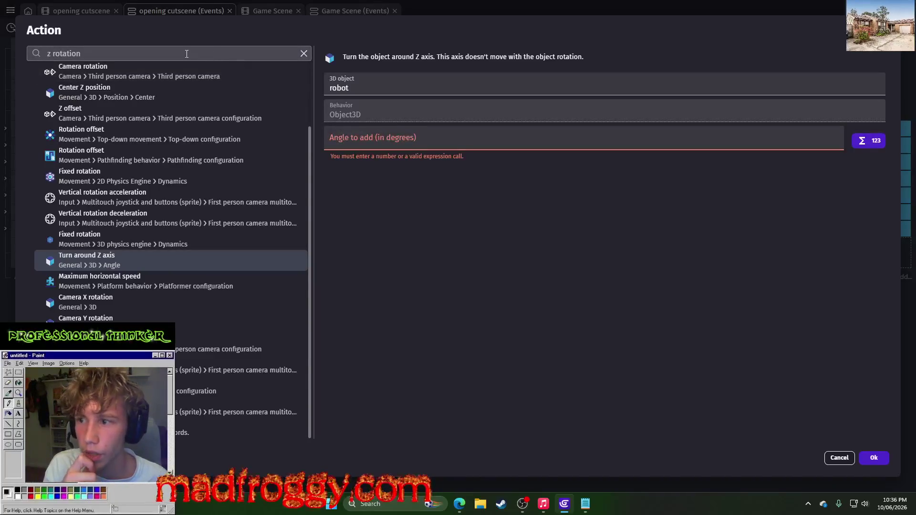
Step: Add a Y-axis rotation action setting robot's angle to 90 degrees, then preview
{"action": "left_click_drag", "start_coordinate": [268, 54], "coordinate": [2, 54]}
{"action": "type", "text": "y r"}
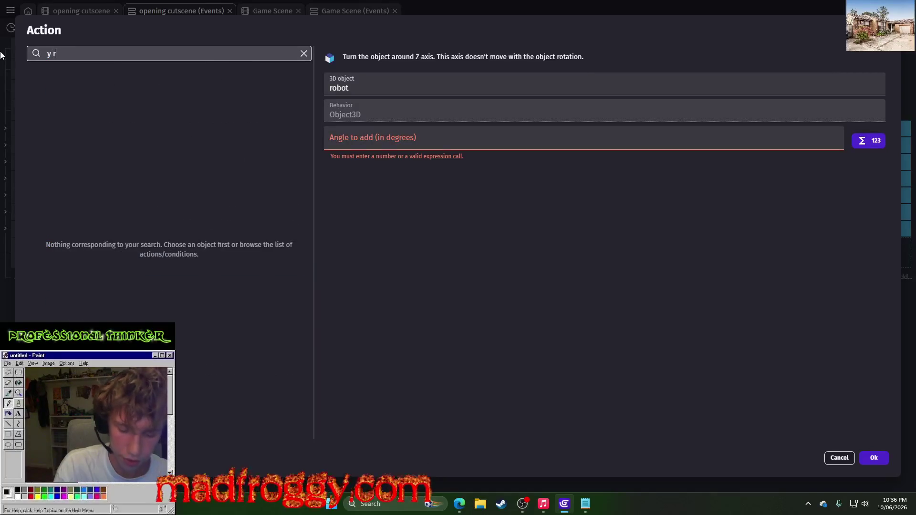
{"action": "key", "text": "BackSpace"}
{"action": "key", "text": "BackSpace"}
{"action": "key", "text": "BackSpace"}
{"action": "type", "text": "tion"}
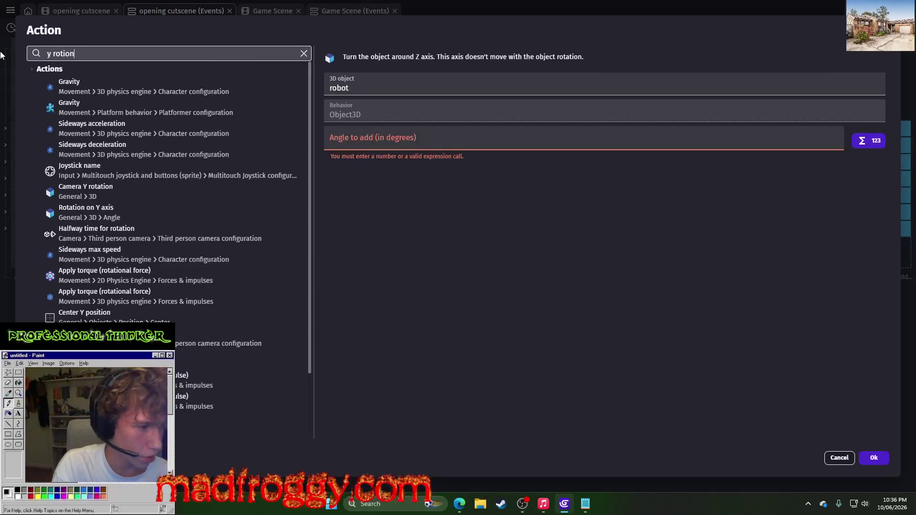
{"action": "left_click", "coordinate": [135, 174]}
{"action": "left_click", "coordinate": [92, 124]}
{"action": "left_click", "coordinate": [120, 254]}
{"action": "left_click", "coordinate": [120, 274]}
{"action": "scroll", "coordinate": [191, 238], "scroll_direction": "down", "scroll_amount": 3}
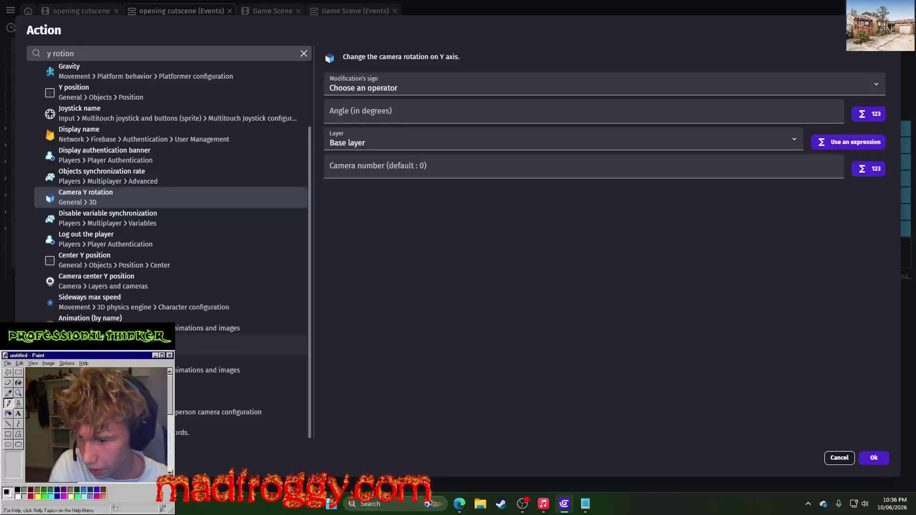
{"action": "left_click", "coordinate": [239, 344]}
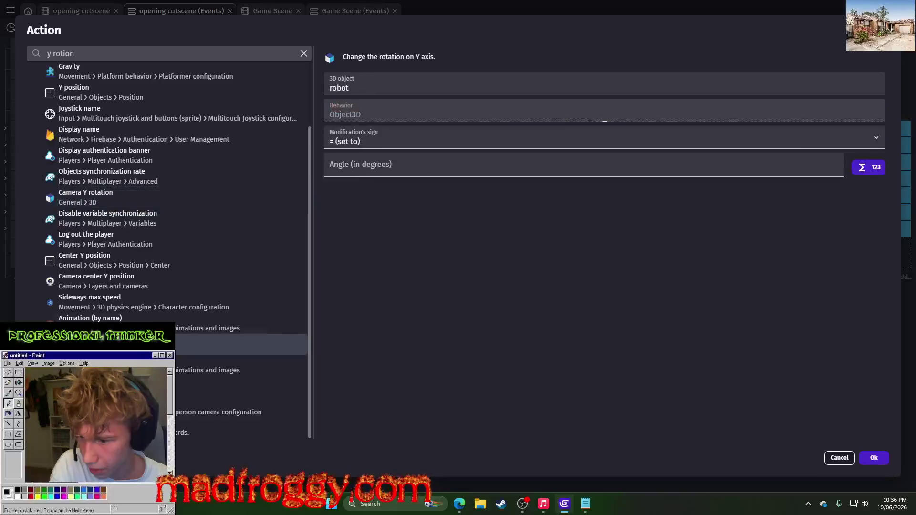
{"action": "left_click", "coordinate": [396, 169]}
{"action": "left_click", "coordinate": [874, 458]}
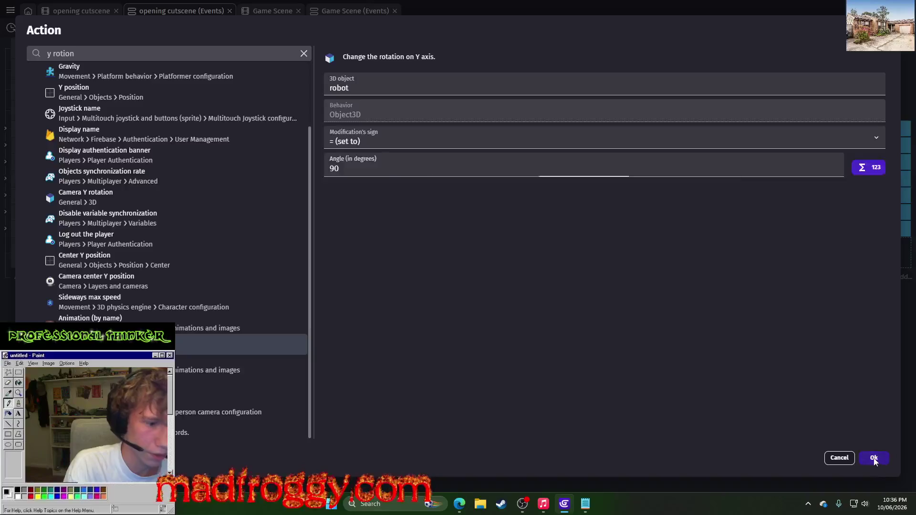
{"action": "left_click", "coordinate": [420, 27]}
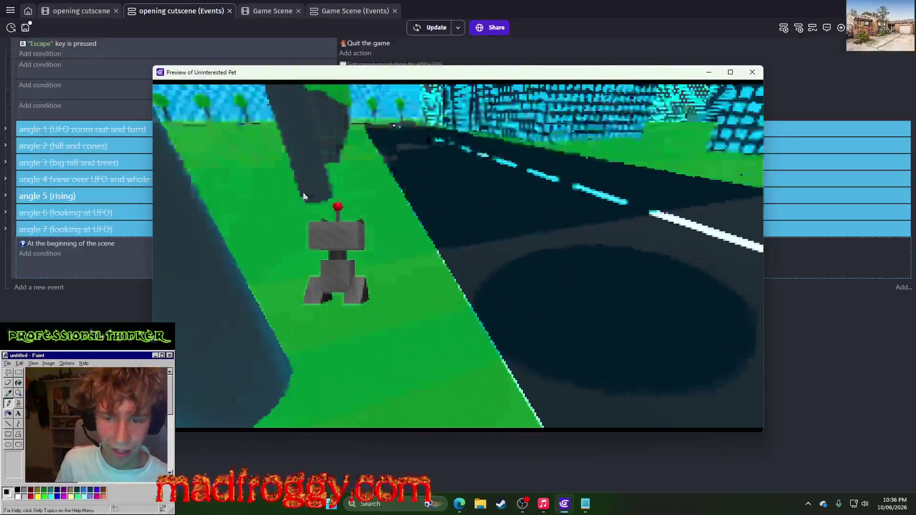
Step: Try a 180-degree Y-axis rotation for the robot in a preview
{"action": "left_click", "coordinate": [752, 72]}
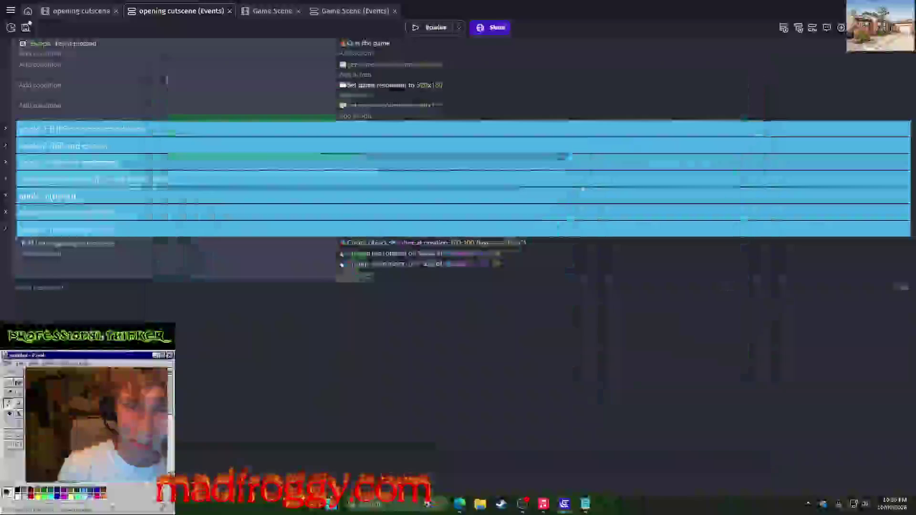
{"action": "left_click", "coordinate": [496, 265]}
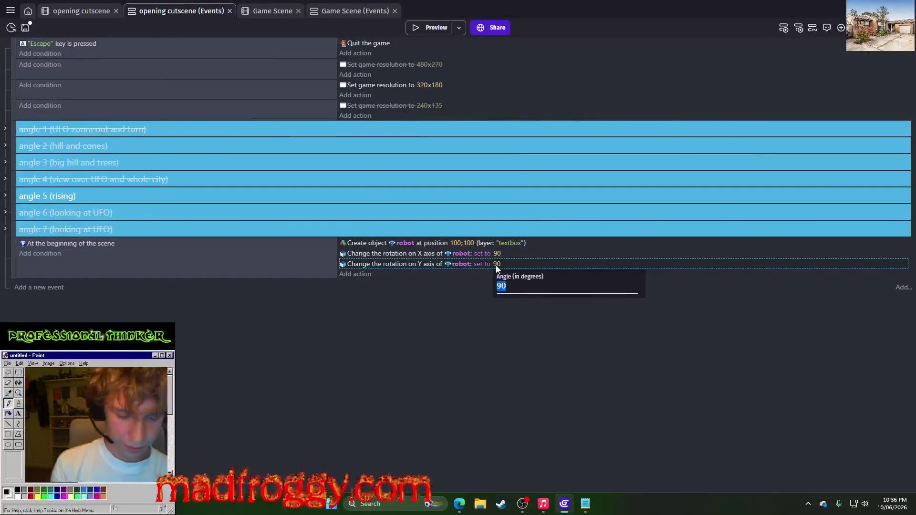
{"action": "type", "text": "180"}
{"action": "key", "text": "Return"}
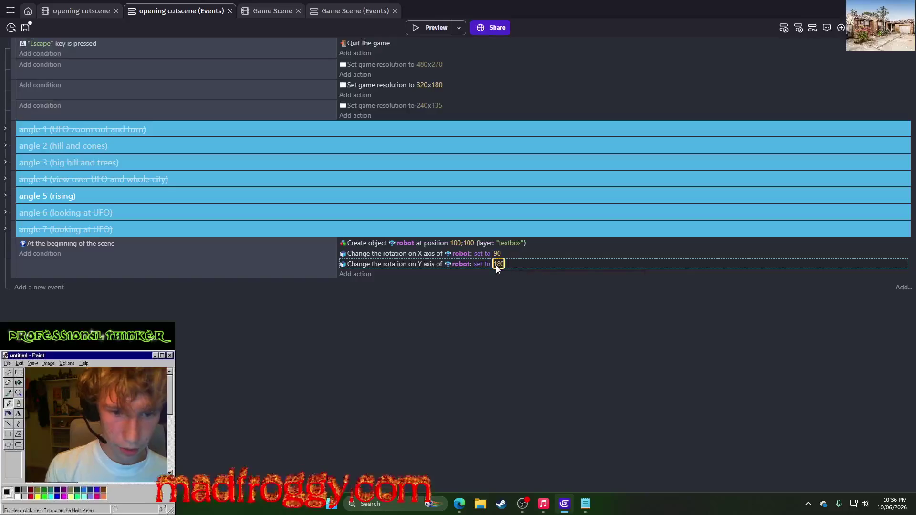
{"action": "left_click", "coordinate": [436, 28]}
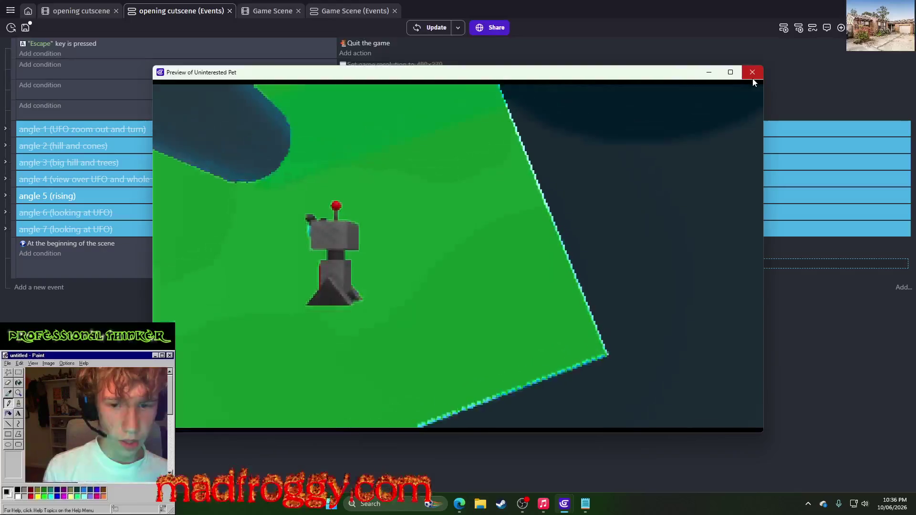
{"action": "left_click", "coordinate": [752, 73]}
Step: Change the robot's Y-axis rotation to 270 degrees and preview the cutscene
{"action": "left_click", "coordinate": [498, 265]}
{"action": "type", "text": "270"}
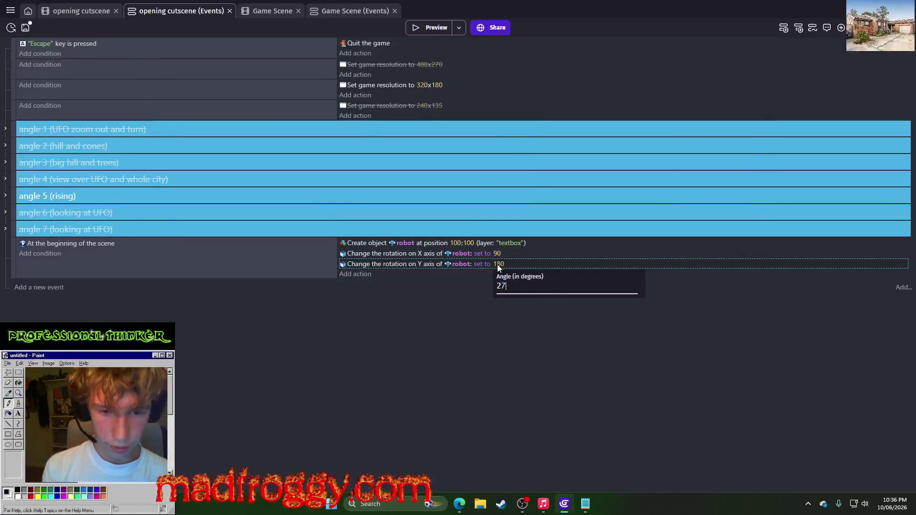
{"action": "key", "text": "Return"}
{"action": "left_click", "coordinate": [441, 26]}
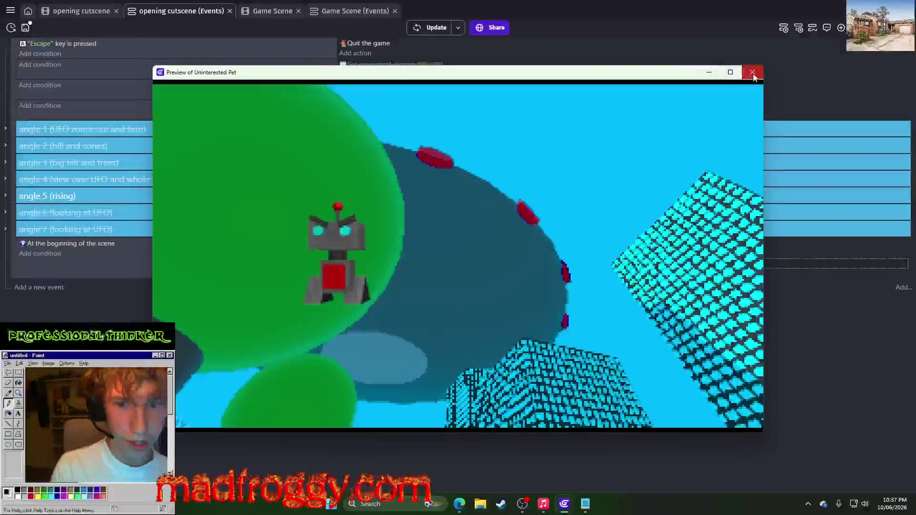
{"action": "left_click", "coordinate": [753, 72]}
Step: Add a Size action that resizes robot to 200 x 200 at scene start, and preview it
{"action": "left_click", "coordinate": [358, 273]}
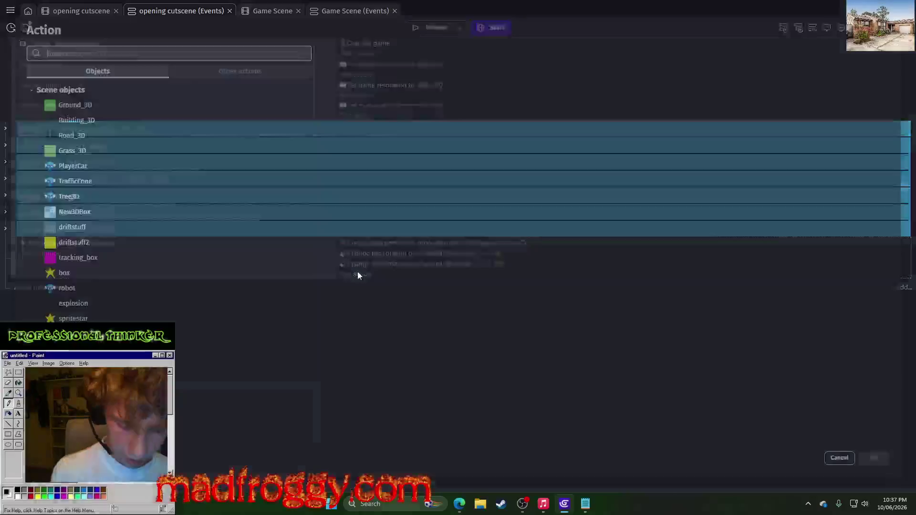
{"action": "type", "text": "size"}
{"action": "key", "text": "Down"}
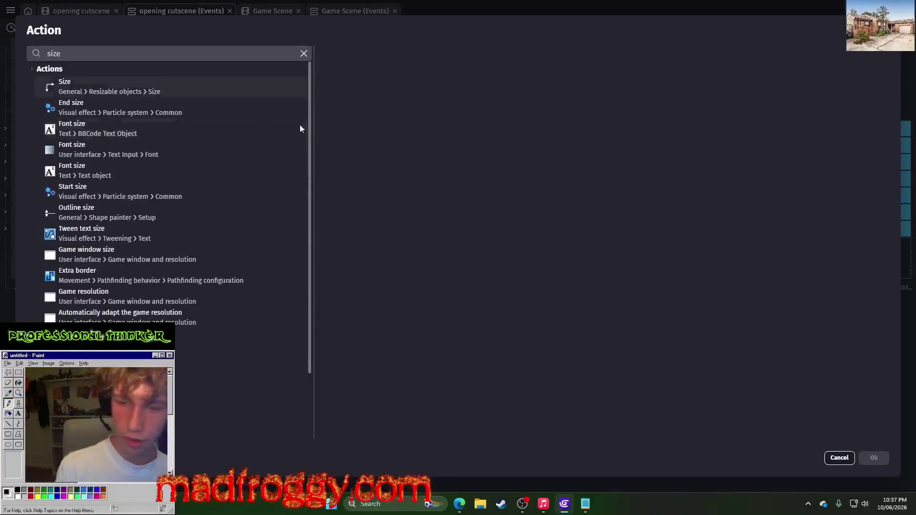
{"action": "key", "text": "Return"}
{"action": "scroll", "coordinate": [393, 191], "scroll_direction": "down", "scroll_amount": 3}
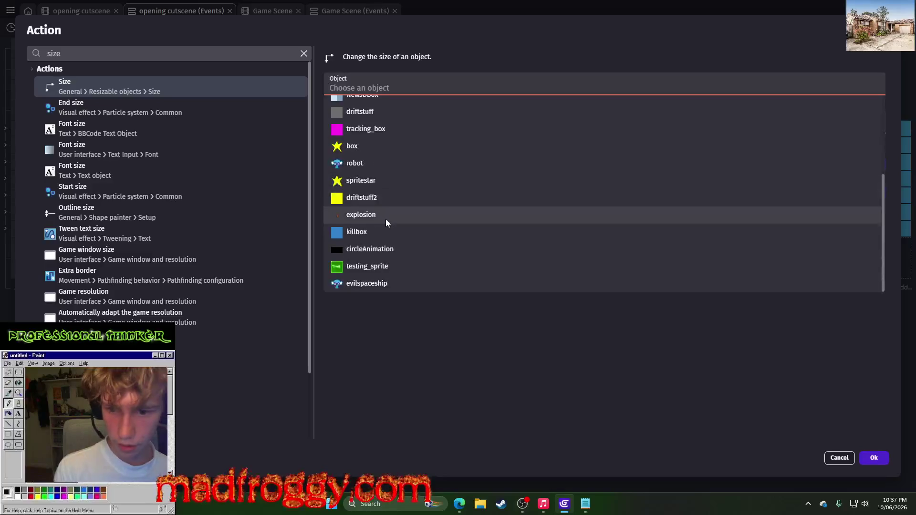
{"action": "left_click", "coordinate": [368, 162]}
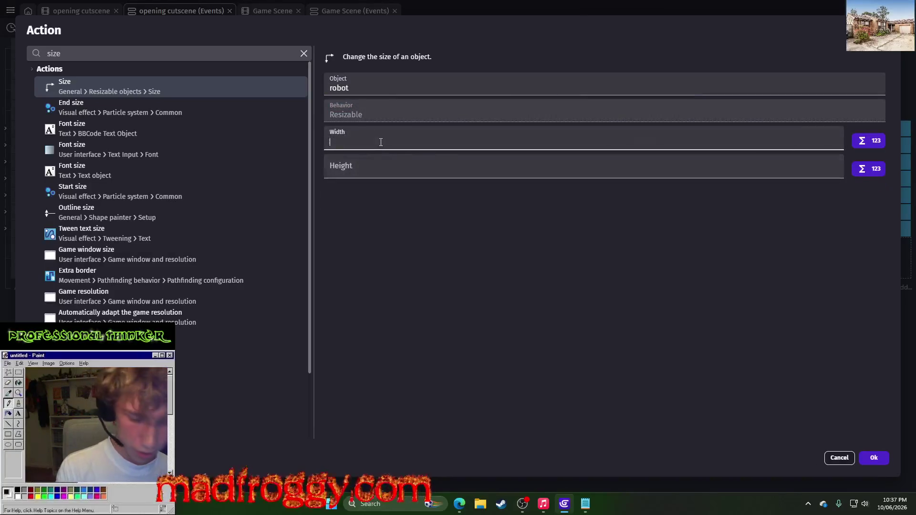
{"action": "type", "text": "200"}
{"action": "left_click", "coordinate": [374, 188]}
{"action": "type", "text": "200"}
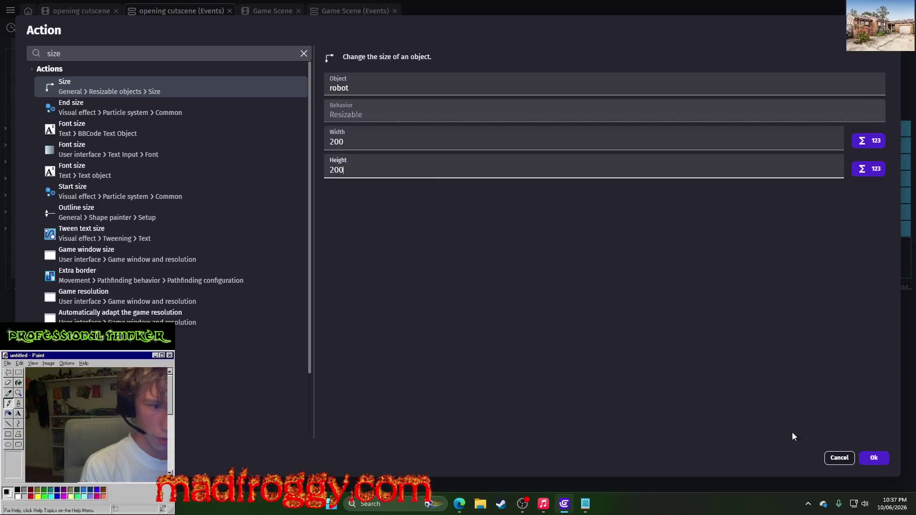
{"action": "left_click", "coordinate": [874, 458]}
{"action": "left_click", "coordinate": [437, 28]}
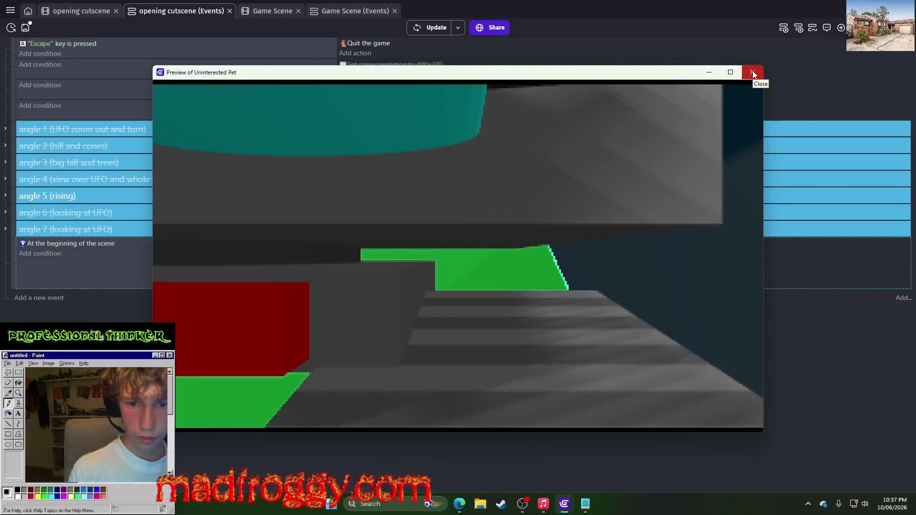
{"action": "left_click", "coordinate": [752, 72]}
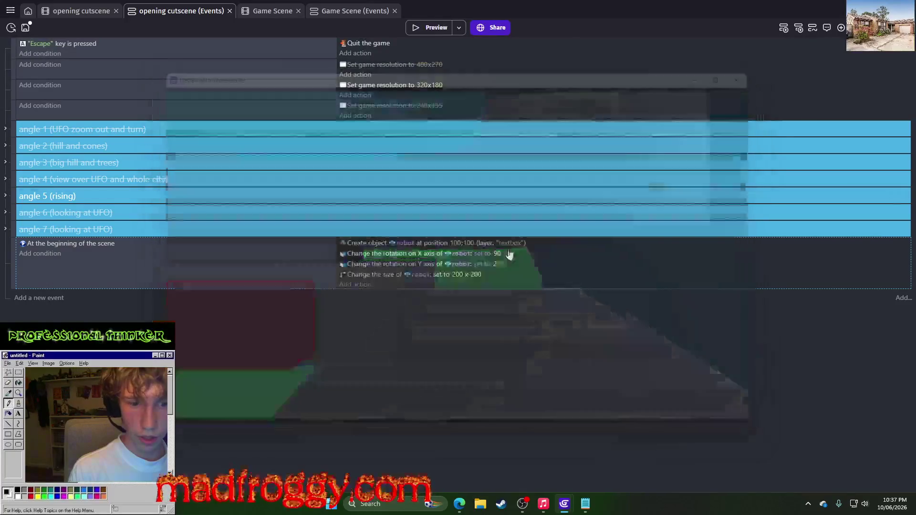
Step: Change the robot's size values to 100 x 100 and preview the cutscene again
{"action": "left_click", "coordinate": [456, 274]}
{"action": "type", "text": "100"}
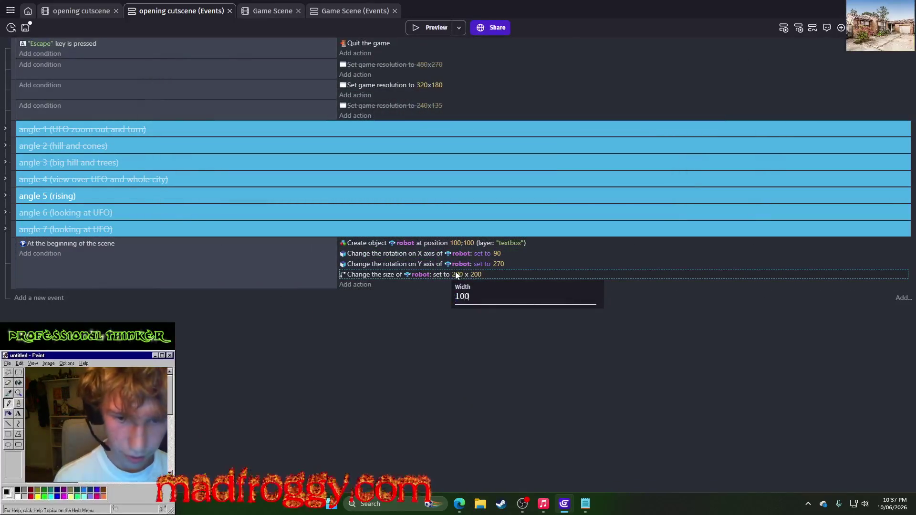
{"action": "key", "text": "Return"}
{"action": "left_click", "coordinate": [476, 275]}
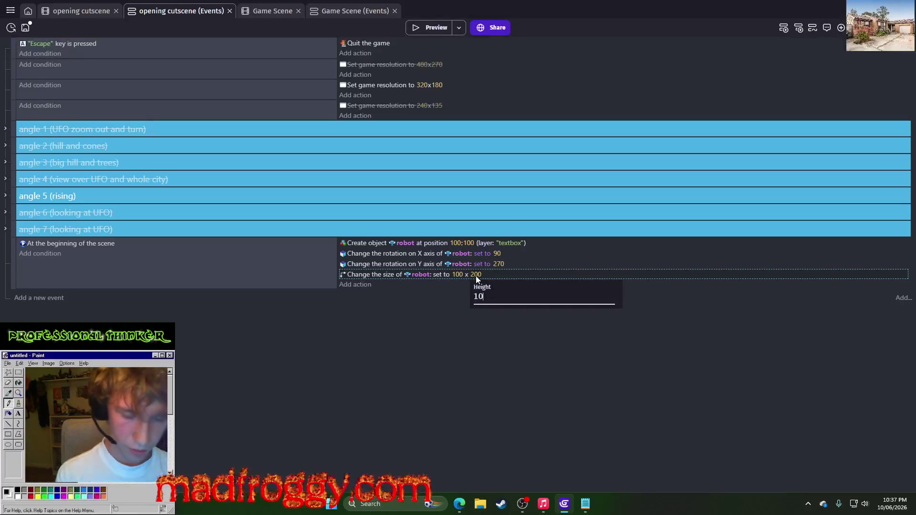
{"action": "type", "text": "0"}
{"action": "key", "text": "Return"}
{"action": "left_click", "coordinate": [431, 29]}
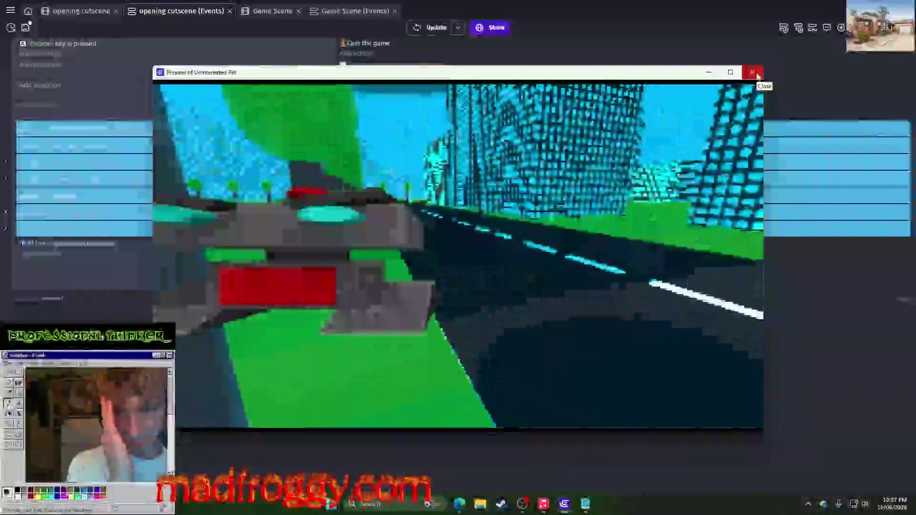
{"action": "left_click", "coordinate": [753, 72]}
{"action": "key", "text": "ctrl+shift+Tab"}
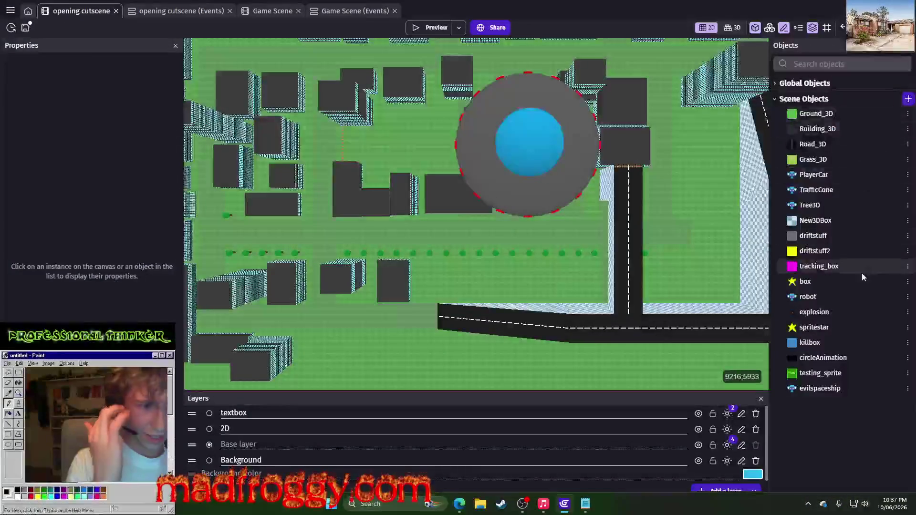
Step: Open the robot object's settings to view its robot.glb model and 50 × 50 × 50 default size
{"action": "left_click", "coordinate": [908, 297]}
{"action": "left_click", "coordinate": [807, 176]}
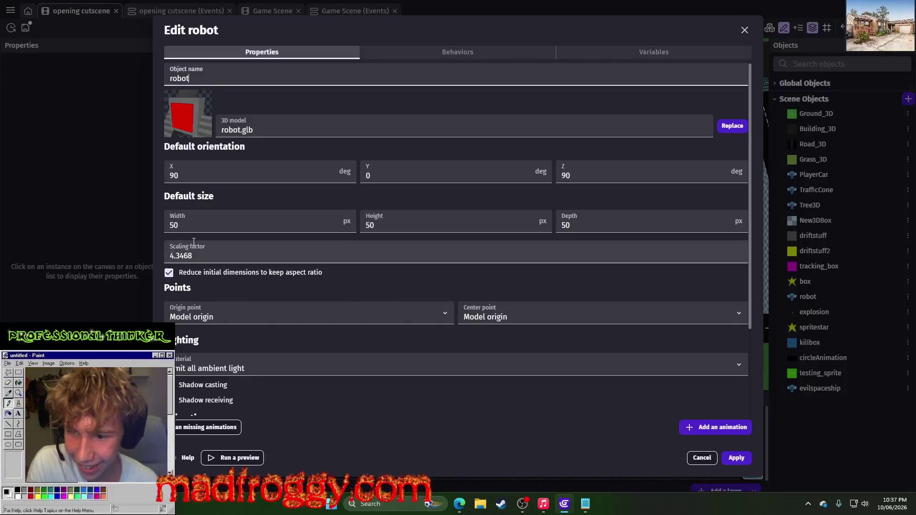
Step: Cancel the robot's settings, view its Properties panel instead, then return to the cutscene events
{"action": "left_click", "coordinate": [702, 459]}
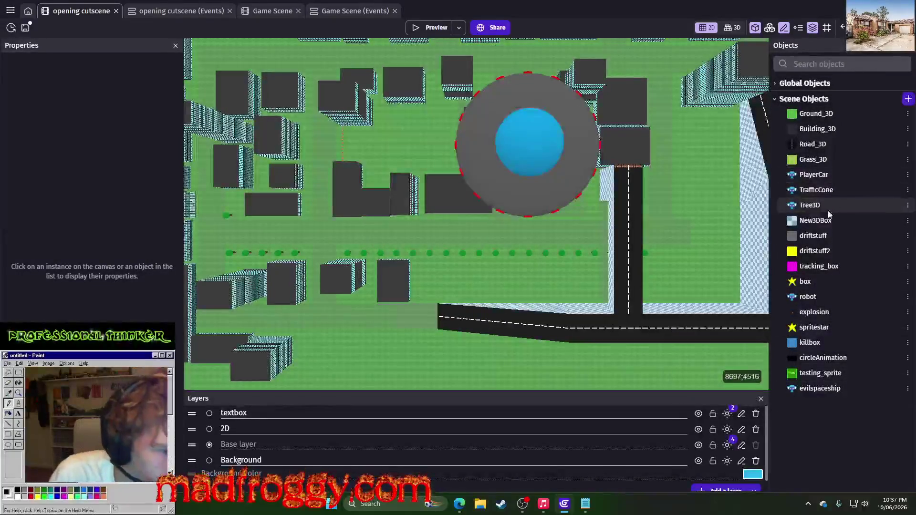
{"action": "left_click", "coordinate": [821, 296]}
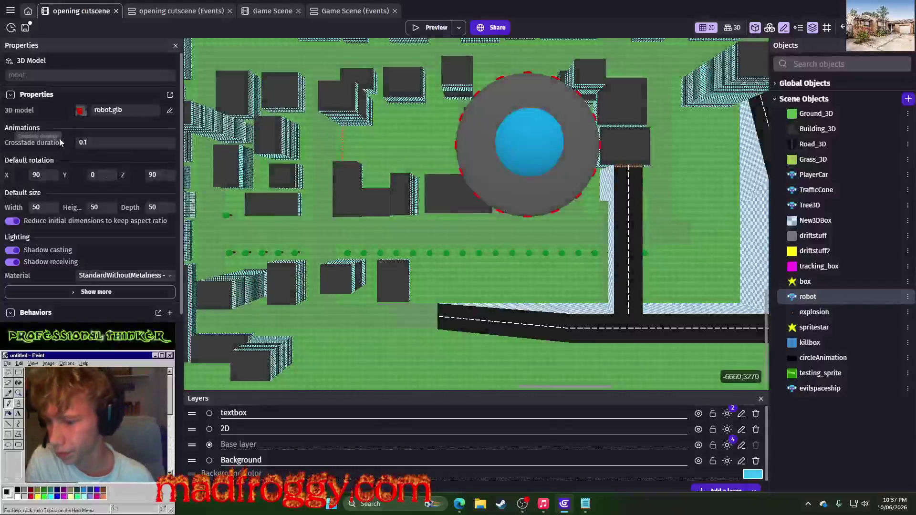
{"action": "scroll", "coordinate": [151, 203], "scroll_direction": "down", "scroll_amount": 3}
{"action": "scroll", "coordinate": [96, 143], "scroll_direction": "up", "scroll_amount": 3}
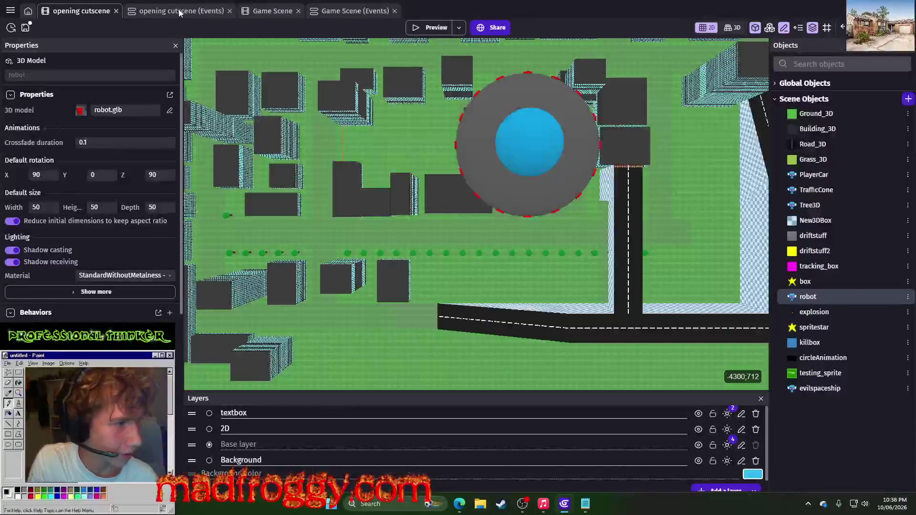
{"action": "left_click", "coordinate": [179, 13]}
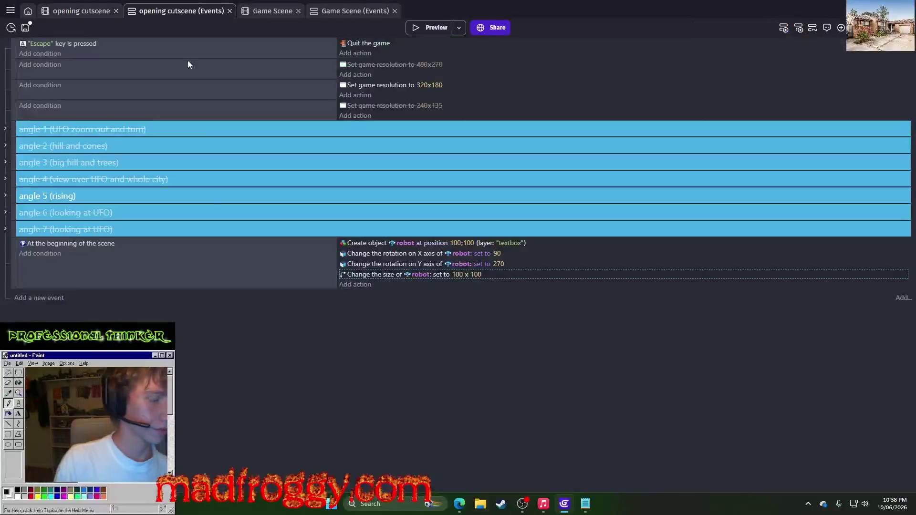
Step: Swap the robot's size action for a Scale action setting robot's scale to 1.5
{"action": "left_click", "coordinate": [457, 275]}
{"action": "type", "text": "5"}
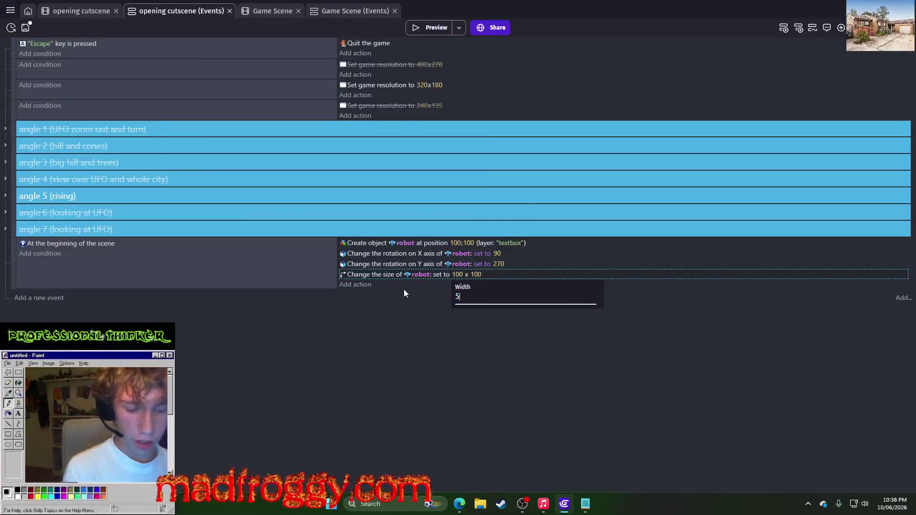
{"action": "left_click", "coordinate": [358, 286]}
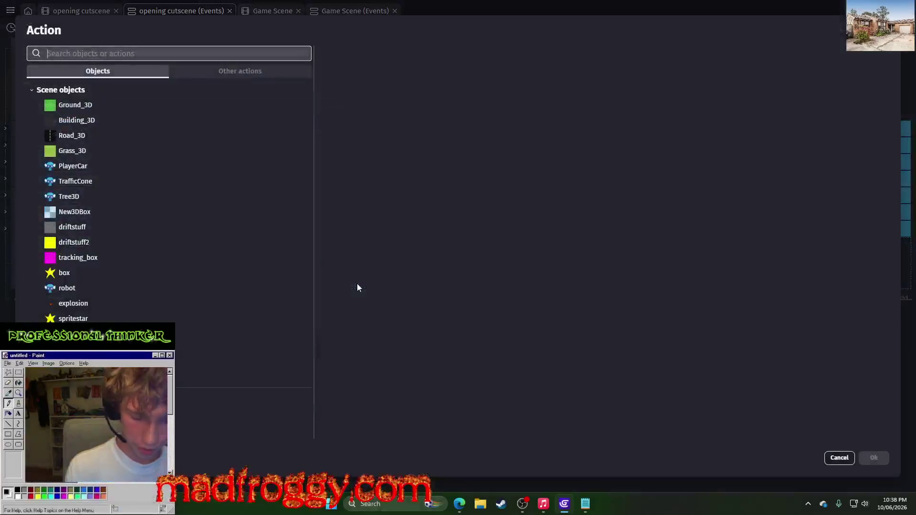
{"action": "type", "text": "change "}
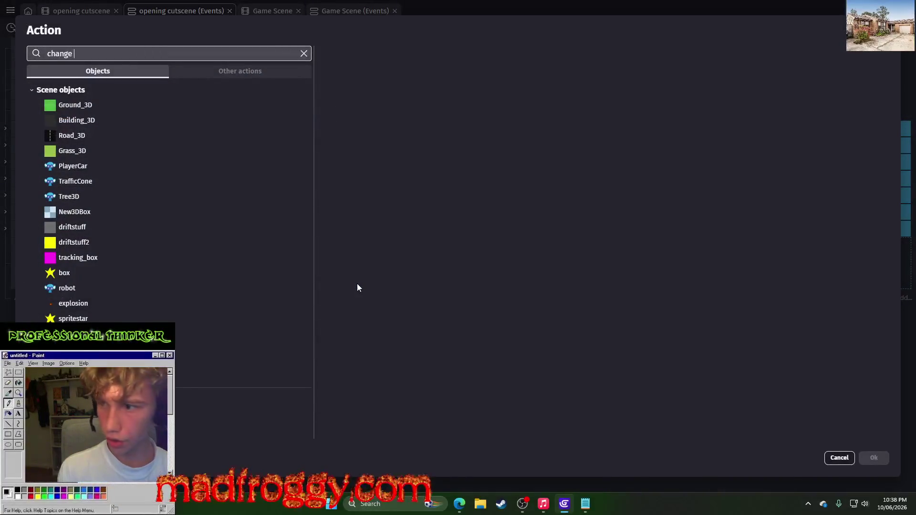
{"action": "type", "text": "scale"}
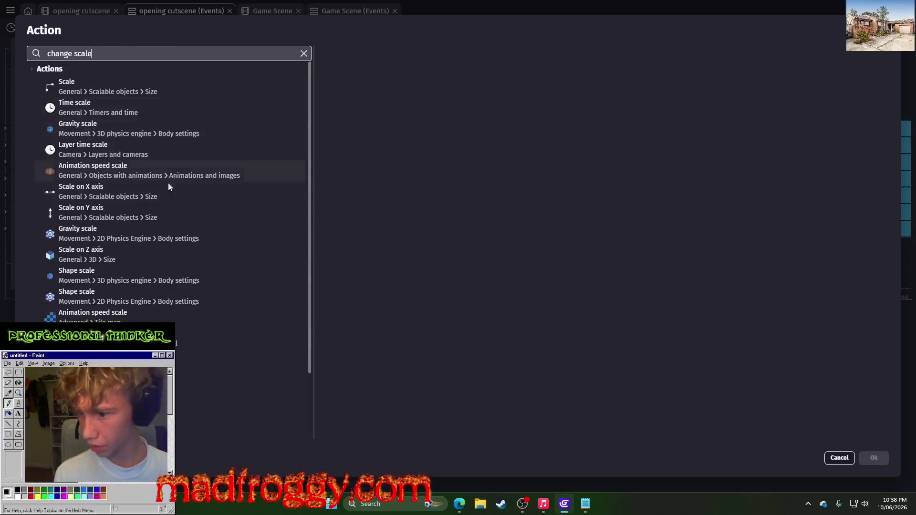
{"action": "left_click", "coordinate": [133, 93]}
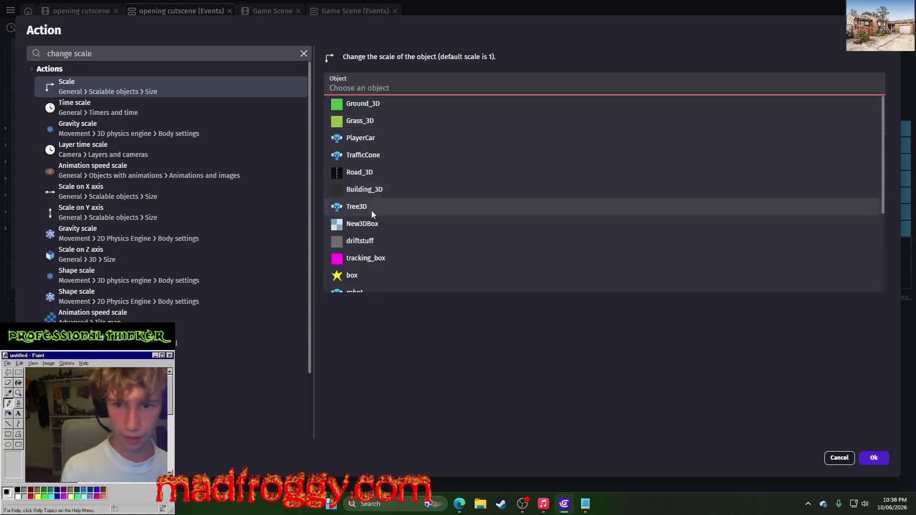
{"action": "left_click", "coordinate": [377, 287]}
{"action": "type", "text": "1.5"}
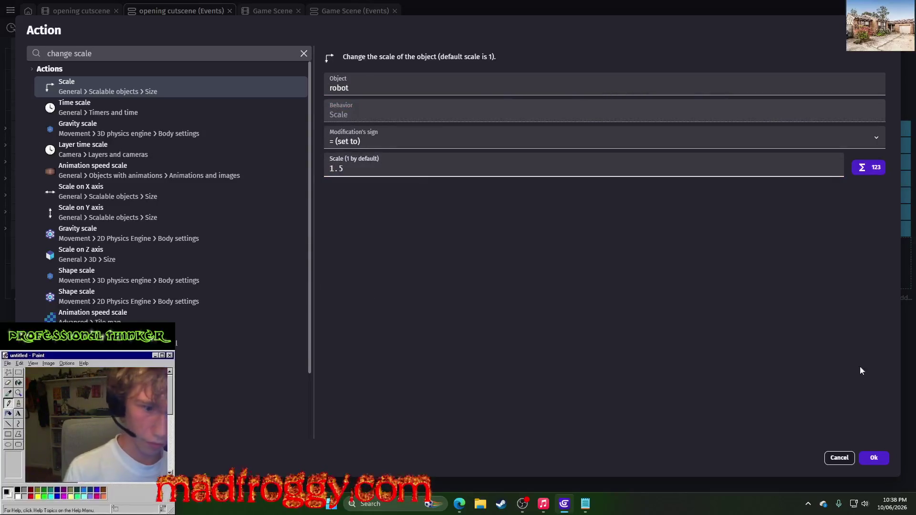
{"action": "left_click", "coordinate": [874, 458]}
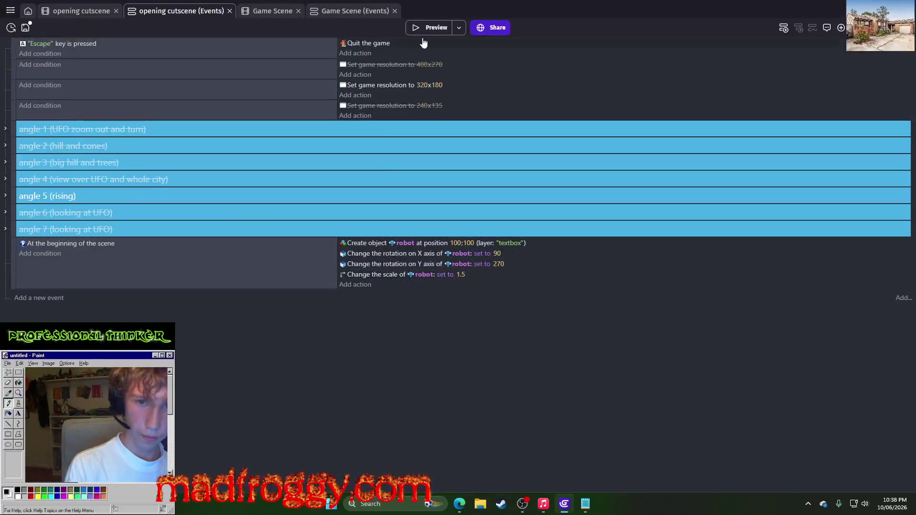
Step: Preview the 1.5-scaled robot, then try a spawn X of 110 and preview again
{"action": "left_click", "coordinate": [427, 32]}
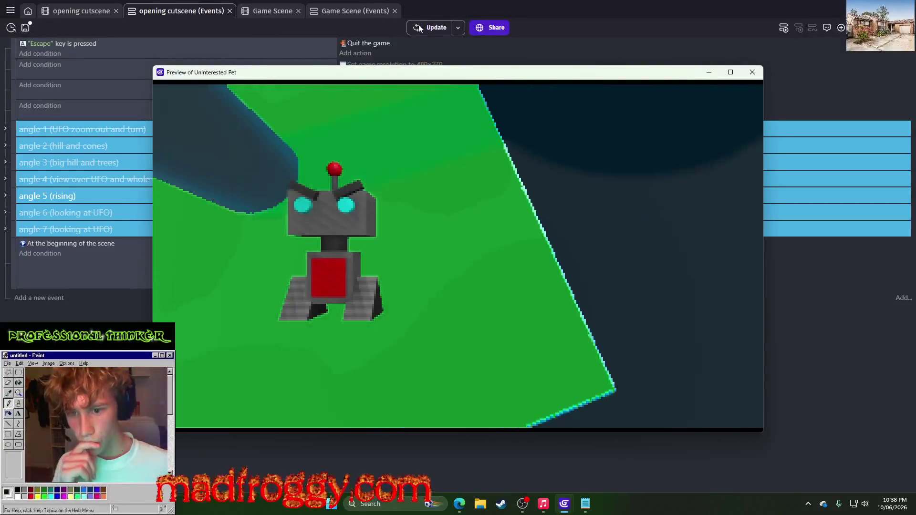
{"action": "left_click", "coordinate": [748, 72]}
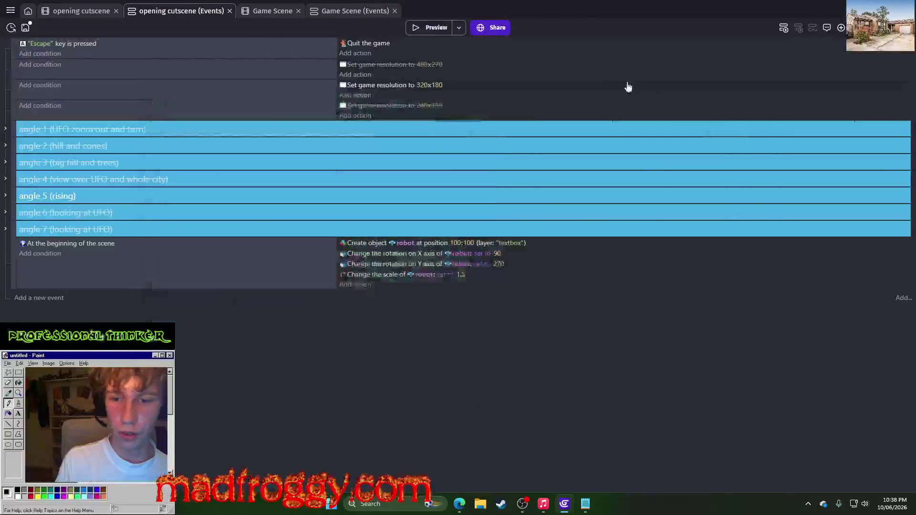
{"action": "left_click", "coordinate": [497, 254]}
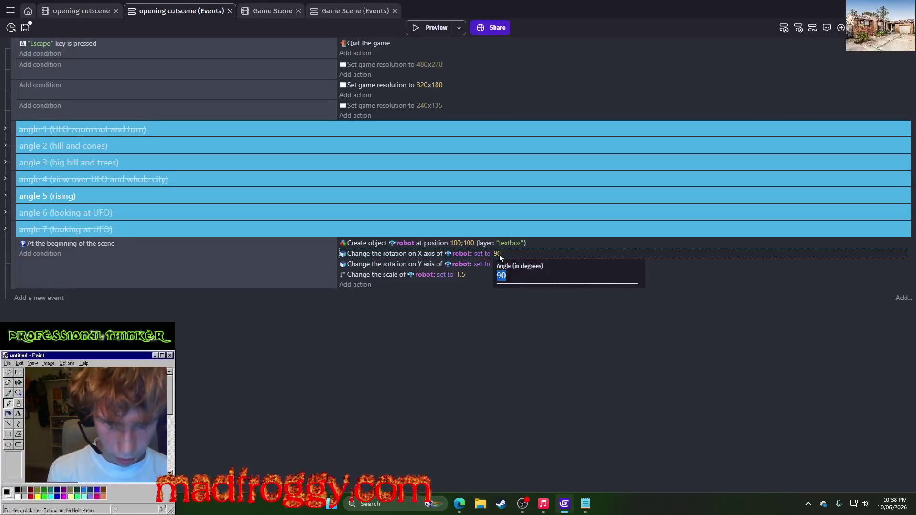
{"action": "left_click", "coordinate": [448, 245]}
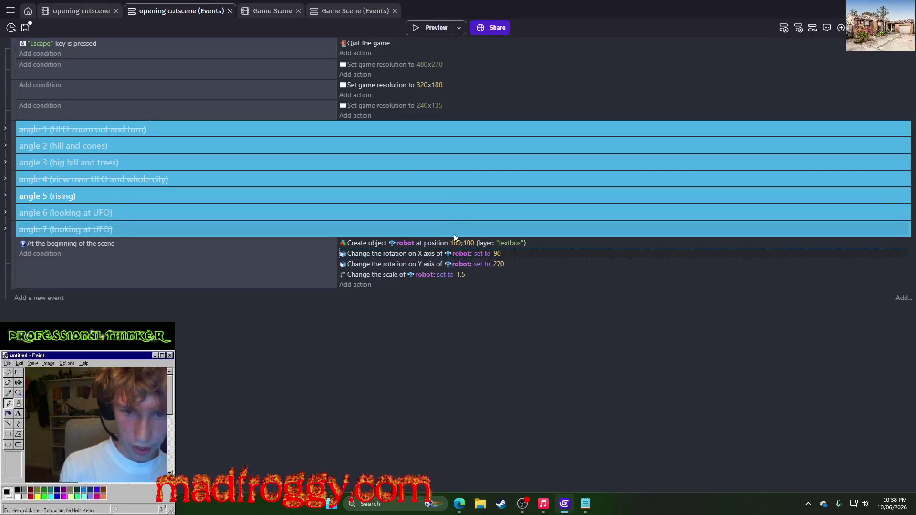
{"action": "left_click", "coordinate": [455, 244]}
{"action": "type", "text": "180"}
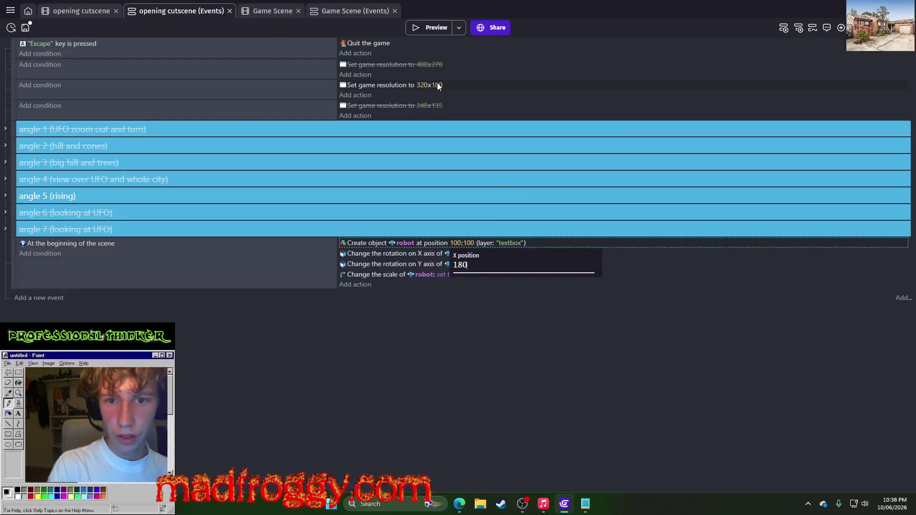
{"action": "key", "text": "BackSpace"}
{"action": "key", "text": "BackSpace"}
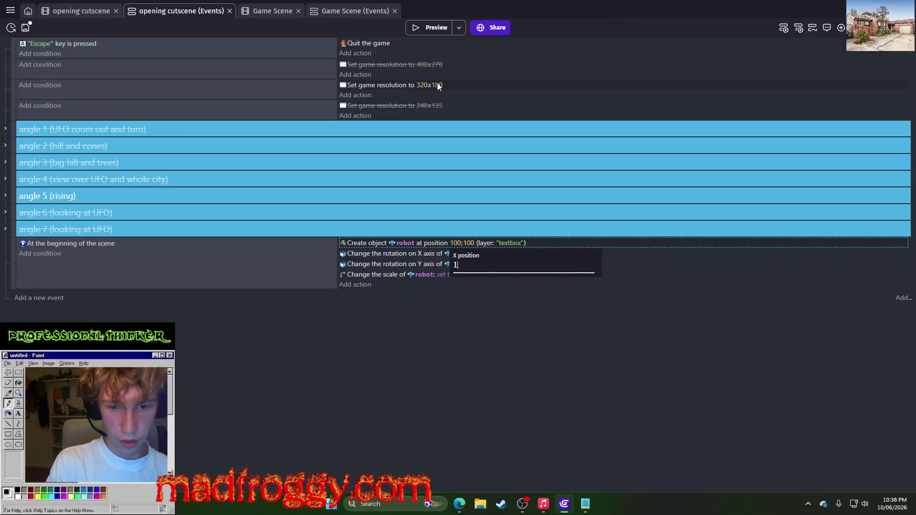
{"action": "key", "text": "Escape"}
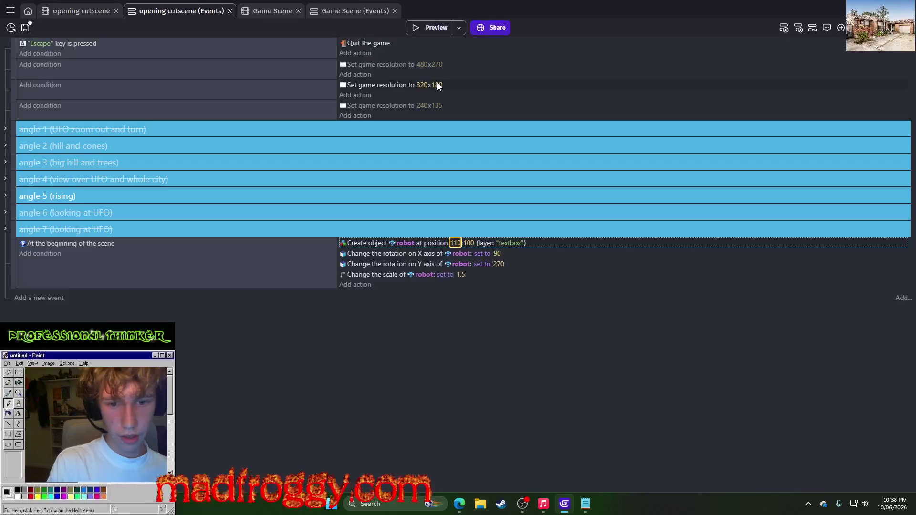
{"action": "left_click", "coordinate": [425, 29]}
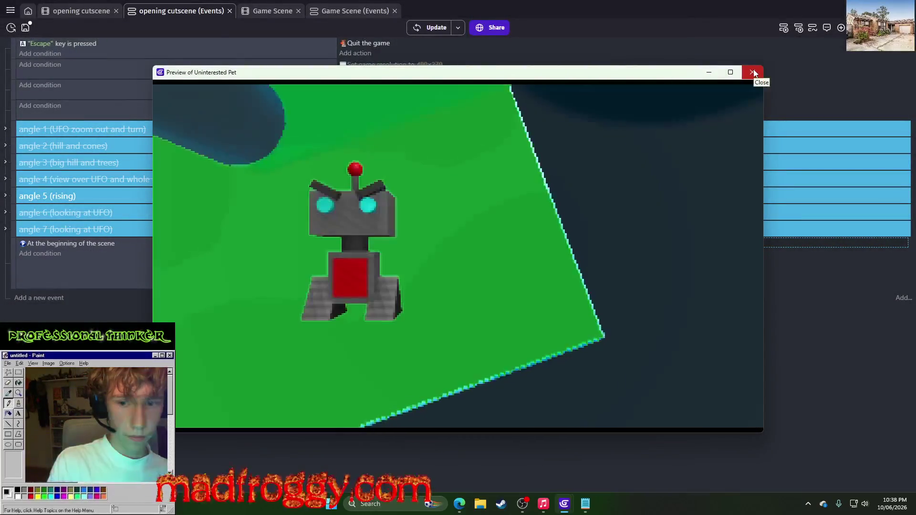
{"action": "left_click", "coordinate": [753, 72]}
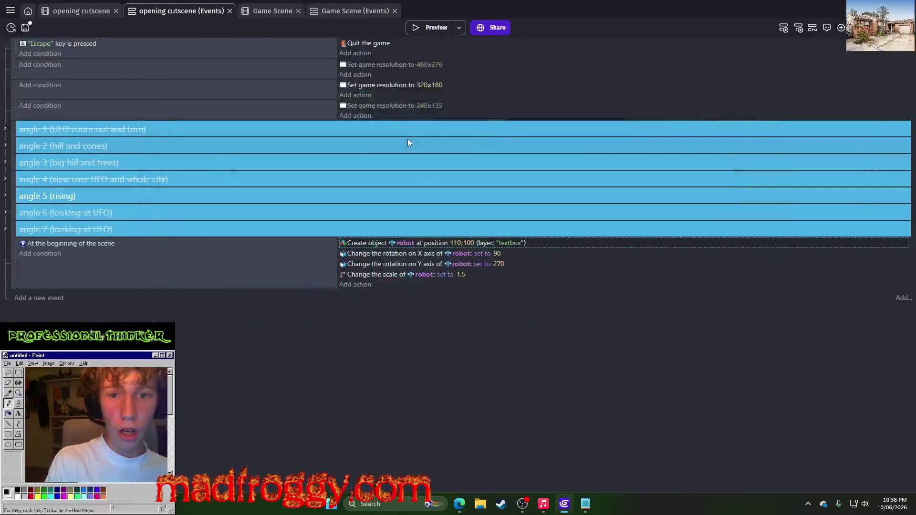
Step: Set the robot's spawn X to 160 and preview the cutscene
{"action": "left_click", "coordinate": [456, 244]}
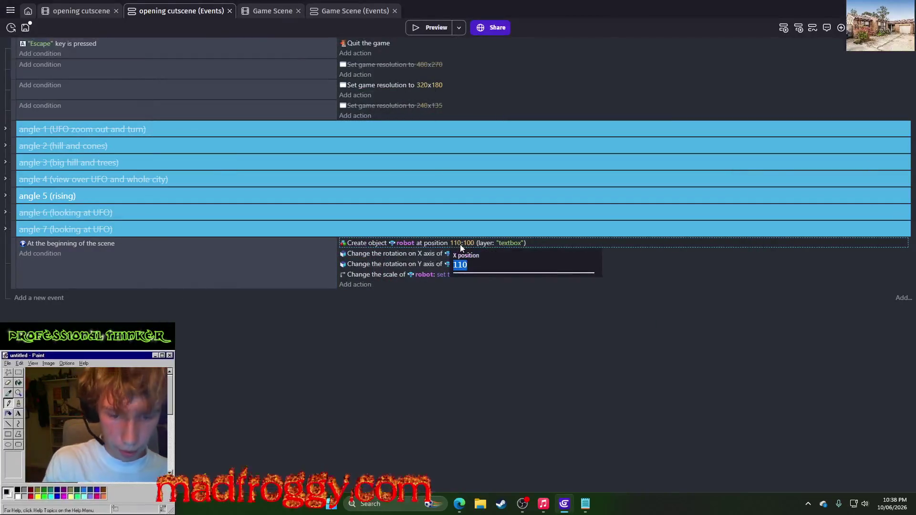
{"action": "key", "text": "Return"}
{"action": "key", "text": "F5"}
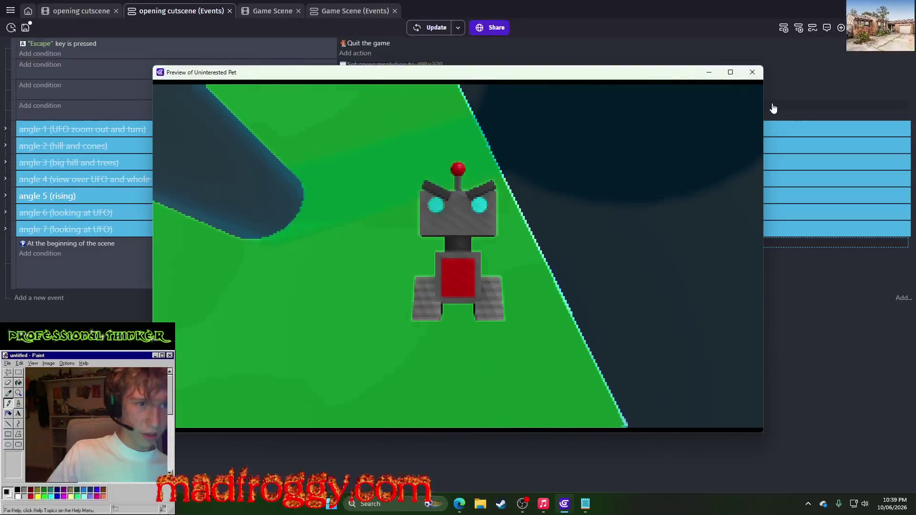
{"action": "left_click", "coordinate": [753, 73]}
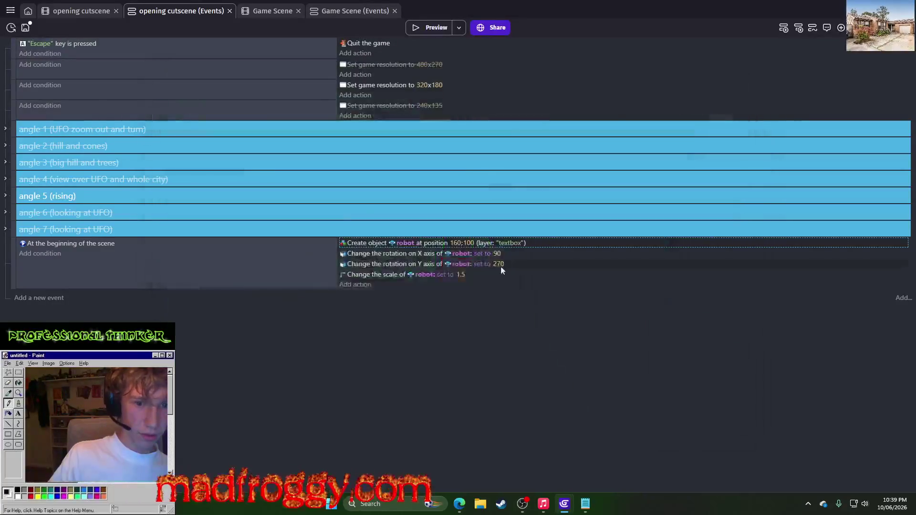
Step: Try a robot spawn Y of 200 and preview the cutscene twice
{"action": "left_click", "coordinate": [470, 241]}
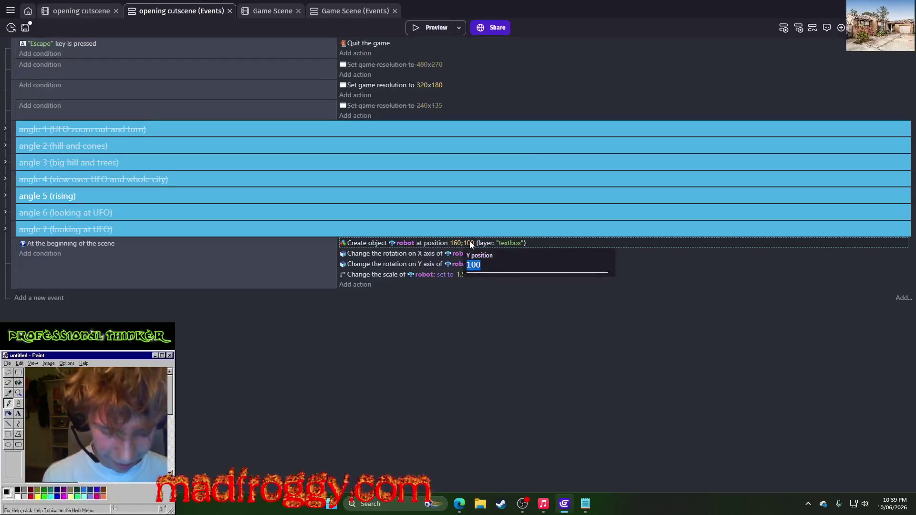
{"action": "type", "text": "200"}
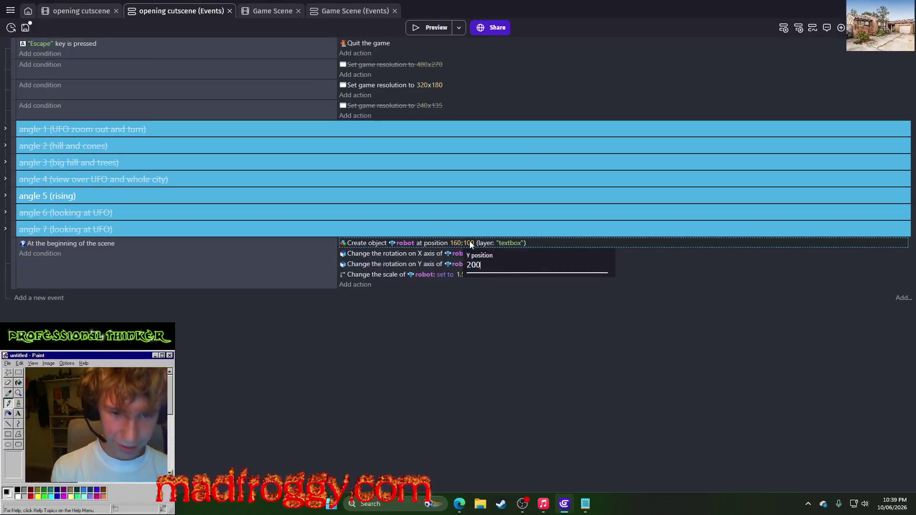
{"action": "key", "text": "Return"}
{"action": "left_click", "coordinate": [447, 32]}
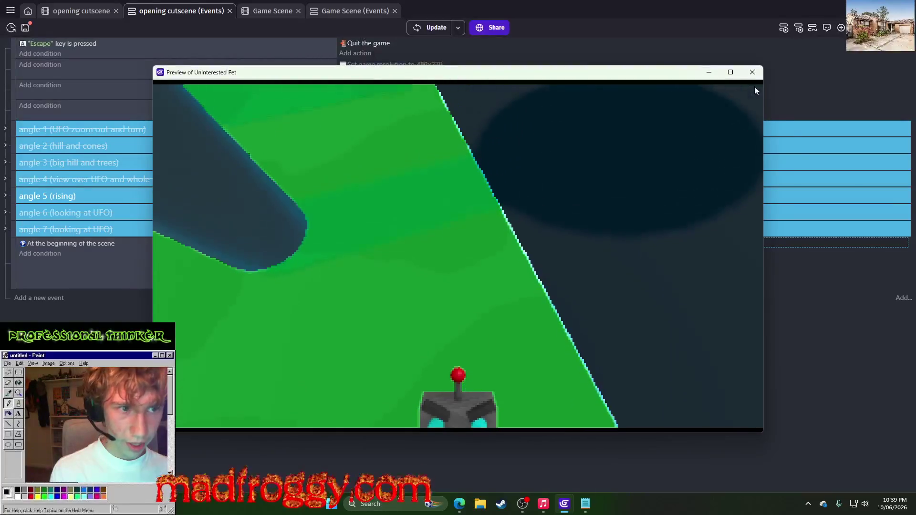
{"action": "left_click", "coordinate": [752, 72]}
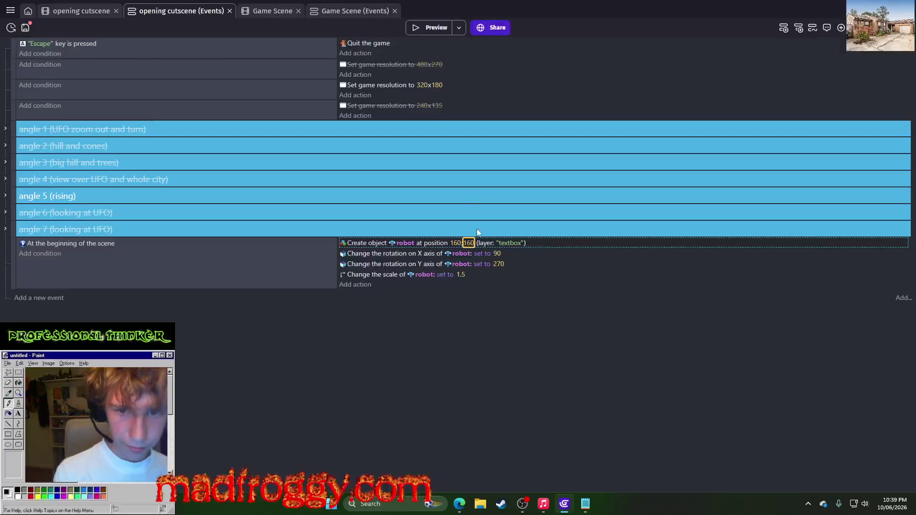
{"action": "left_click", "coordinate": [437, 28]}
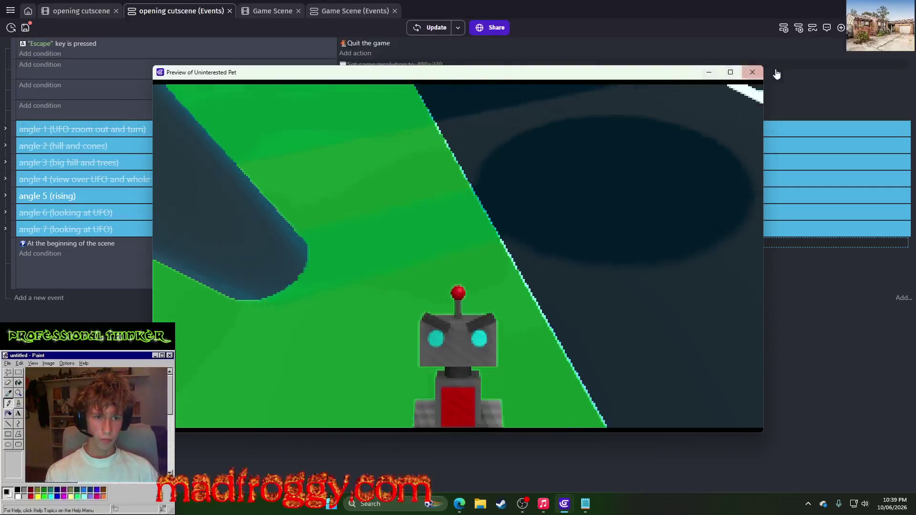
{"action": "left_click", "coordinate": [753, 72]}
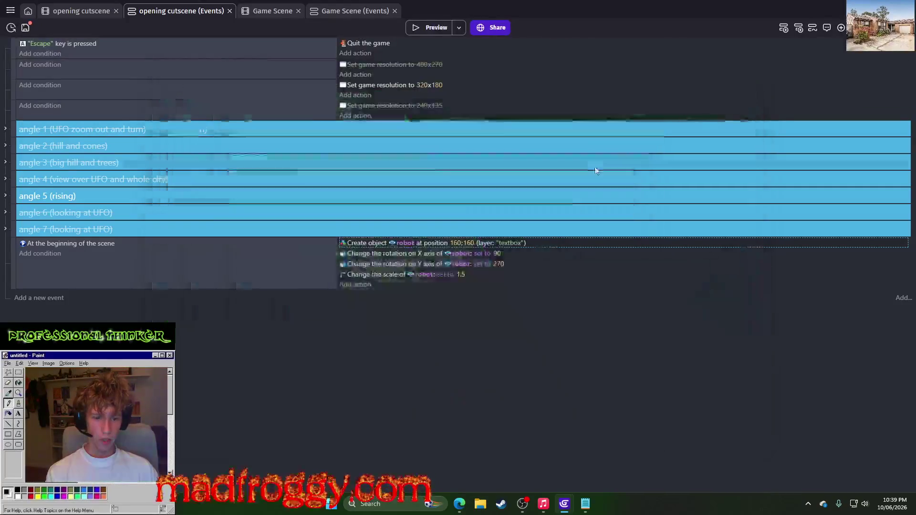
Step: Settle the robot's spawn Y at 140 and preview it standing lower
{"action": "left_click", "coordinate": [469, 243]}
{"action": "type", "text": "140"}
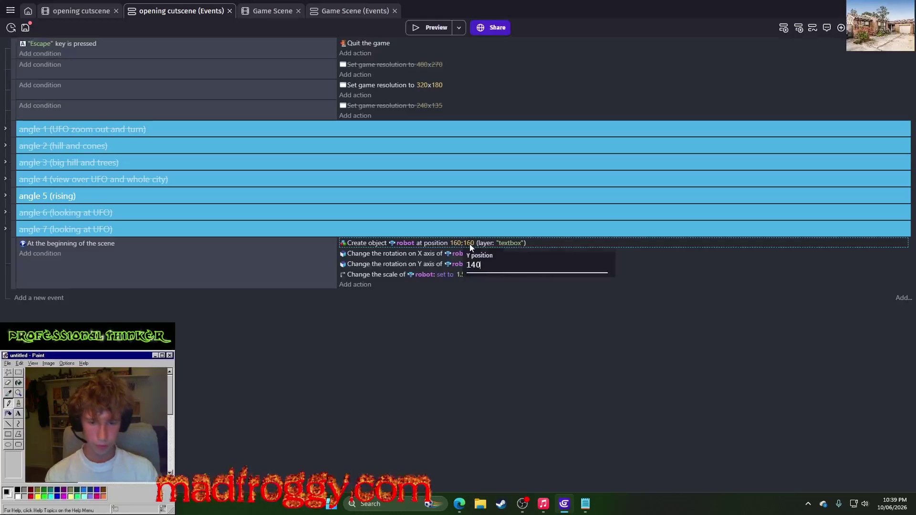
{"action": "key", "text": "Return"}
{"action": "left_click", "coordinate": [450, 27]}
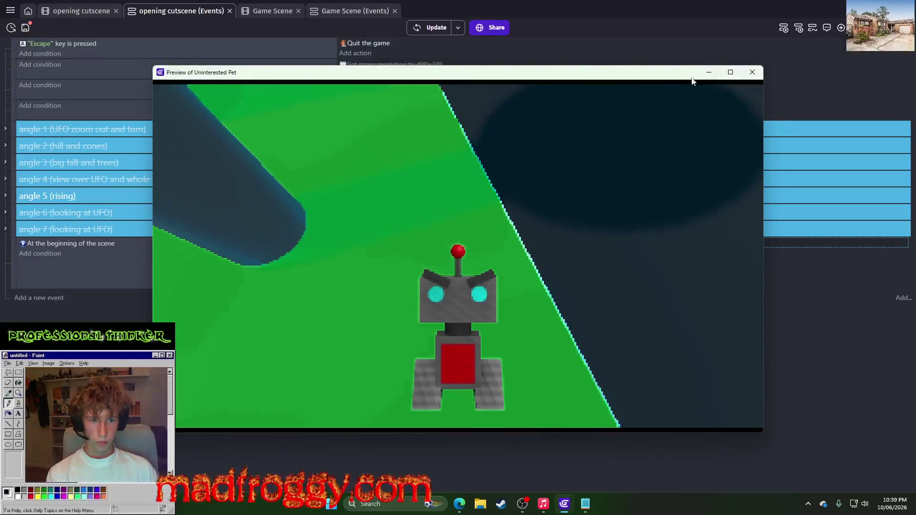
{"action": "left_click", "coordinate": [753, 72]}
Step: Adjust the robot's Y rotation to 280, then 290 degrees, previewing each change
{"action": "left_click", "coordinate": [503, 264]}
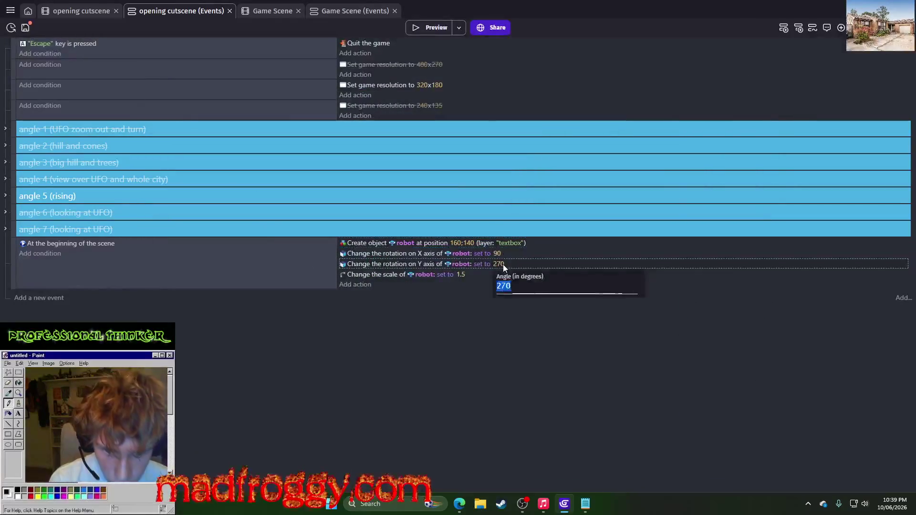
{"action": "type", "text": "280"}
{"action": "key", "text": "Return"}
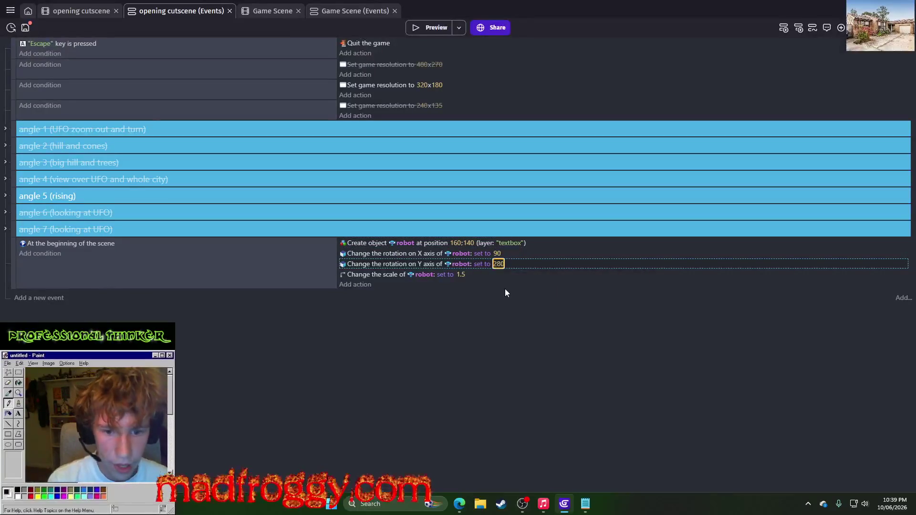
{"action": "left_click", "coordinate": [432, 29]}
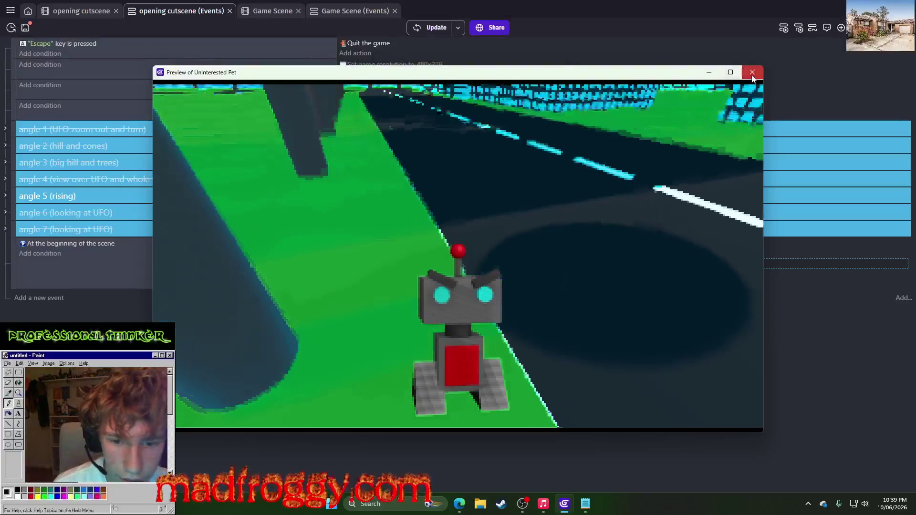
{"action": "left_click", "coordinate": [753, 73]}
{"action": "left_click", "coordinate": [498, 264]}
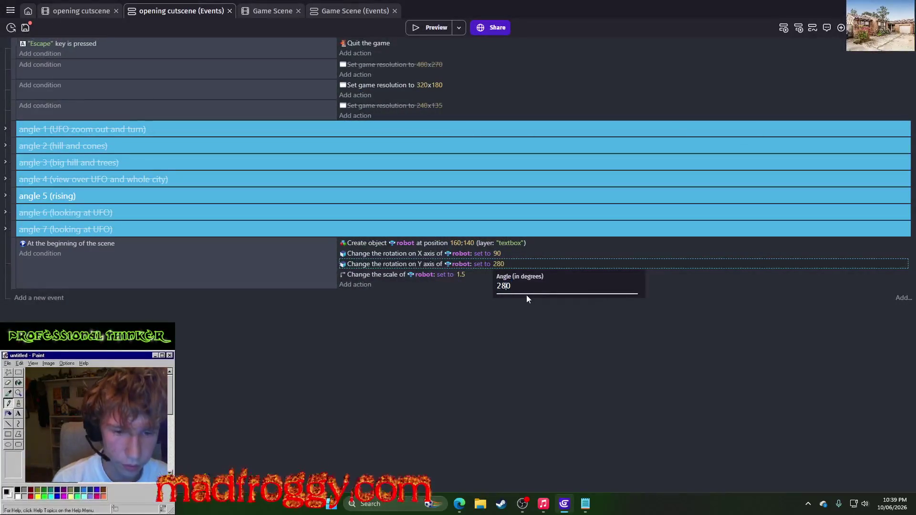
{"action": "key", "text": "Return"}
{"action": "left_click", "coordinate": [441, 29]}
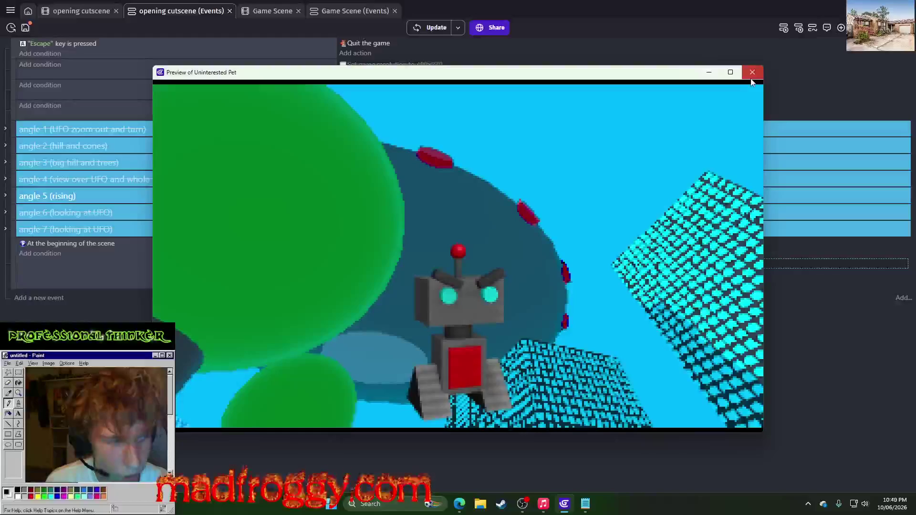
{"action": "left_click", "coordinate": [752, 72]}
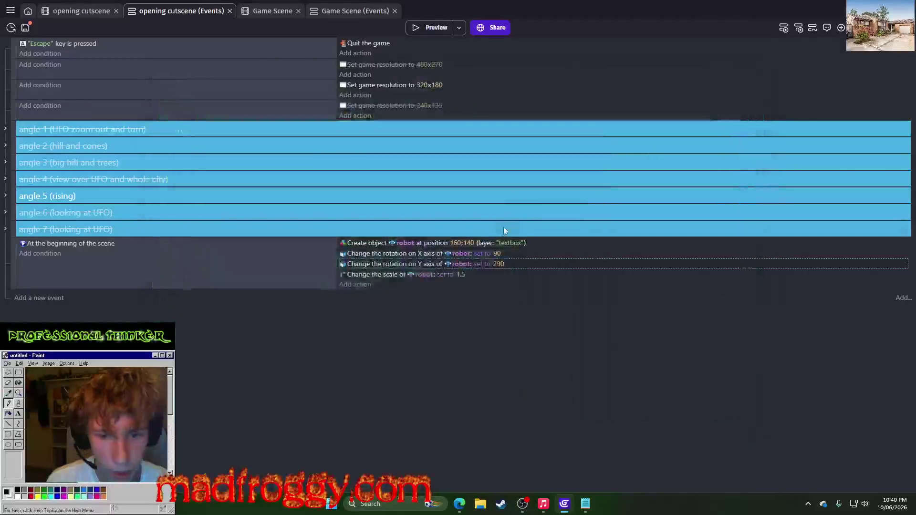
Step: Try robot spawn X values of 50, then 80, previewing the position
{"action": "left_click", "coordinate": [457, 242]}
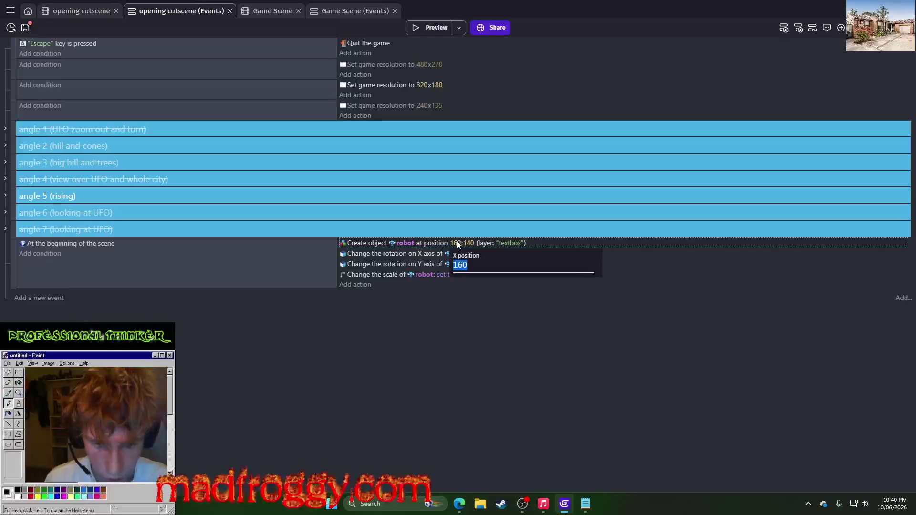
{"action": "type", "text": "50"}
{"action": "key", "text": "Return"}
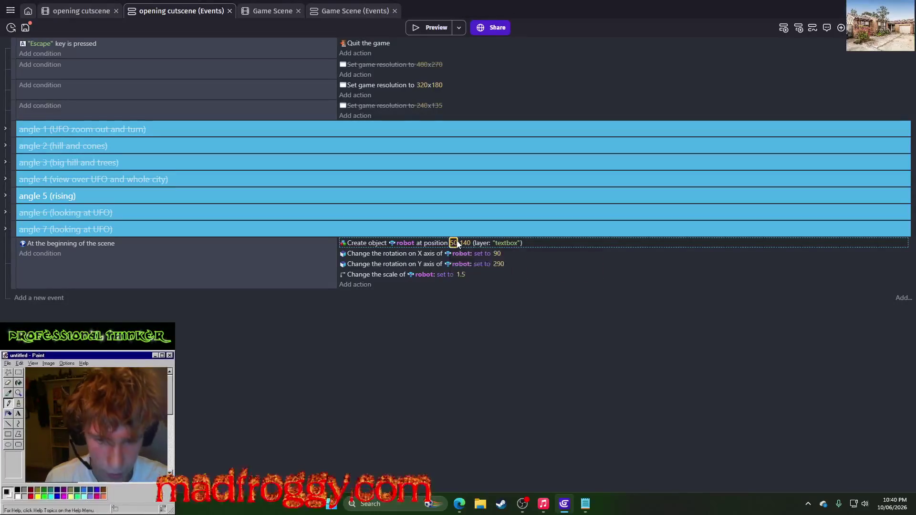
{"action": "left_click", "coordinate": [419, 21]}
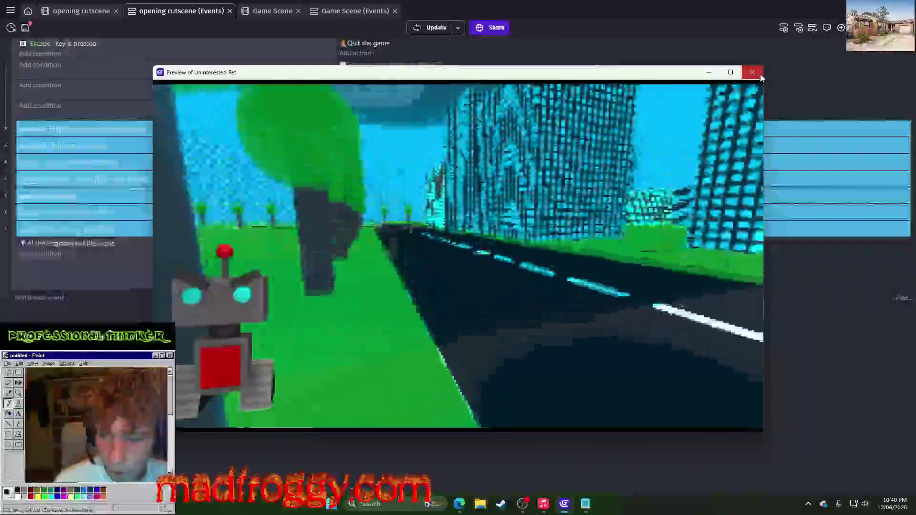
{"action": "left_click", "coordinate": [759, 73]}
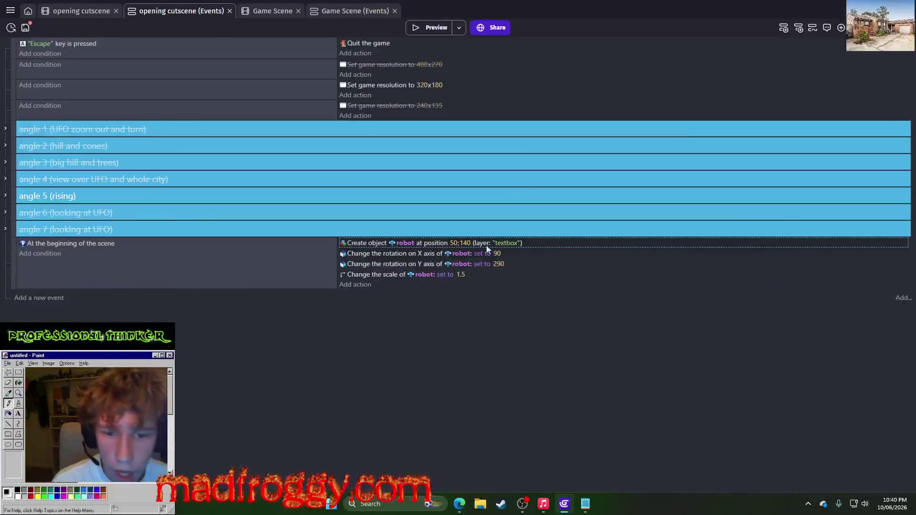
{"action": "left_click", "coordinate": [454, 242]}
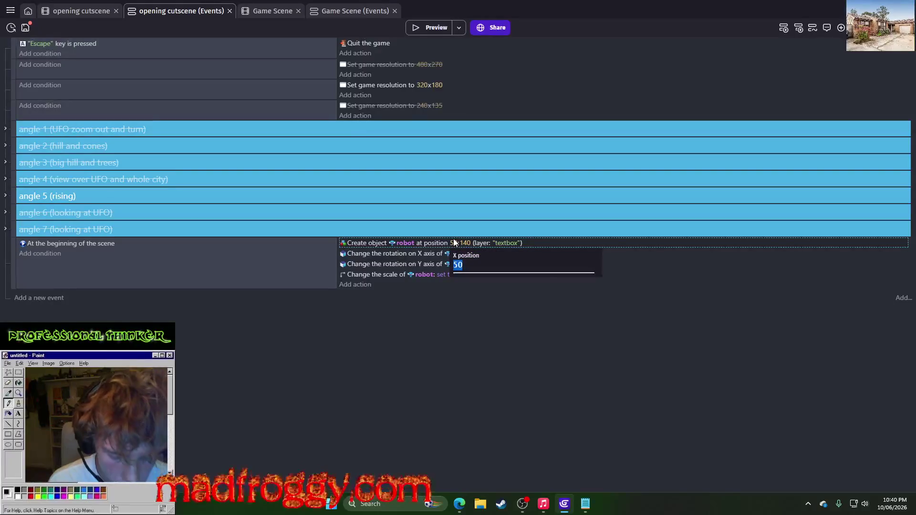
{"action": "type", "text": "80"}
{"action": "key", "text": "Return"}
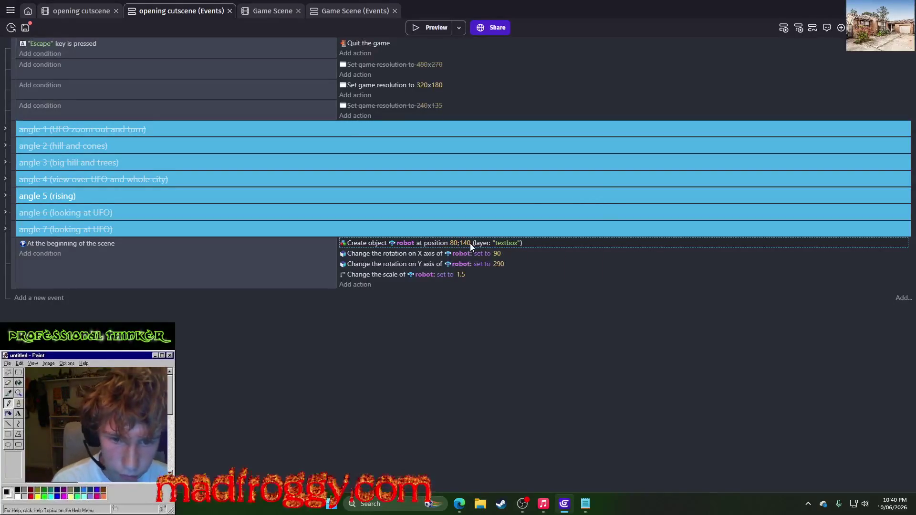
{"action": "left_click", "coordinate": [467, 244]}
{"action": "key", "text": "Return"}
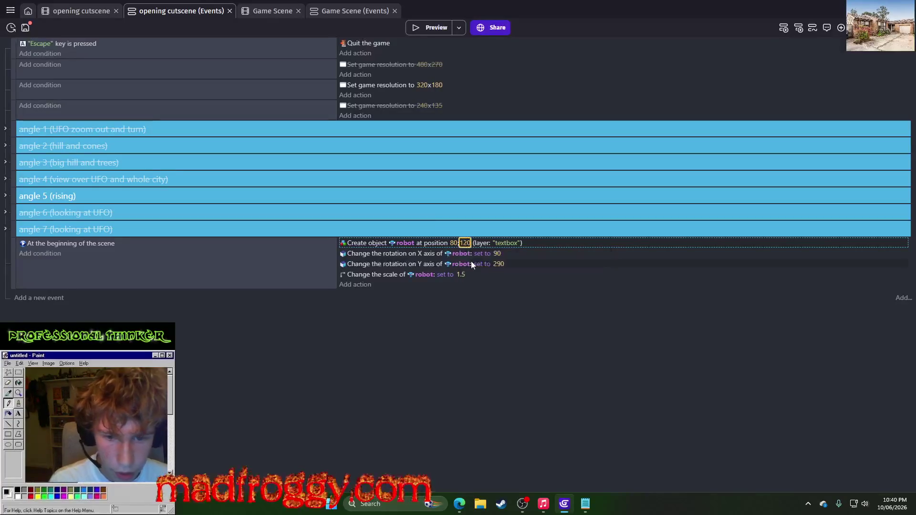
{"action": "left_click", "coordinate": [429, 32]}
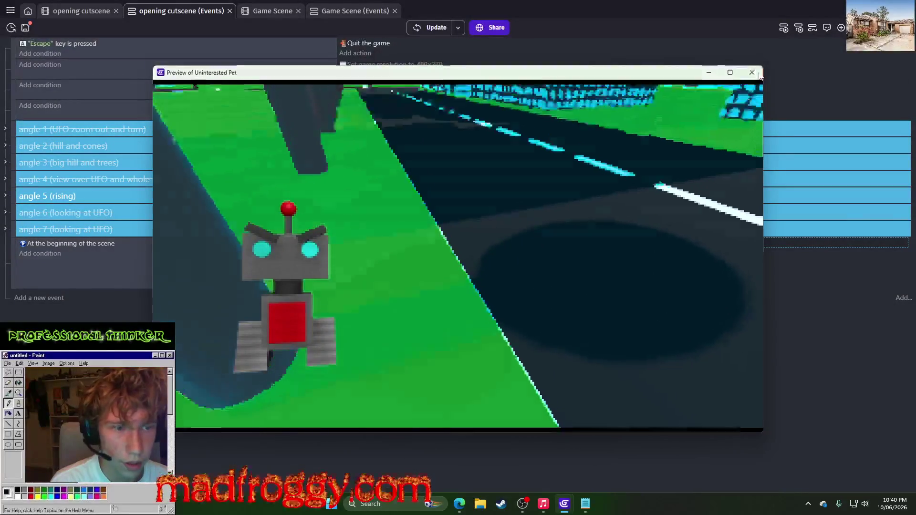
{"action": "key", "text": "Escape"}
Step: Set the robot's spawn Y to 130 and scale to 1.25, then preview
{"action": "left_click", "coordinate": [463, 243]}
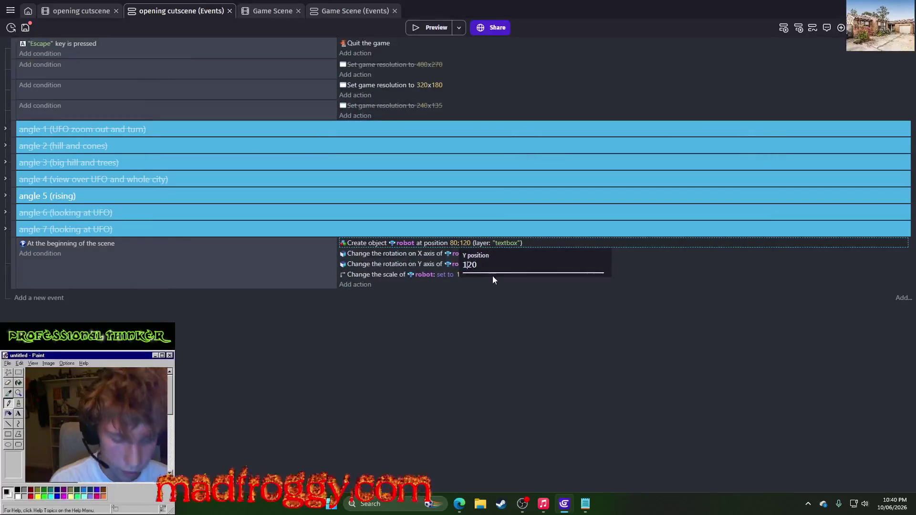
{"action": "type", "text": "3"}
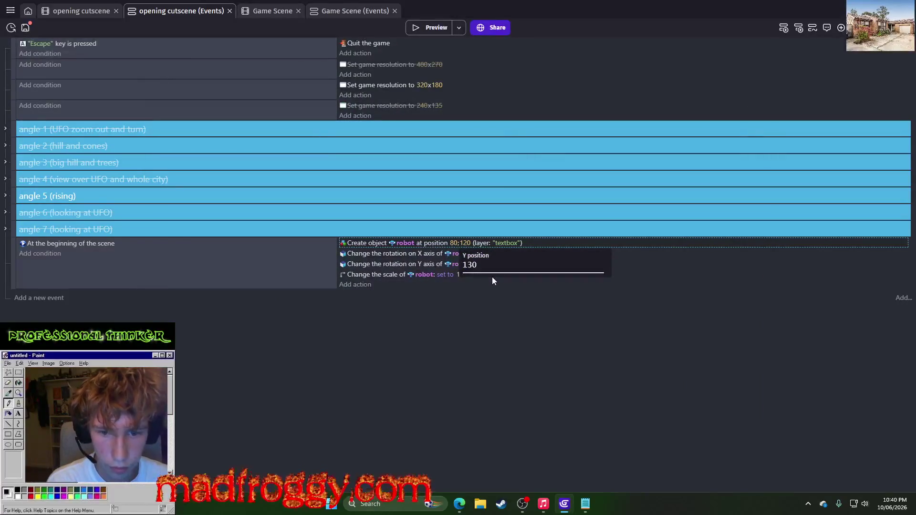
{"action": "key", "text": "Return"}
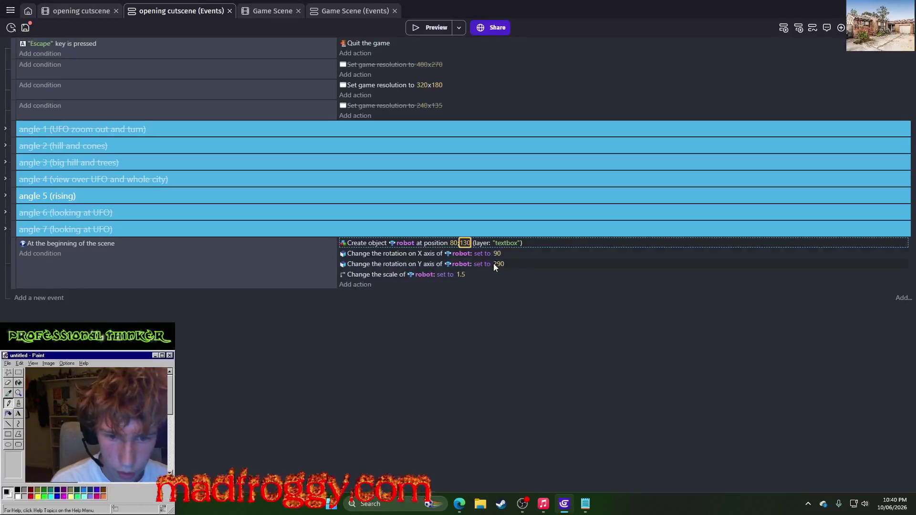
{"action": "left_click", "coordinate": [460, 278]}
{"action": "type", "text": "1.25"}
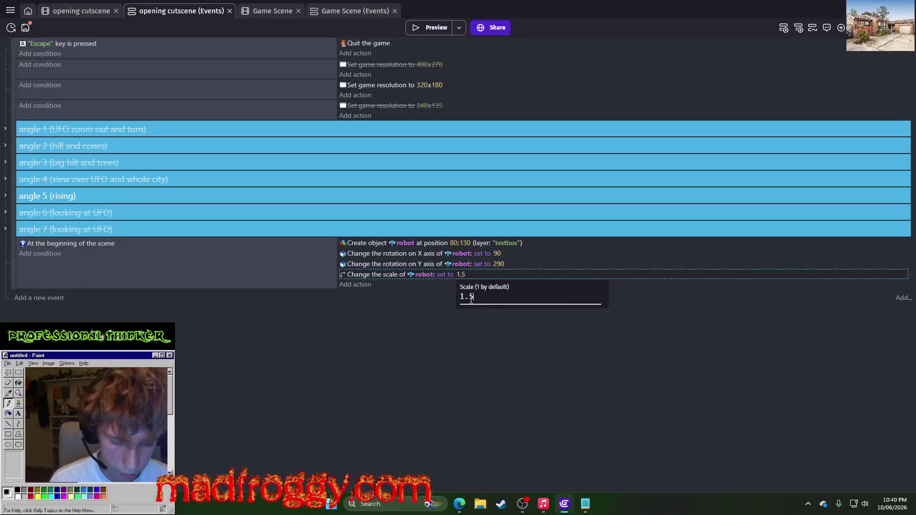
{"action": "key", "text": "Return"}
{"action": "left_click", "coordinate": [446, 30]}
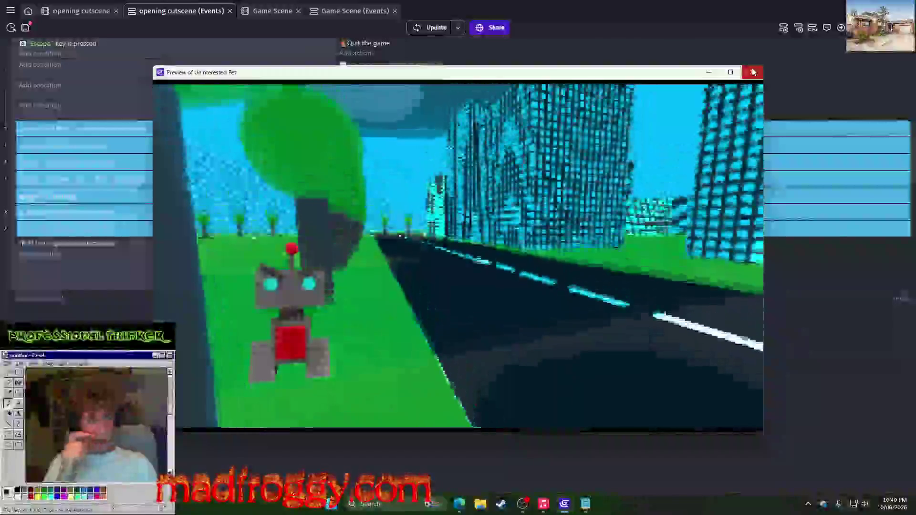
{"action": "left_click", "coordinate": [753, 71]}
Step: Change the robot's scale to 1.3 and preview the game
{"action": "left_click", "coordinate": [463, 274]}
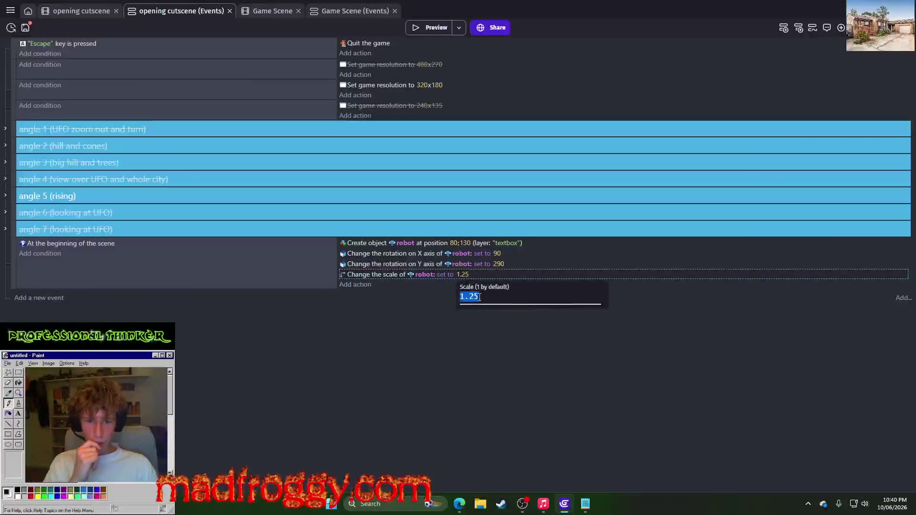
{"action": "left_click", "coordinate": [479, 297]}
{"action": "type", "text": "3"}
{"action": "key", "text": "Return"}
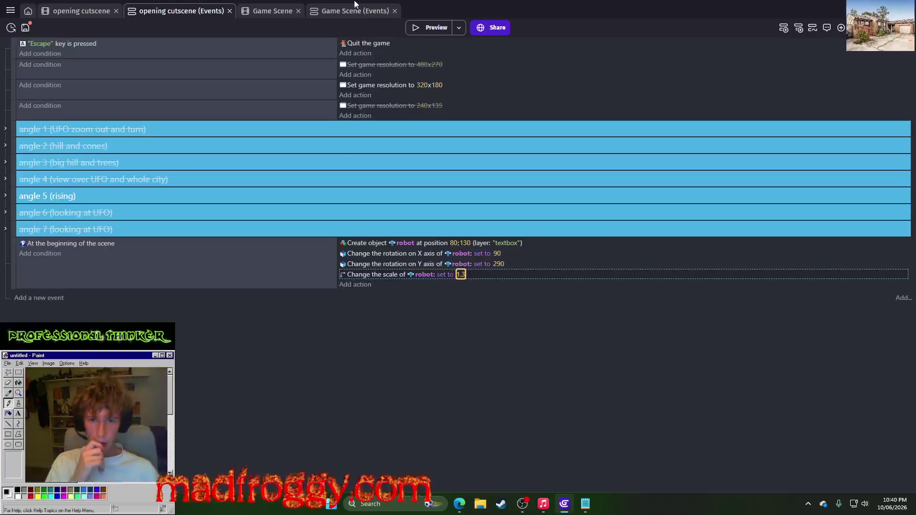
{"action": "left_click", "coordinate": [414, 28]}
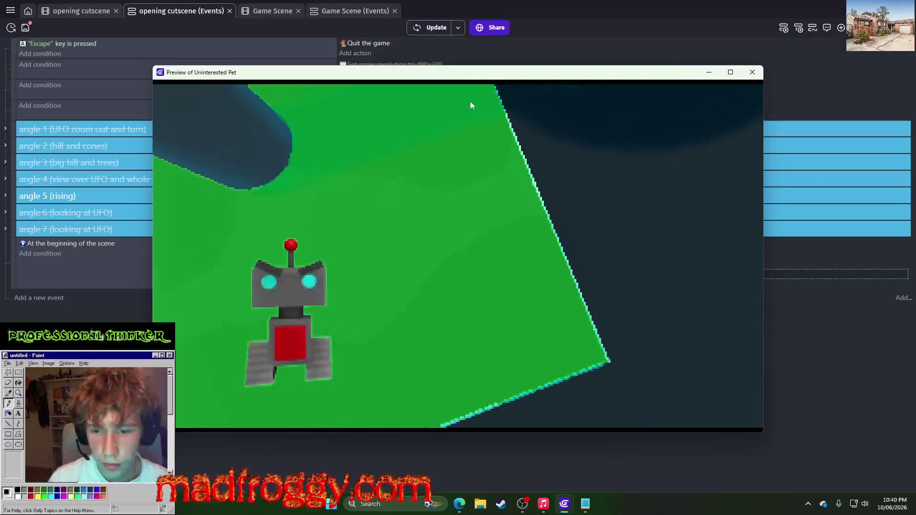
{"action": "left_click", "coordinate": [753, 72]}
Step: Check the robot's X rotation of 90 and Y rotation of 290, leaving both unchanged
{"action": "left_click", "coordinate": [497, 253]}
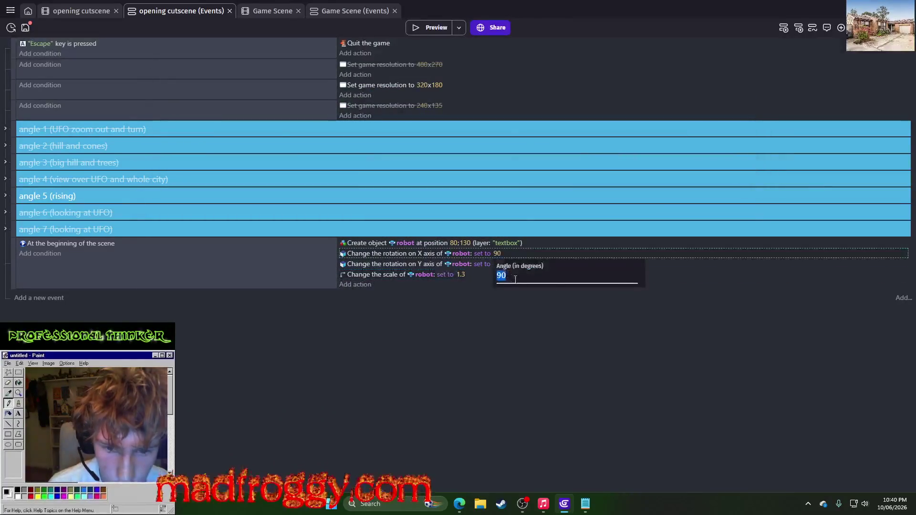
{"action": "left_click", "coordinate": [520, 308]}
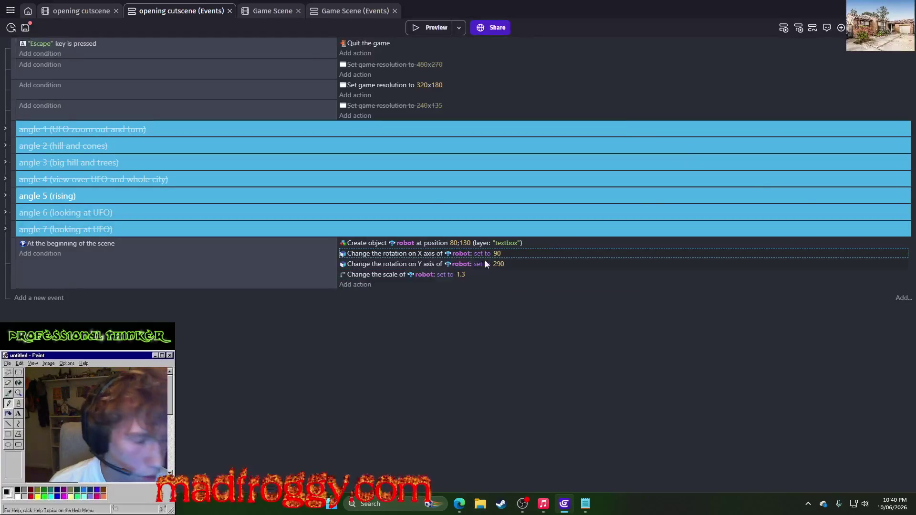
{"action": "left_click", "coordinate": [499, 264]}
{"action": "left_click", "coordinate": [509, 288]}
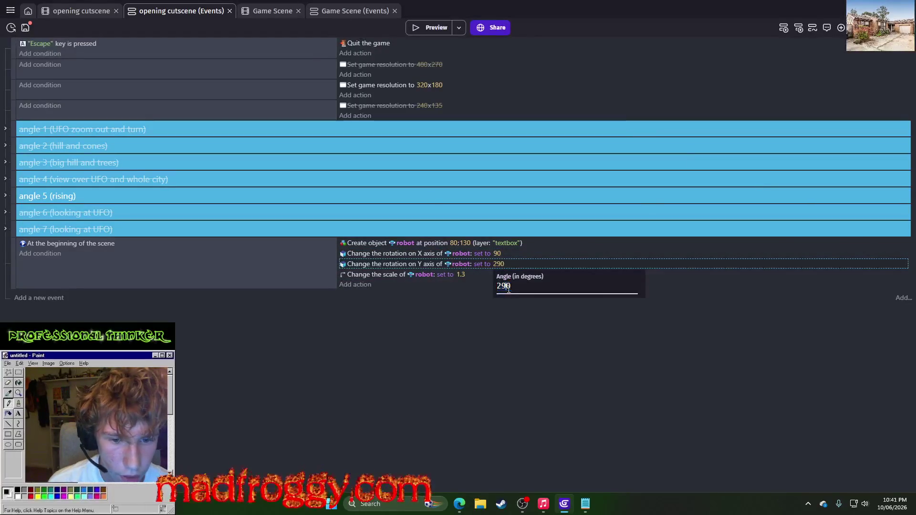
{"action": "left_click", "coordinate": [480, 291]}
Step: Move the robot's spawn to 70;140, preview it, and return to the cutscene scene
{"action": "left_click", "coordinate": [465, 244]}
{"action": "left_click", "coordinate": [473, 264]}
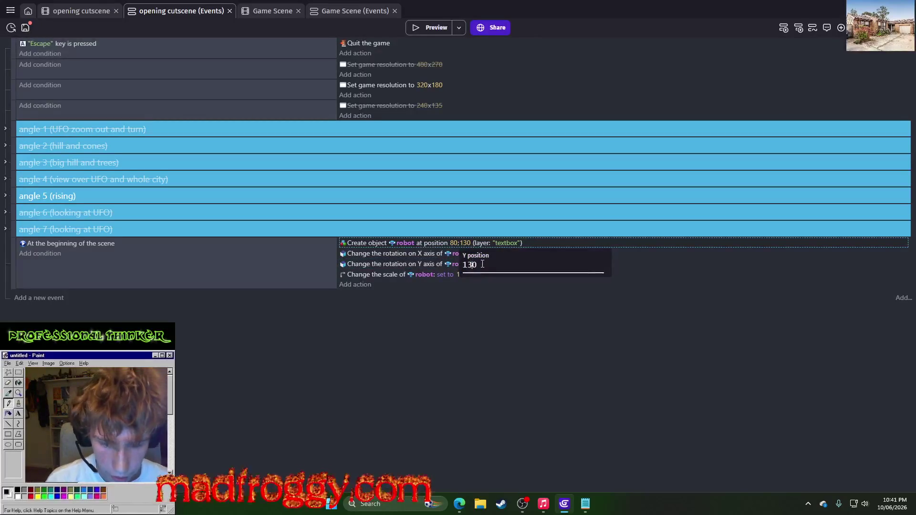
{"action": "key", "text": "BackSpace"}
{"action": "key", "text": "BackSpace"}
{"action": "type", "text": "40"}
{"action": "key", "text": "Return"}
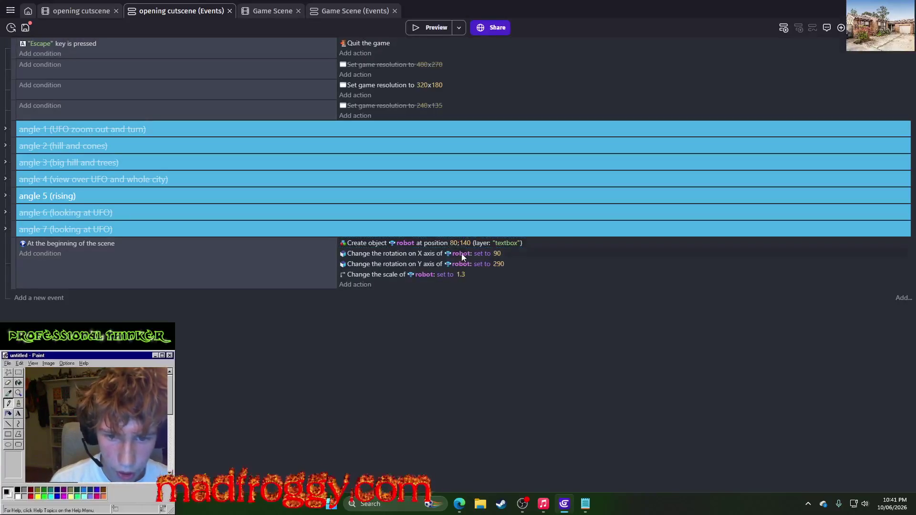
{"action": "left_click", "coordinate": [454, 243]}
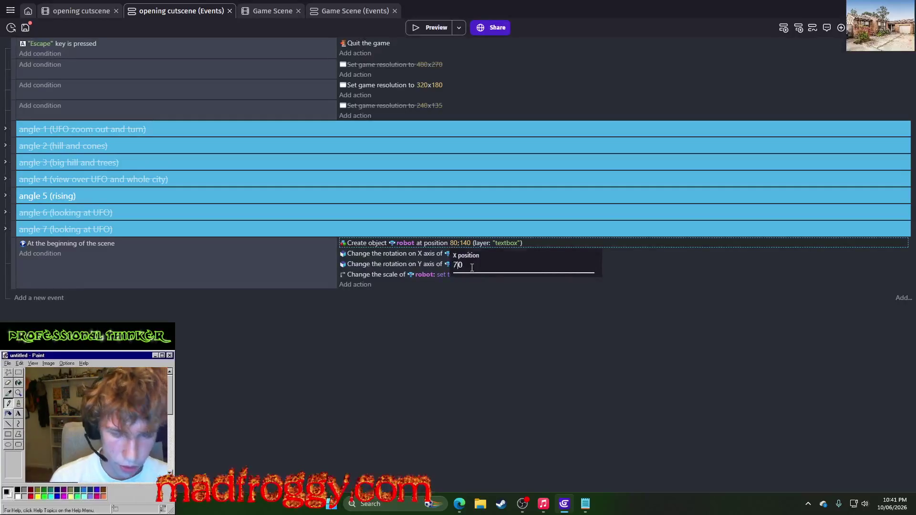
{"action": "key", "text": "Return"}
{"action": "left_click", "coordinate": [437, 22]}
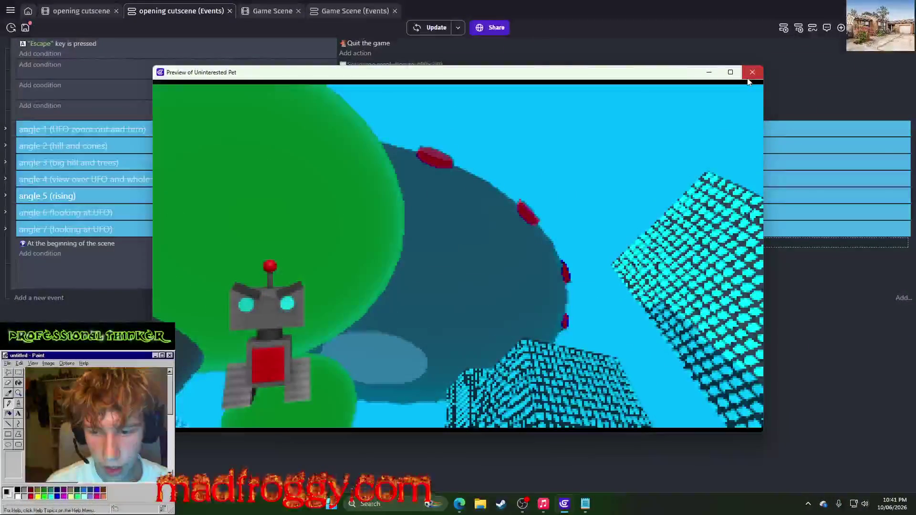
{"action": "left_click", "coordinate": [749, 76]}
{"action": "left_click", "coordinate": [92, 12]}
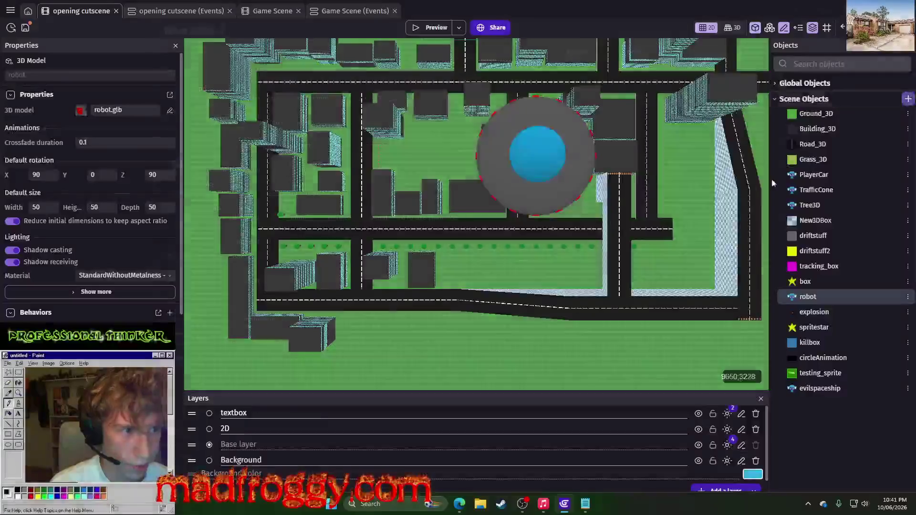
Step: Create a new NewSprite sprite object and open its blank canvas in Piskel
{"action": "left_click", "coordinate": [908, 99]}
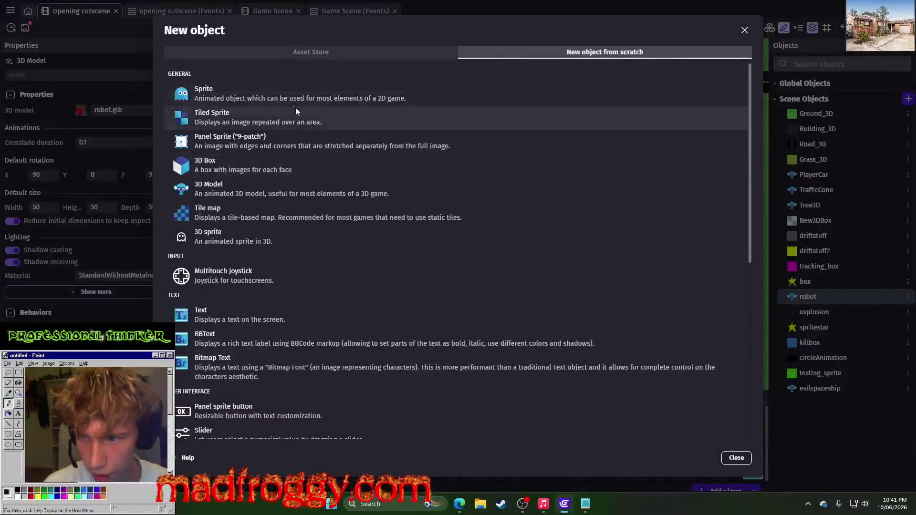
{"action": "left_click", "coordinate": [275, 95]}
{"action": "left_click", "coordinate": [446, 261]}
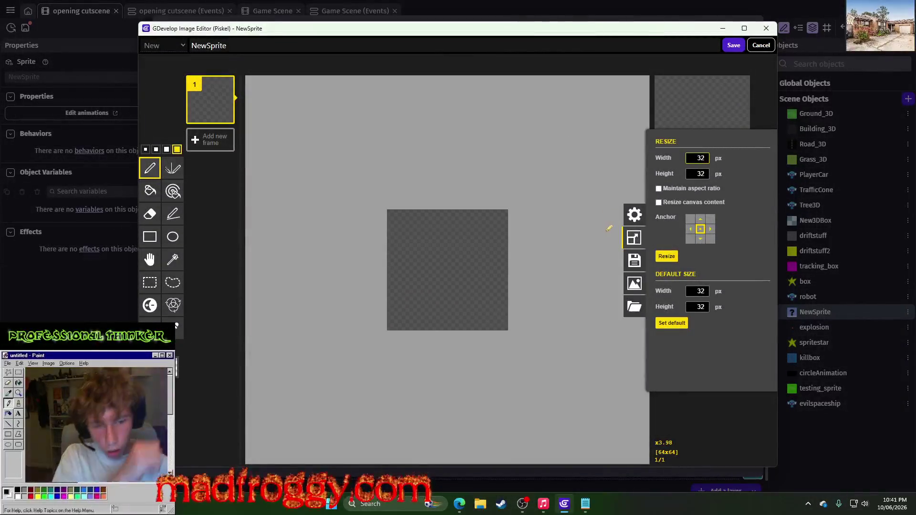
{"action": "double_click", "coordinate": [694, 157]}
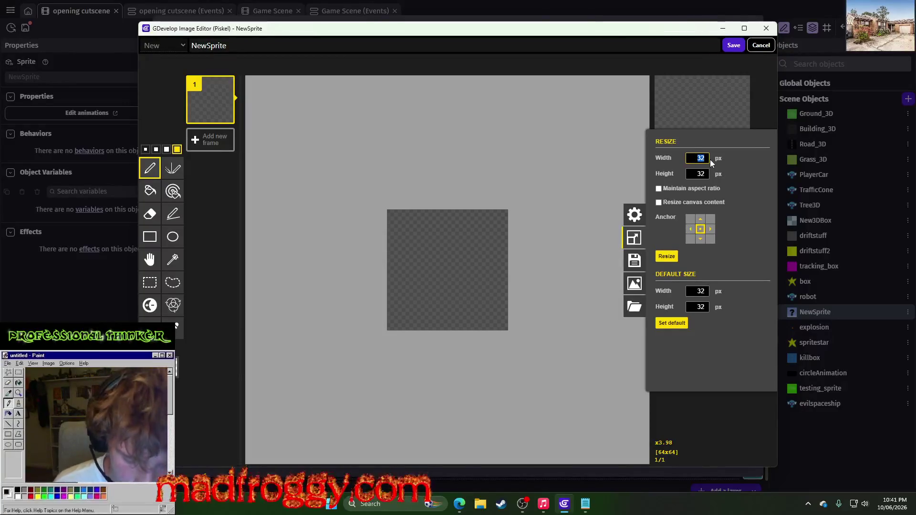
{"action": "type", "text": "64"}
{"action": "left_click", "coordinate": [667, 257]}
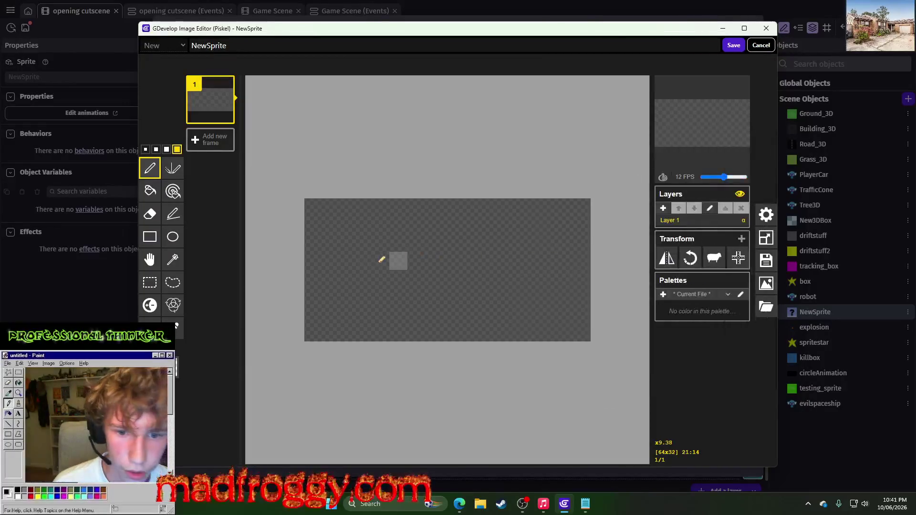
Step: Resize the Piskel canvas to 128 x 64
{"action": "left_click", "coordinate": [766, 238]}
{"action": "double_click", "coordinate": [701, 158]}
{"action": "type", "text": "128"}
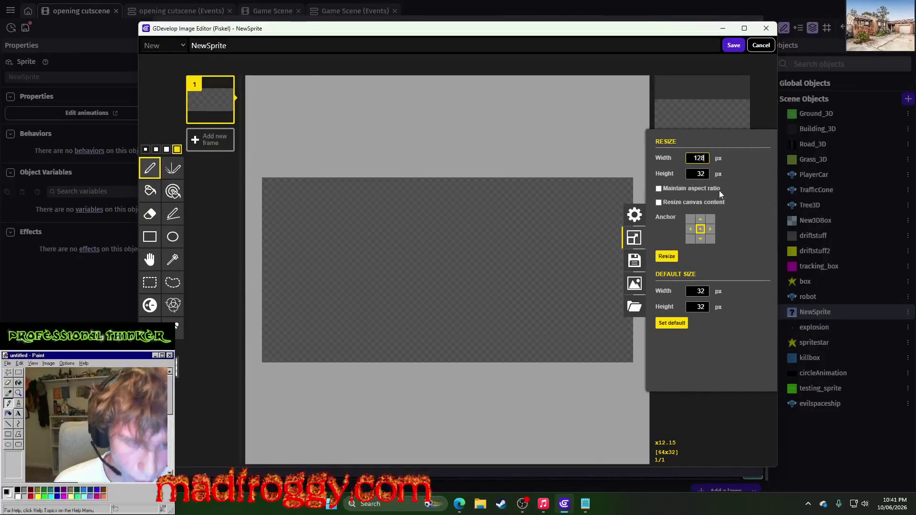
{"action": "double_click", "coordinate": [700, 173]}
{"action": "type", "text": "64"}
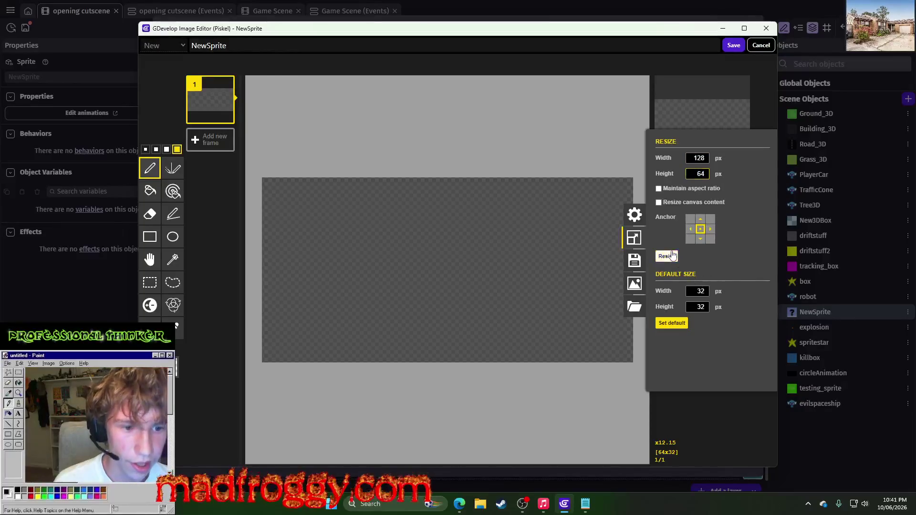
{"action": "left_click", "coordinate": [667, 257]}
{"action": "scroll", "coordinate": [416, 266], "scroll_direction": "down", "scroll_amount": 2}
{"action": "scroll", "coordinate": [348, 239], "scroll_direction": "up", "scroll_amount": 1}
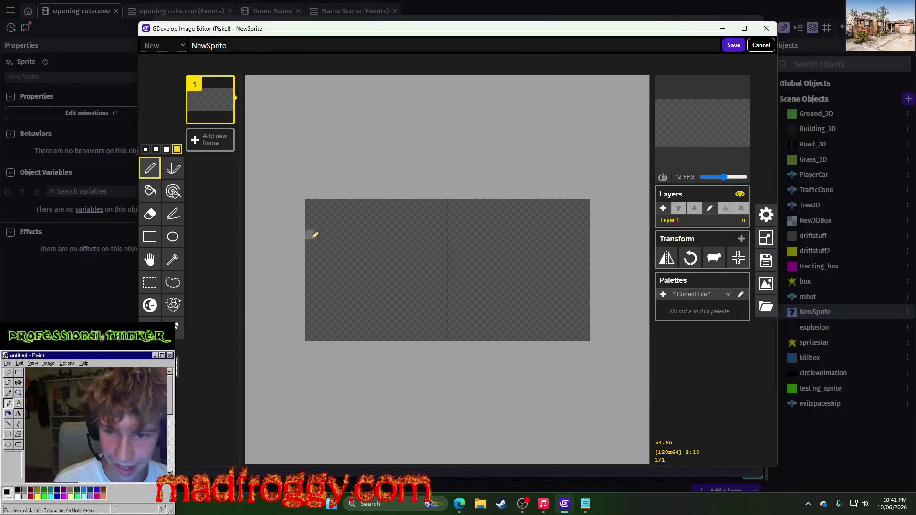
Step: Widen the canvas further, to 160 x 64
{"action": "left_click", "coordinate": [766, 237]}
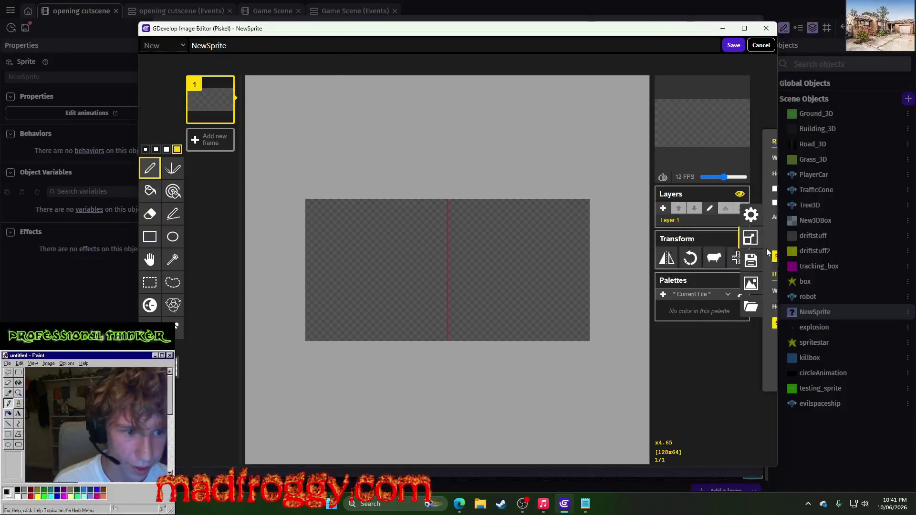
{"action": "left_click_drag", "start_coordinate": [692, 160], "coordinate": [706, 160]}
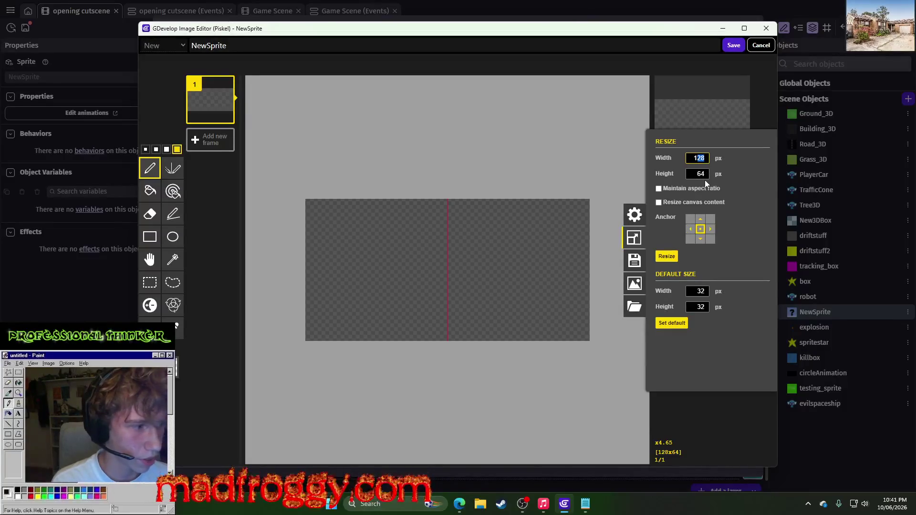
{"action": "type", "text": "169"}
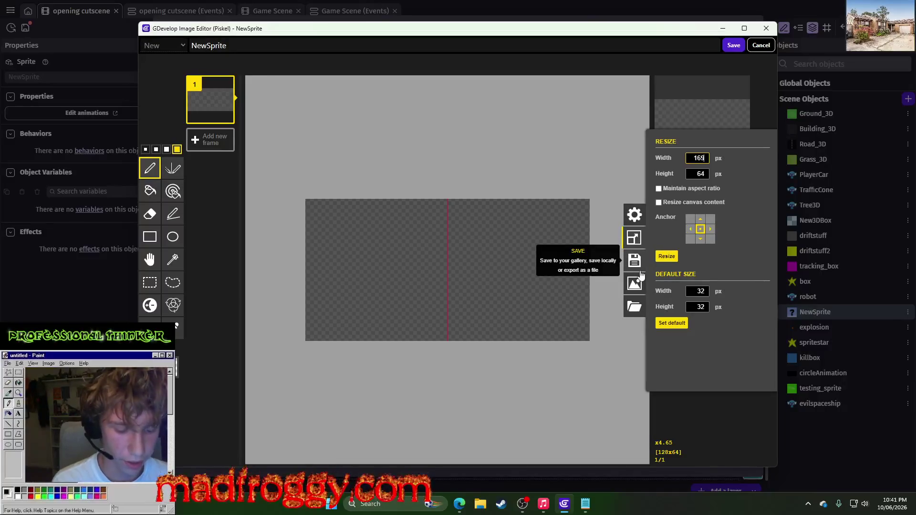
{"action": "left_click", "coordinate": [667, 258]}
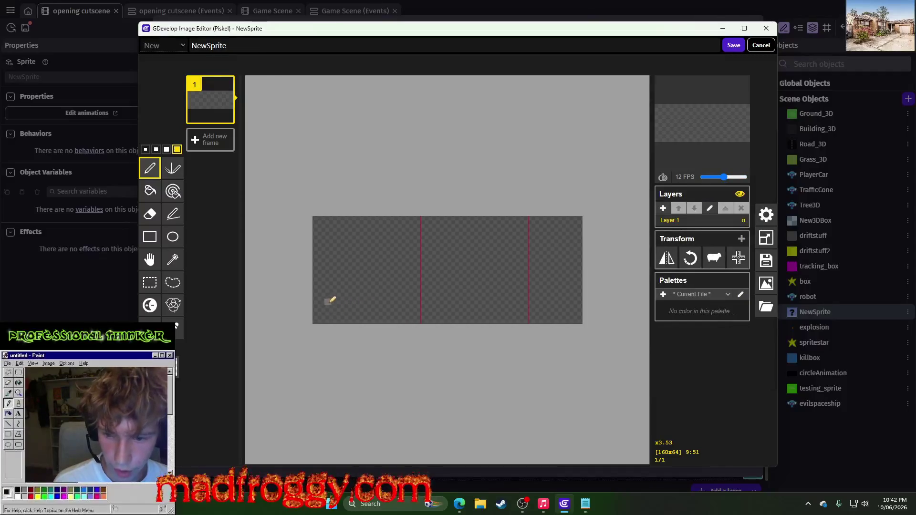
Step: Return to the Piskel sprite editor and undo the old bubble outline
{"action": "mouse_move", "coordinate": [345, 281]}
{"action": "left_mouse_down"}
{"action": "mouse_move", "coordinate": [322, 311]}
{"action": "mouse_move", "coordinate": [372, 300]}
{"action": "mouse_move", "coordinate": [546, 302]}
{"action": "mouse_move", "coordinate": [579, 256]}
{"action": "mouse_move", "coordinate": [549, 231]}
{"action": "mouse_move", "coordinate": [360, 221]}
{"action": "mouse_move", "coordinate": [345, 283]}
{"action": "left_mouse_up"}
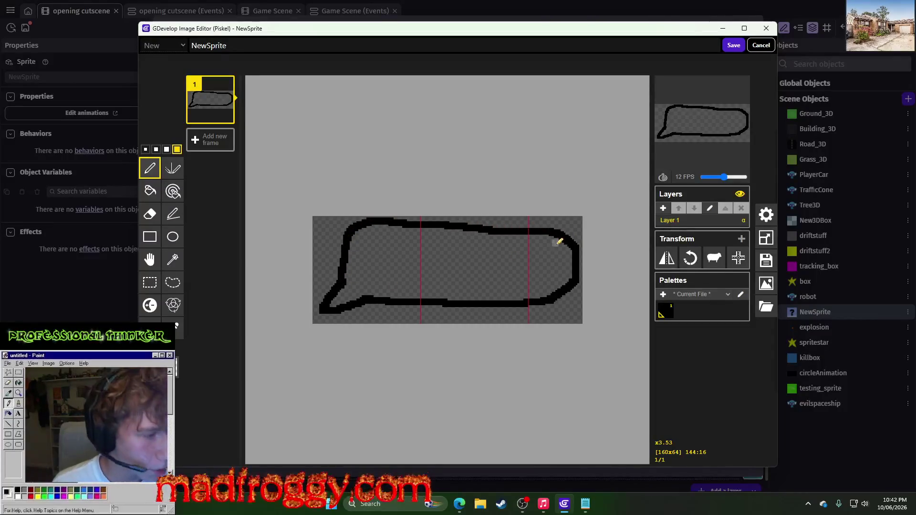
{"action": "key", "text": "alt+Tab"}
{"action": "key", "text": "Tab"}
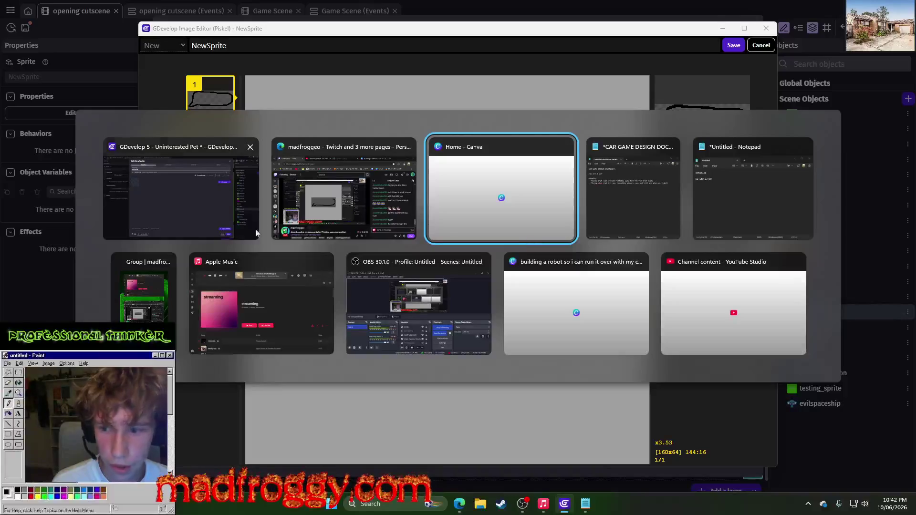
{"action": "left_click", "coordinate": [166, 193]}
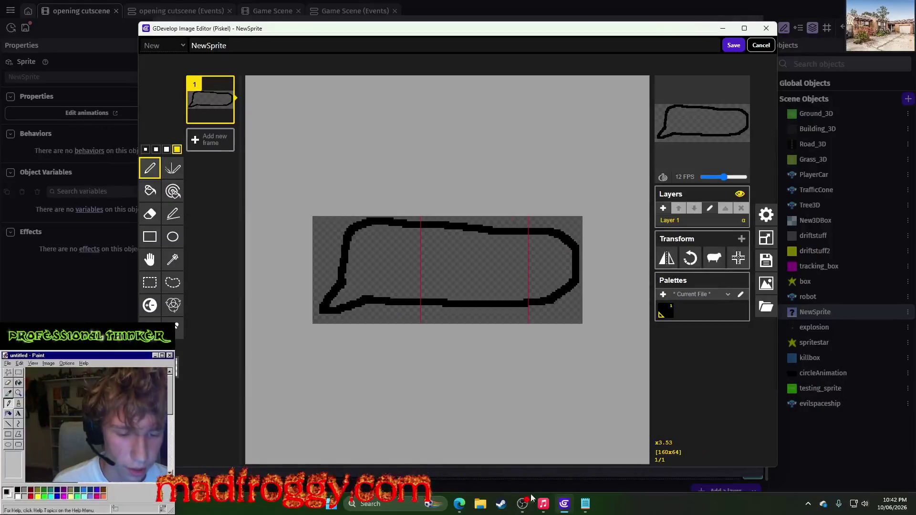
{"action": "scroll", "coordinate": [377, 256], "scroll_direction": "up", "scroll_amount": 1}
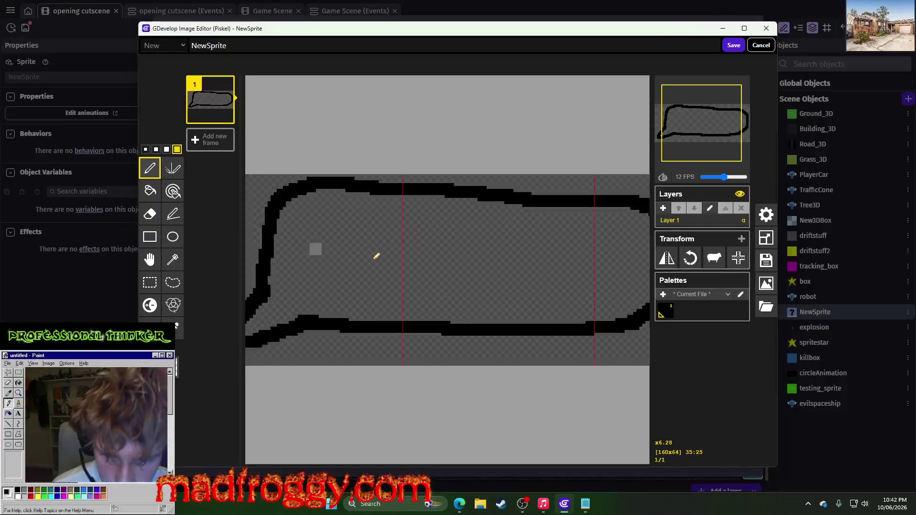
{"action": "scroll", "coordinate": [391, 255], "scroll_direction": "down", "scroll_amount": 2}
{"action": "key", "text": "ctrl+z"}
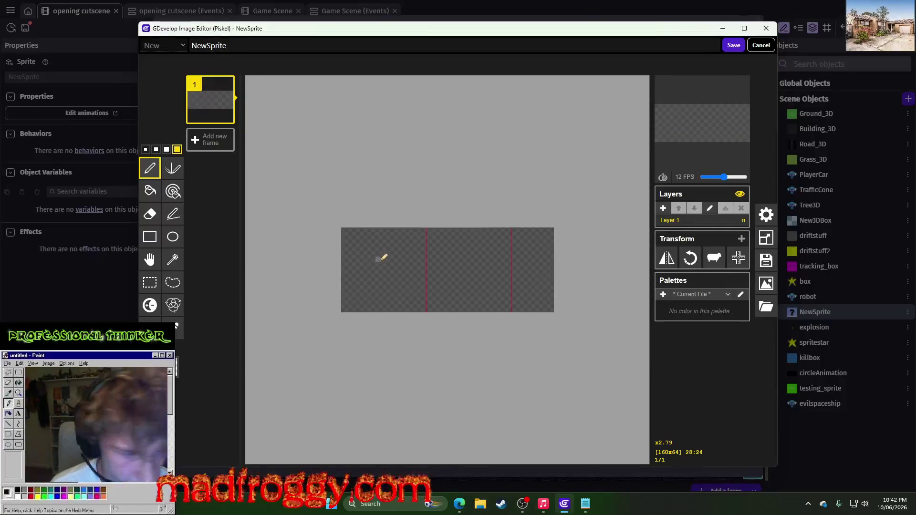
{"action": "scroll", "coordinate": [420, 268], "scroll_direction": "up", "scroll_amount": 2}
{"action": "scroll", "coordinate": [293, 321], "scroll_direction": "down", "scroll_amount": 3}
{"action": "scroll", "coordinate": [352, 274], "scroll_direction": "up", "scroll_amount": 2}
Step: With a size 2 pen, draw the bubble outline with a pointed tail on the left
{"action": "left_click", "coordinate": [156, 149]}
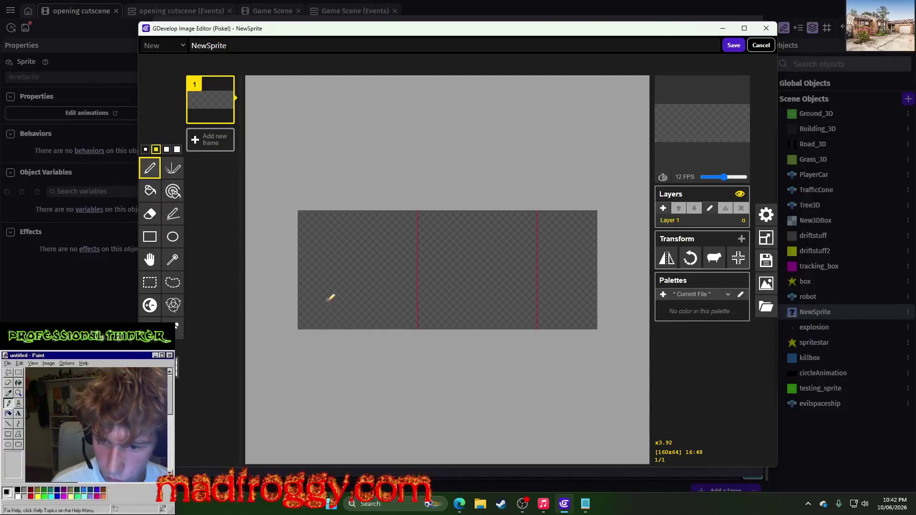
{"action": "left_click_drag", "start_coordinate": [306, 326], "coordinate": [338, 311]}
{"action": "key", "text": "ctrl+z"}
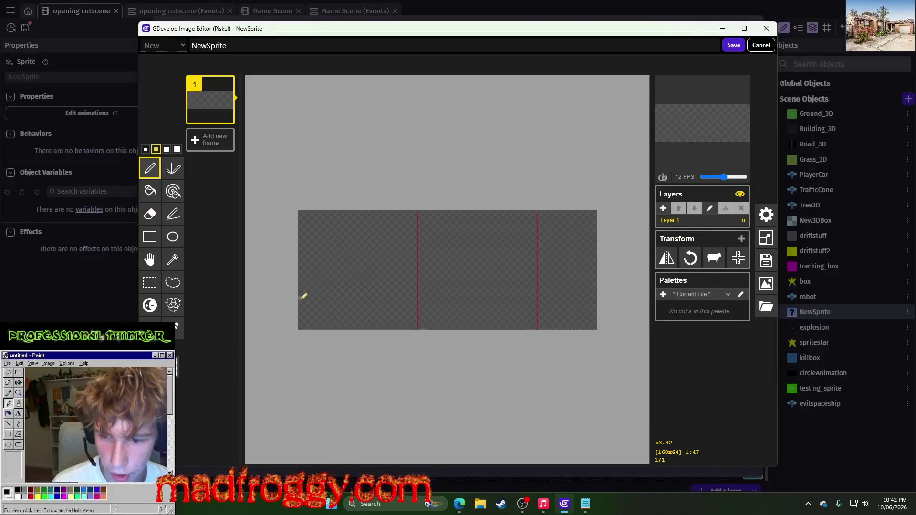
{"action": "mouse_move", "coordinate": [304, 303]}
{"action": "left_mouse_down"}
{"action": "mouse_move", "coordinate": [354, 300]}
{"action": "mouse_move", "coordinate": [308, 298]}
{"action": "mouse_move", "coordinate": [348, 272]}
{"action": "left_mouse_up"}
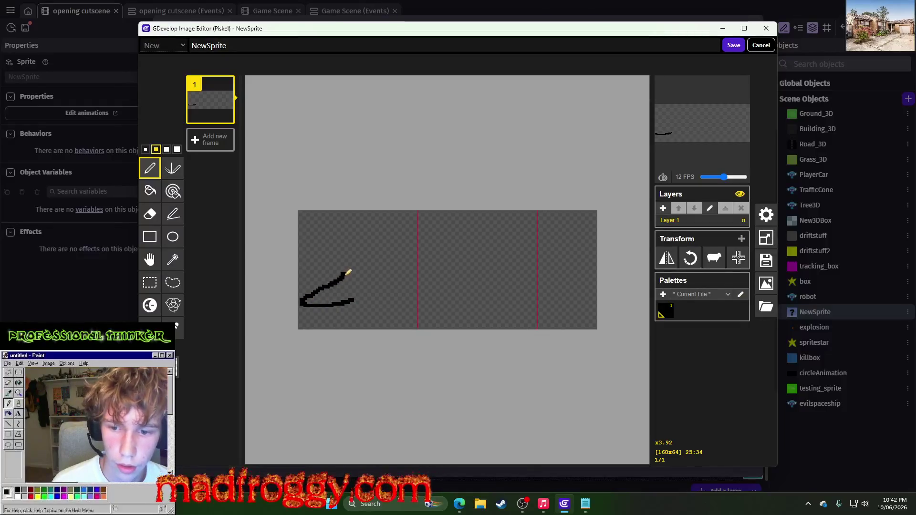
{"action": "left_click_drag", "start_coordinate": [394, 319], "coordinate": [591, 320]}
{"action": "left_click_drag", "start_coordinate": [595, 284], "coordinate": [596, 251]}
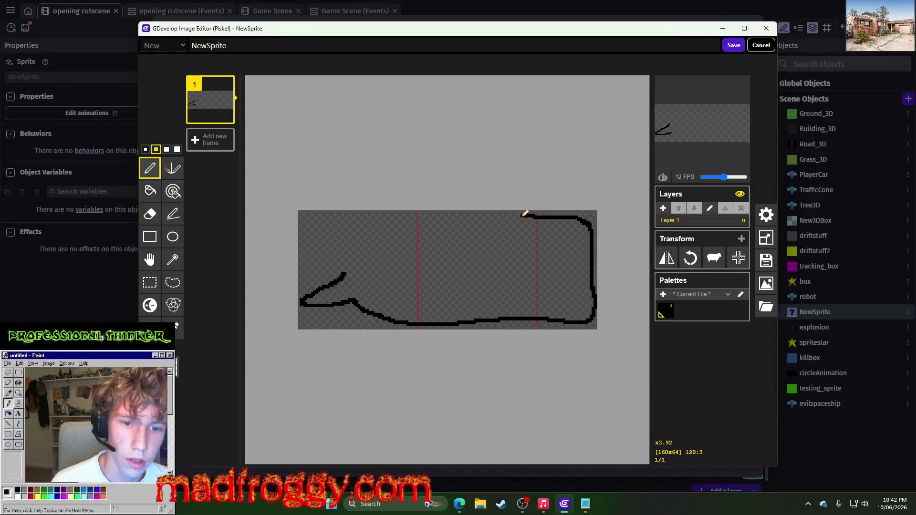
{"action": "left_click_drag", "start_coordinate": [430, 216], "coordinate": [382, 216]}
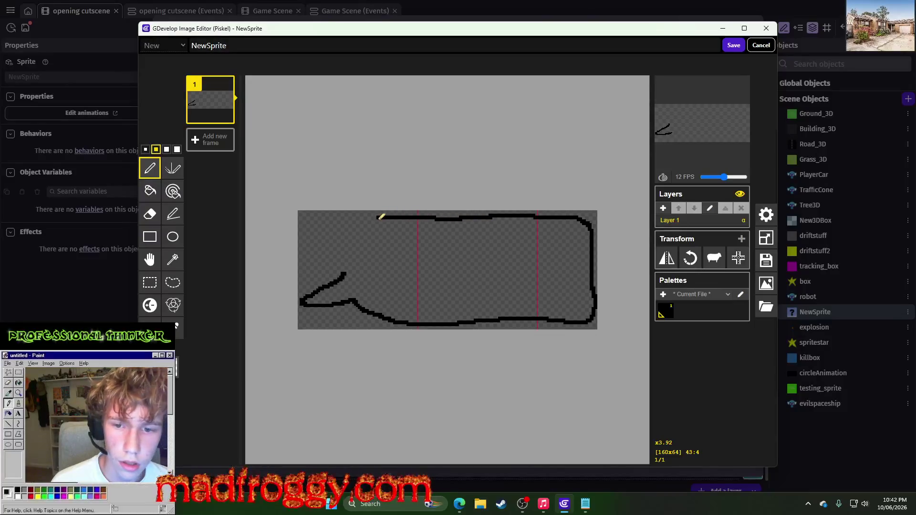
{"action": "left_click_drag", "start_coordinate": [337, 250], "coordinate": [340, 268]}
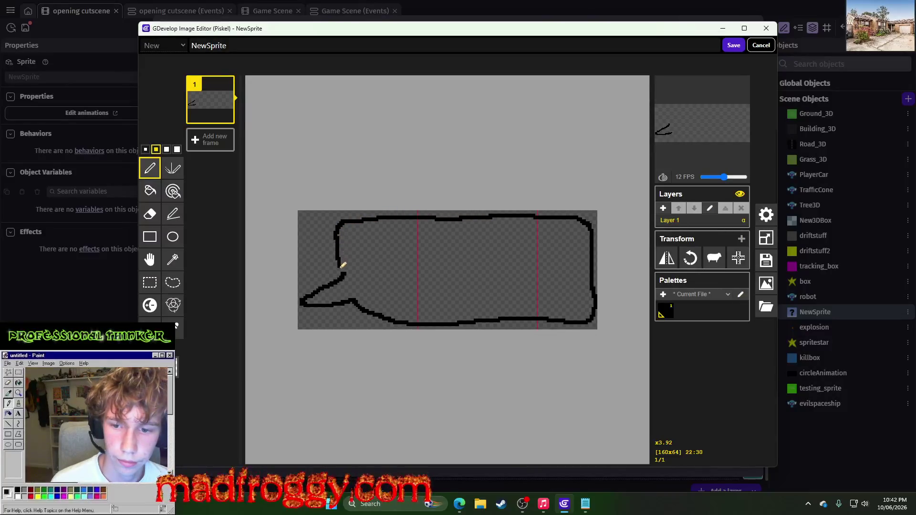
{"action": "scroll", "coordinate": [343, 273], "scroll_direction": "up", "scroll_amount": 5}
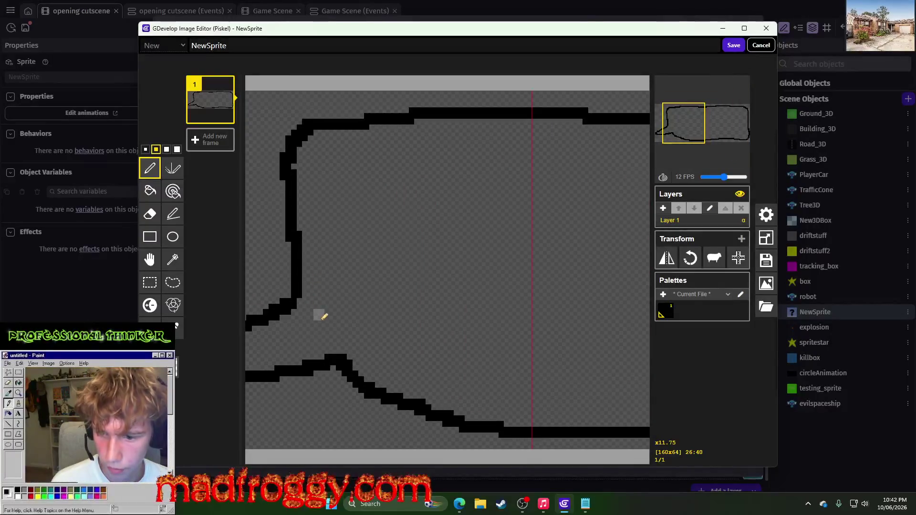
{"action": "scroll", "coordinate": [334, 315], "scroll_direction": "down", "scroll_amount": 5}
{"action": "scroll", "coordinate": [430, 296], "scroll_direction": "up", "scroll_amount": 2}
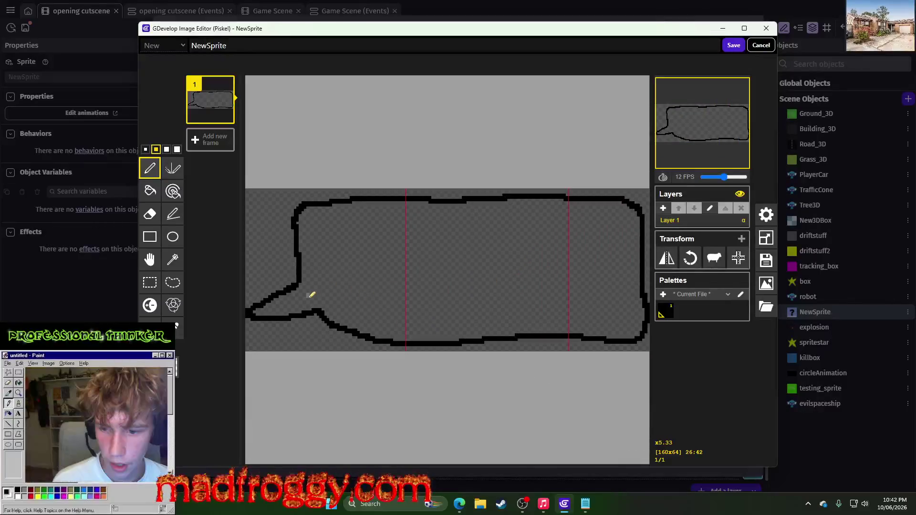
{"action": "scroll", "coordinate": [415, 331], "scroll_direction": "down", "scroll_amount": 2}
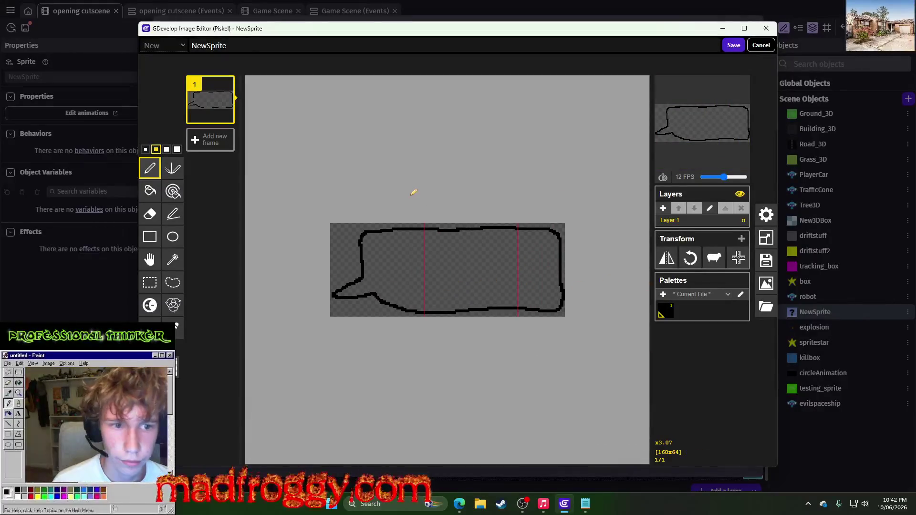
{"action": "scroll", "coordinate": [414, 192], "scroll_direction": "up", "scroll_amount": 1}
Step: Fill the bubble light grey, save and apply it to NewSprite, then return to the cutscene events
{"action": "left_click", "coordinate": [177, 327]}
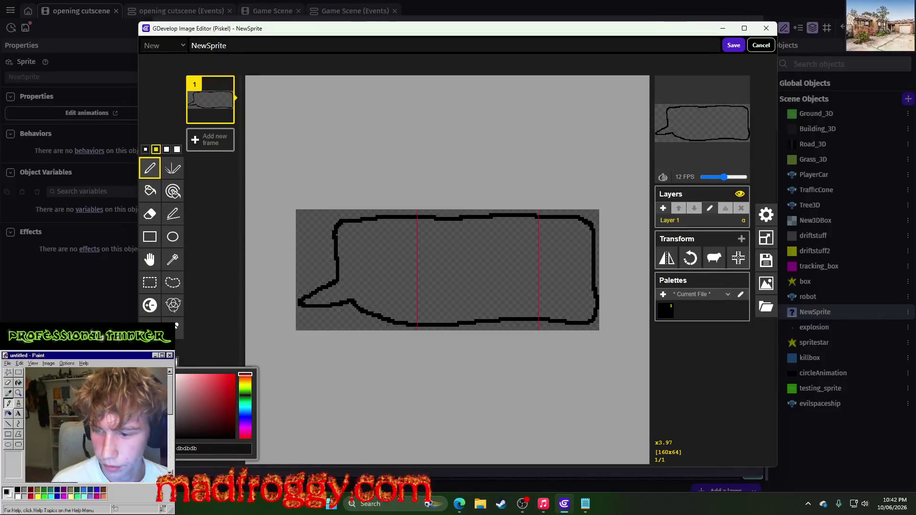
{"action": "left_click", "coordinate": [149, 191]}
{"action": "left_click", "coordinate": [380, 246]}
{"action": "scroll", "coordinate": [474, 260], "scroll_direction": "up", "scroll_amount": 1}
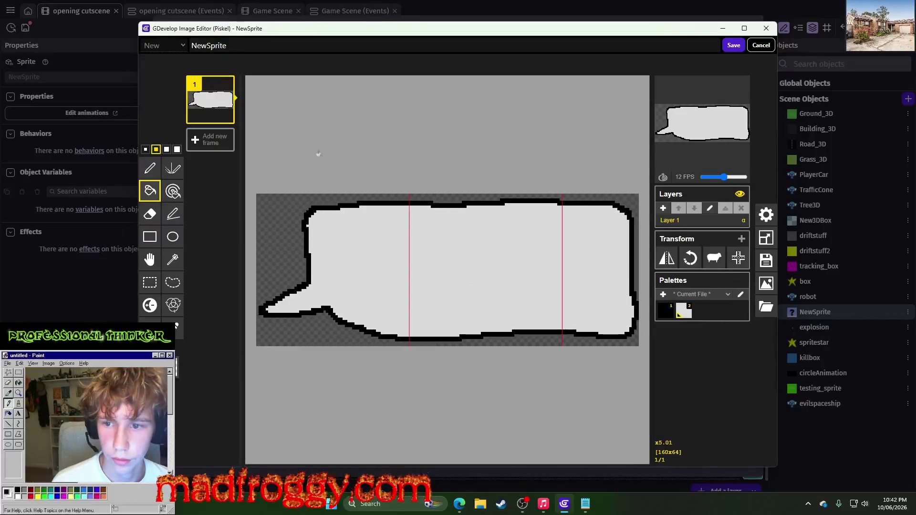
{"action": "left_click", "coordinate": [734, 45]}
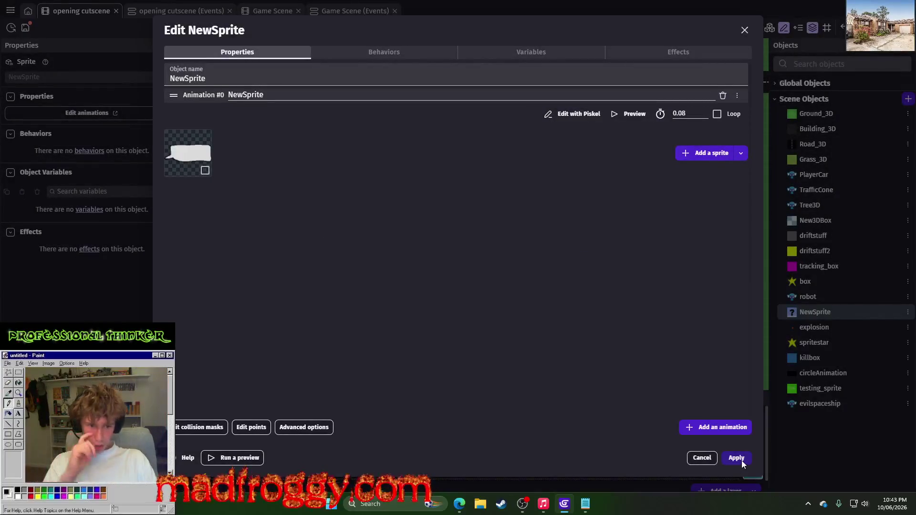
{"action": "left_click", "coordinate": [737, 459]}
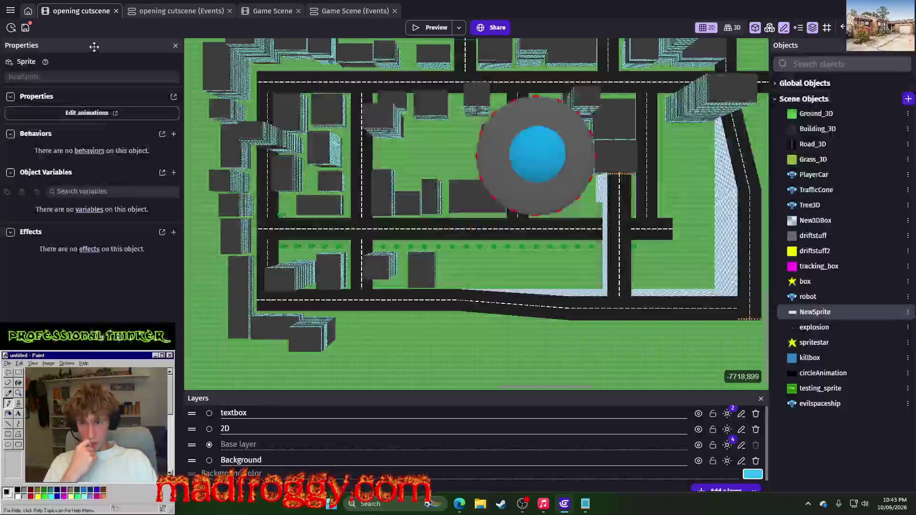
{"action": "left_click", "coordinate": [177, 9]}
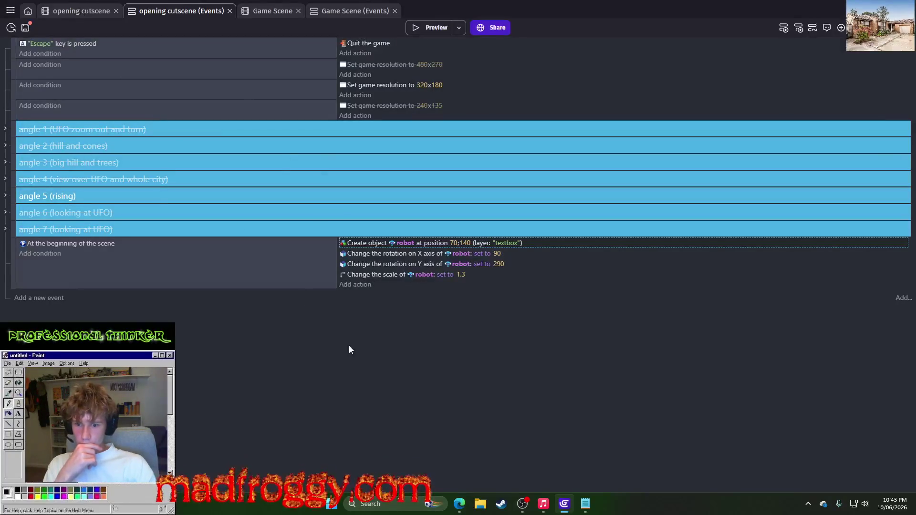
Step: Duplicate the Create object robot action, make the copy create NewSprite, and preview it
{"action": "right_click", "coordinate": [356, 248]}
{"action": "left_click", "coordinate": [367, 254]}
{"action": "right_click", "coordinate": [360, 244]}
{"action": "left_click", "coordinate": [390, 265]}
{"action": "left_click", "coordinate": [390, 256]}
{"action": "key", "text": "BackSpace"}
{"action": "scroll", "coordinate": [477, 406], "scroll_direction": "down", "scroll_amount": 5}
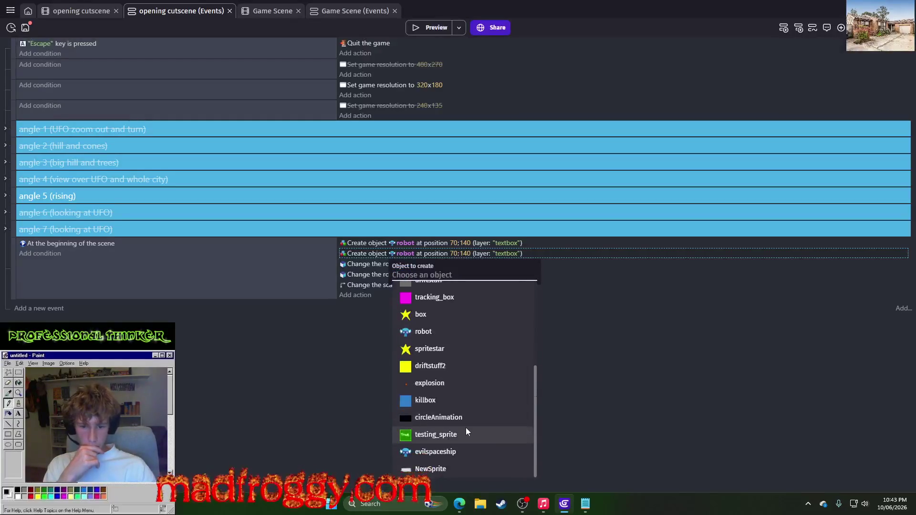
{"action": "left_click", "coordinate": [429, 468]}
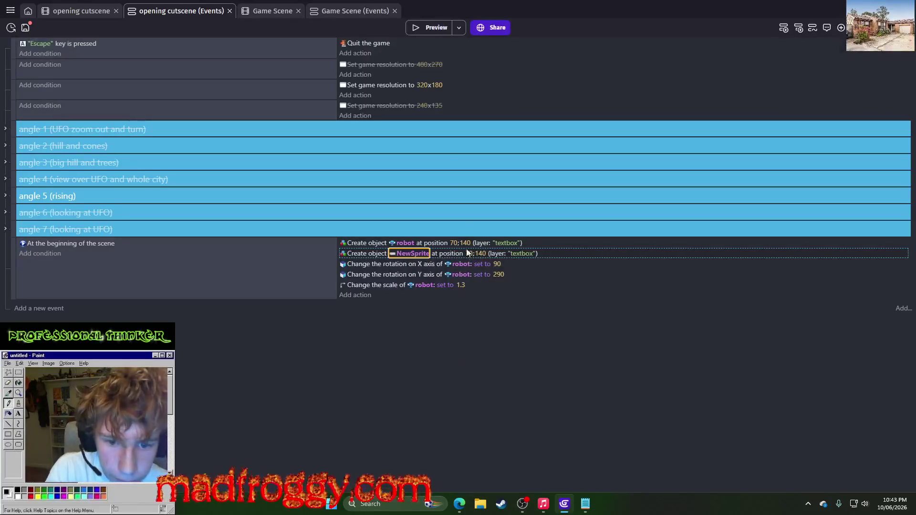
{"action": "left_click", "coordinate": [440, 30]}
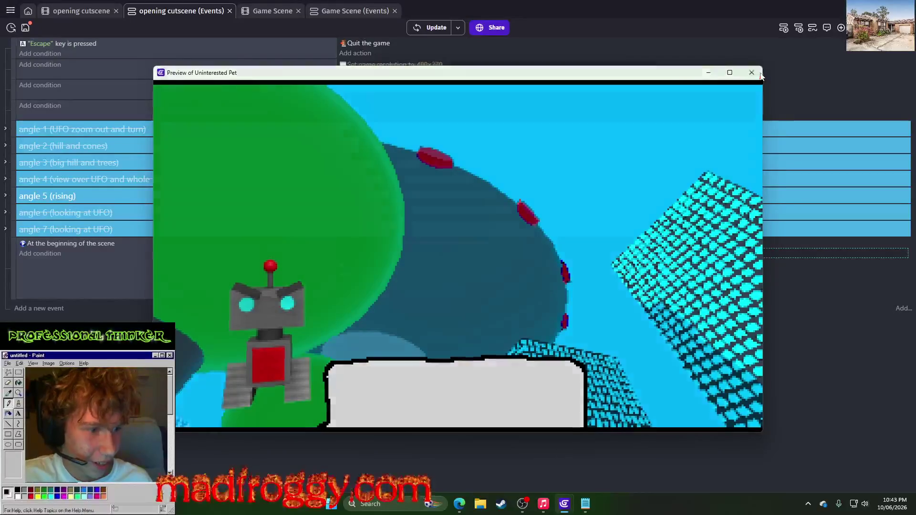
{"action": "left_click", "coordinate": [760, 73]}
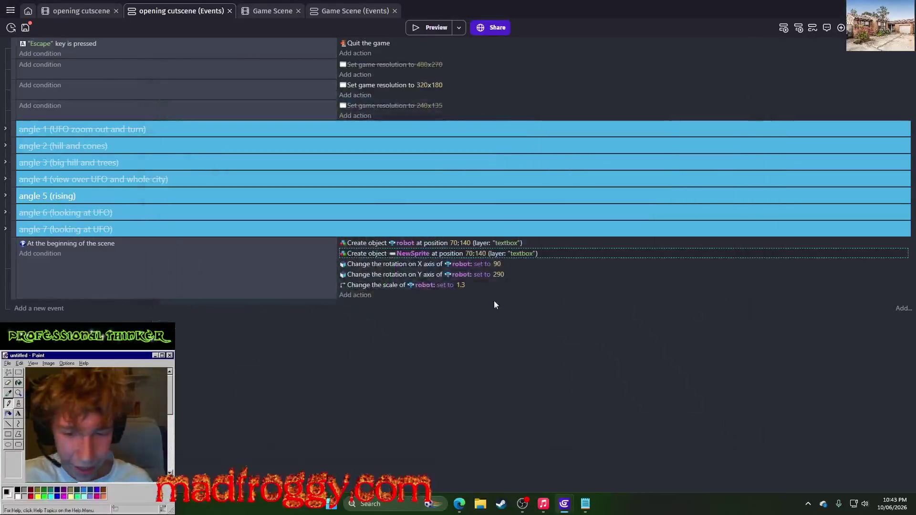
Step: Change NewSprite's creation Y position to 100 and preview the cutscene again
{"action": "left_click", "coordinate": [467, 254]}
{"action": "left_click", "coordinate": [480, 255]}
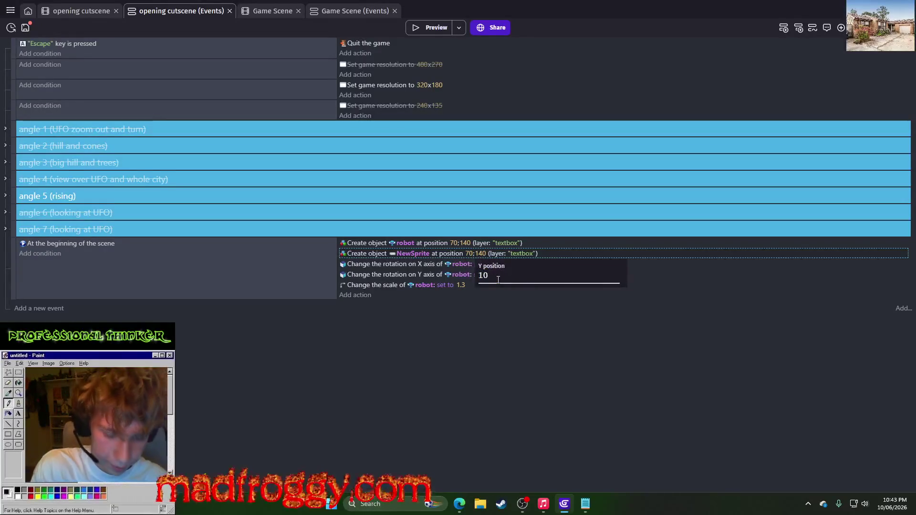
{"action": "type", "text": "0"}
{"action": "key", "text": "Return"}
{"action": "left_click", "coordinate": [424, 24]}
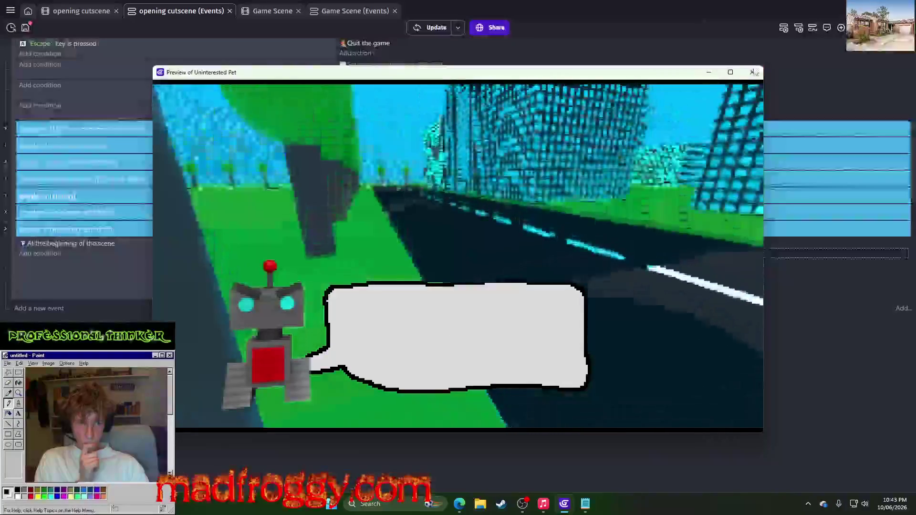
{"action": "key", "text": "Escape"}
Step: Add a Z order action for NewSprite to the scene-start event
{"action": "left_click", "coordinate": [357, 296]}
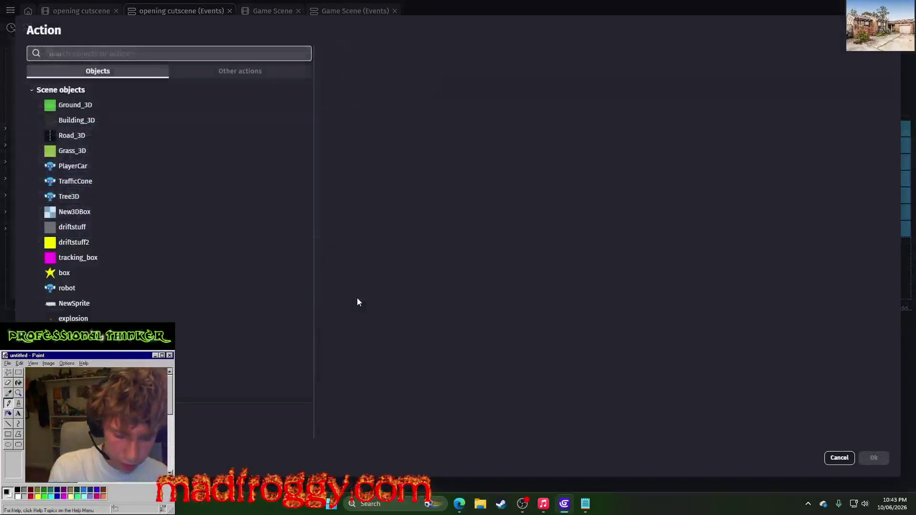
{"action": "type", "text": "z pos"}
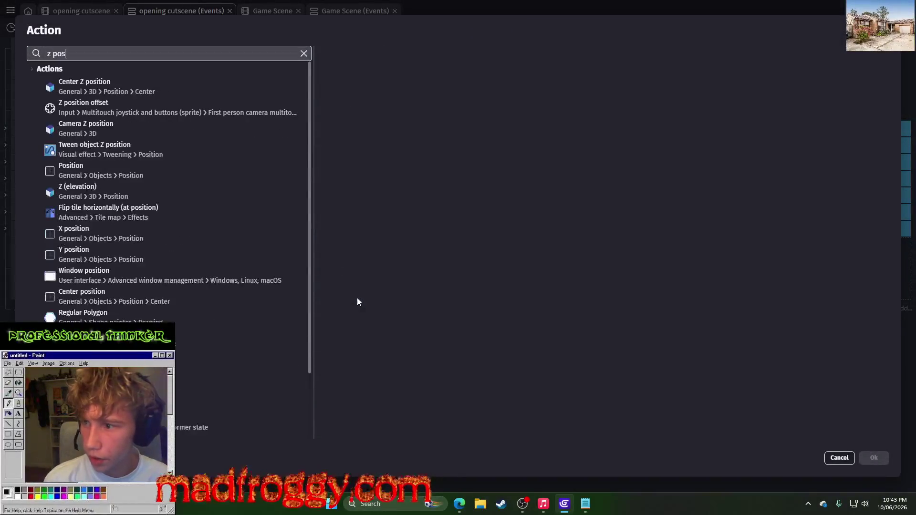
{"action": "left_click", "coordinate": [95, 191]}
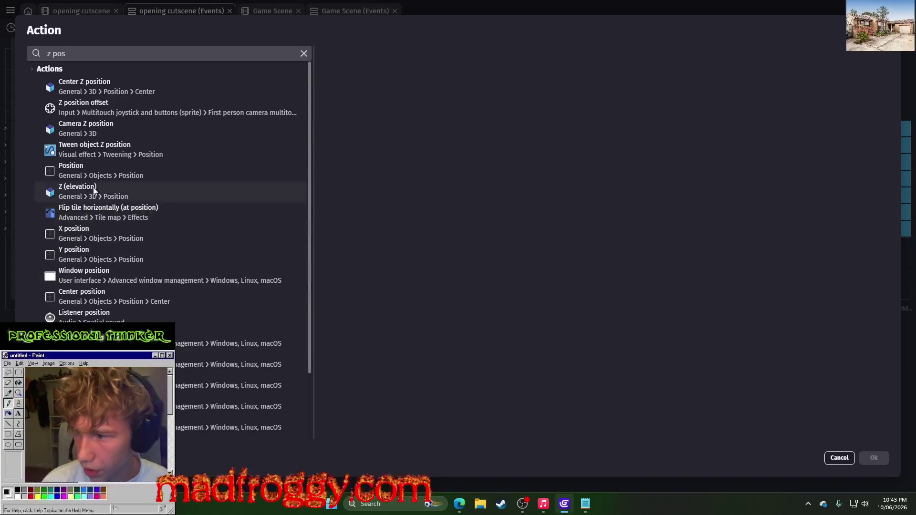
{"action": "left_click", "coordinate": [95, 55]}
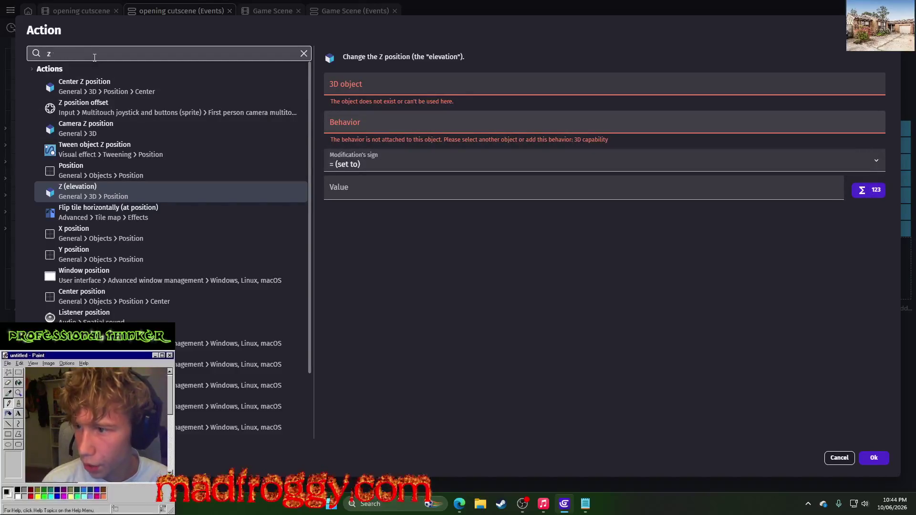
{"action": "type", "text": "order"}
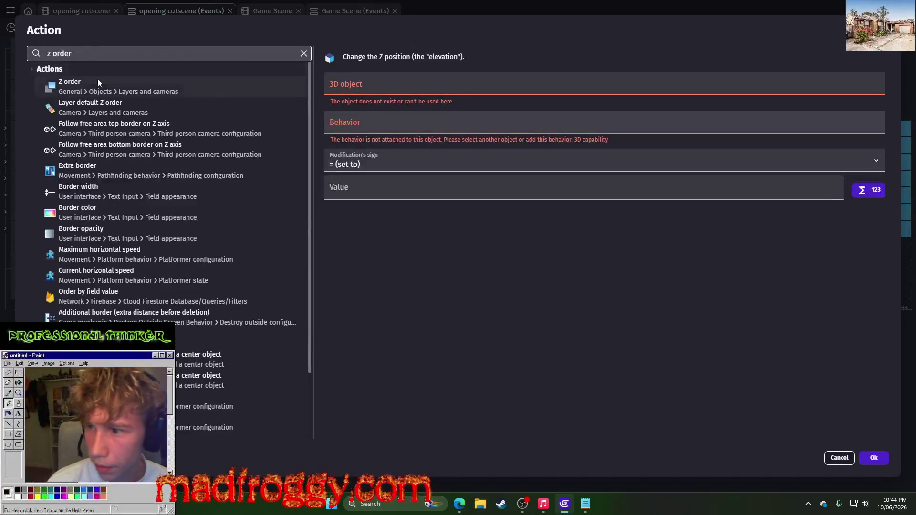
{"action": "left_click", "coordinate": [97, 82]}
{"action": "scroll", "coordinate": [368, 262], "scroll_direction": "down", "scroll_amount": 3}
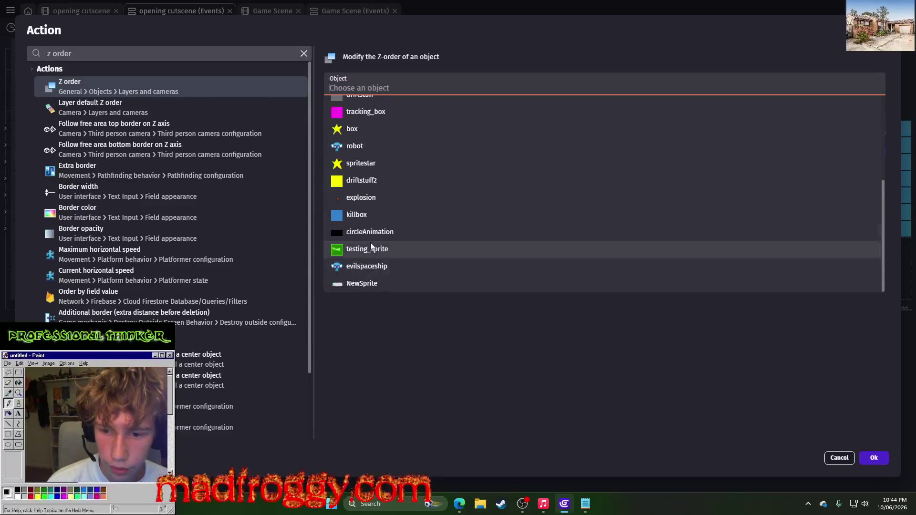
{"action": "left_click", "coordinate": [367, 283]}
{"action": "left_click", "coordinate": [354, 144]}
{"action": "type", "text": "="}
{"action": "double_click", "coordinate": [336, 143]}
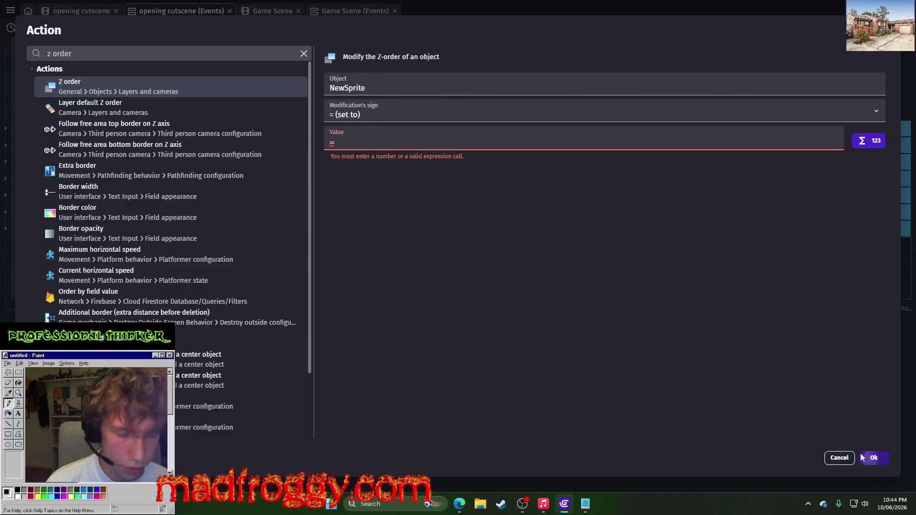
{"action": "left_click", "coordinate": [872, 458]}
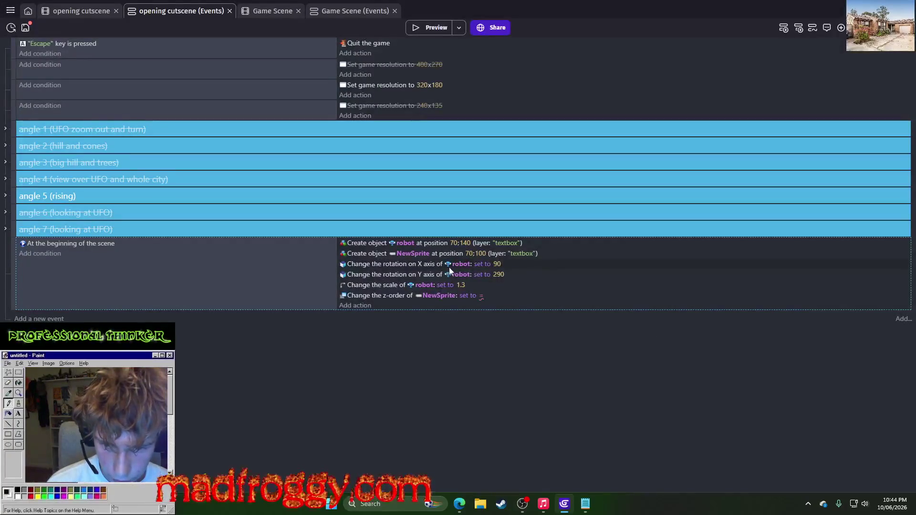
Step: Set the z-order value to robot.ZOrder()+10 and check it in a preview
{"action": "left_click", "coordinate": [480, 297]}
{"action": "type", "text": "obot"}
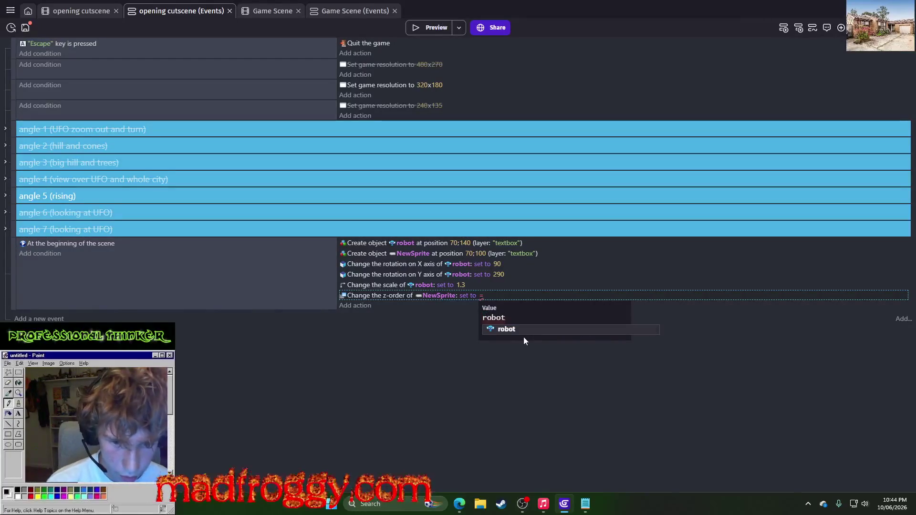
{"action": "type", "text": ".z"}
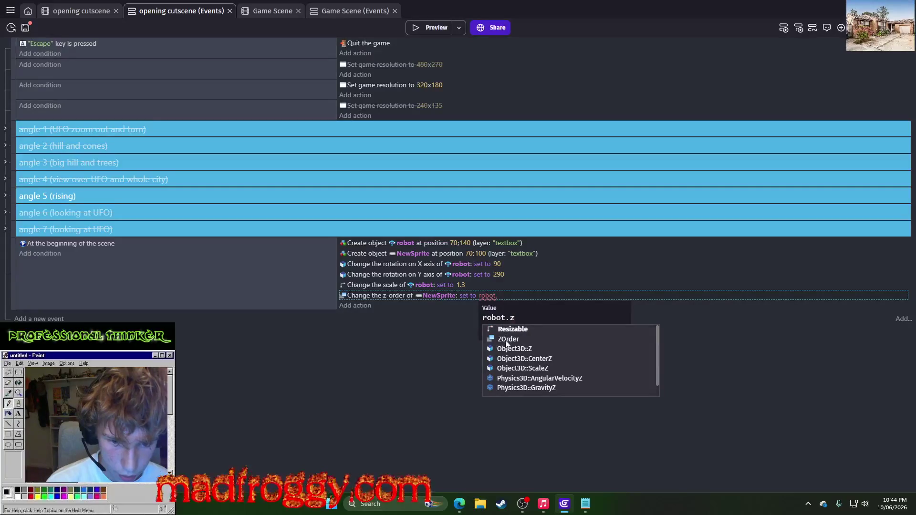
{"action": "left_click", "coordinate": [507, 339]}
{"action": "type", "text": "+10"}
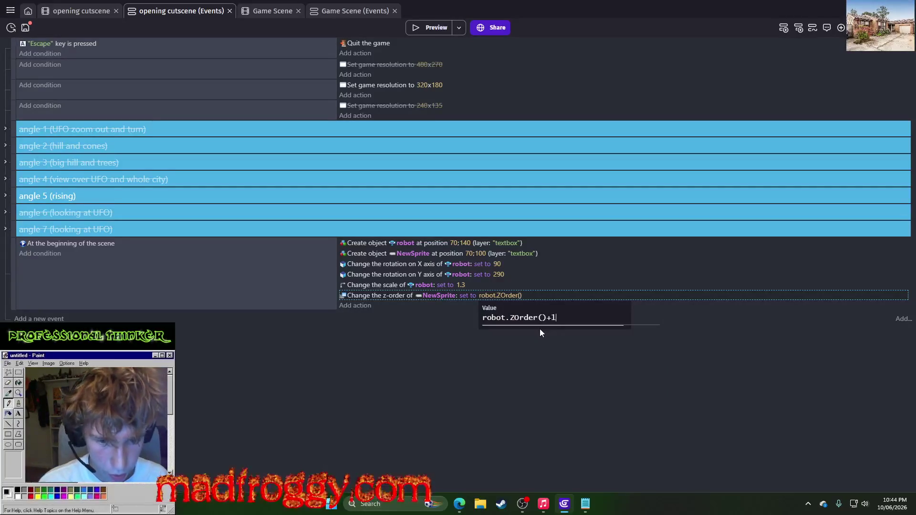
{"action": "key", "text": "Return"}
{"action": "left_click", "coordinate": [437, 27]}
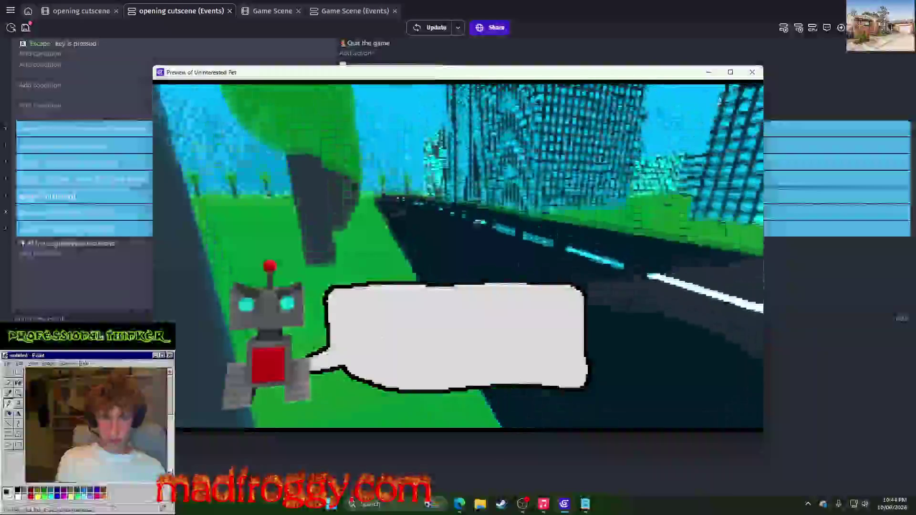
{"action": "key", "text": "Escape"}
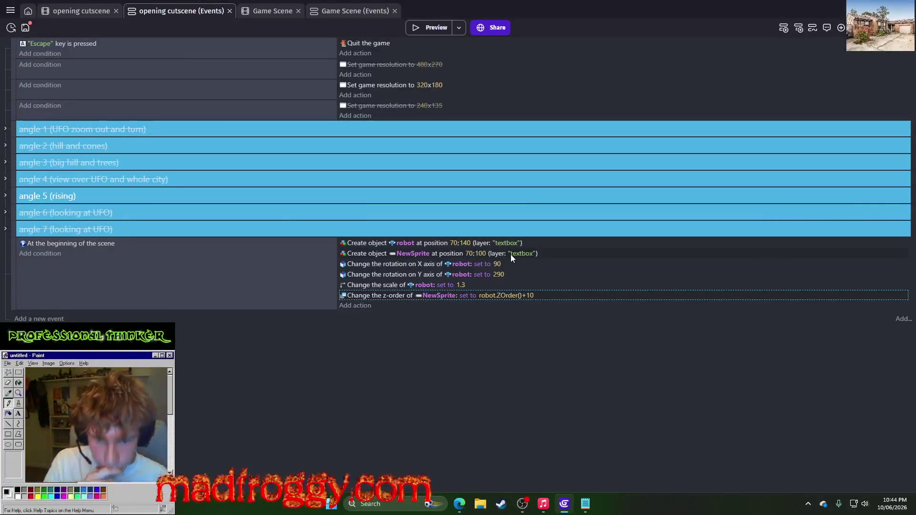
Step: Move the 2D layer above the textbox layer in the scene's Layers panel
{"action": "left_click", "coordinate": [69, 11]}
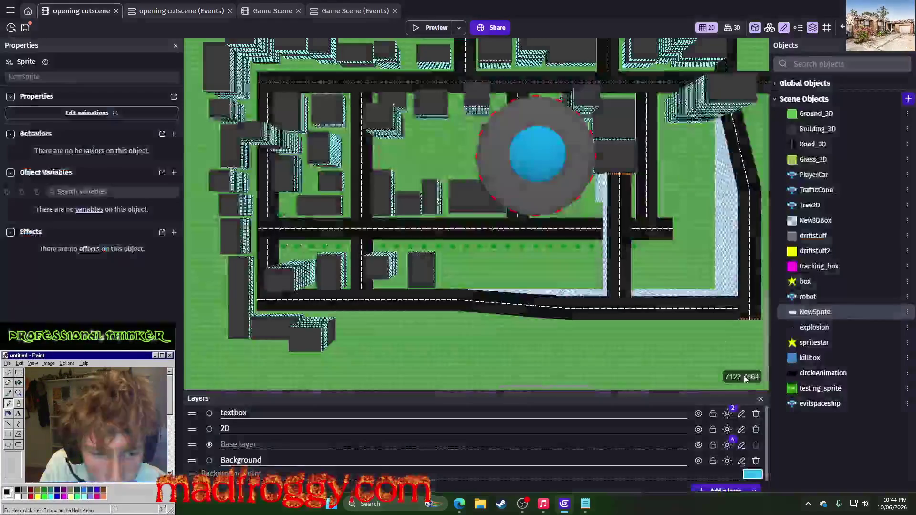
{"action": "mouse_move", "coordinate": [197, 432]}
{"action": "left_mouse_down"}
{"action": "mouse_move", "coordinate": [192, 413]}
{"action": "mouse_move", "coordinate": [193, 449]}
{"action": "left_mouse_up"}
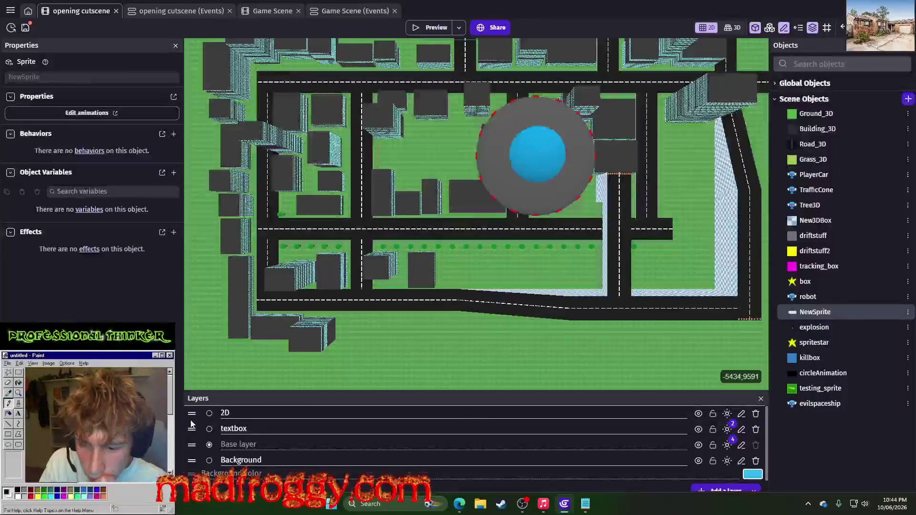
{"action": "left_click", "coordinate": [153, 13]}
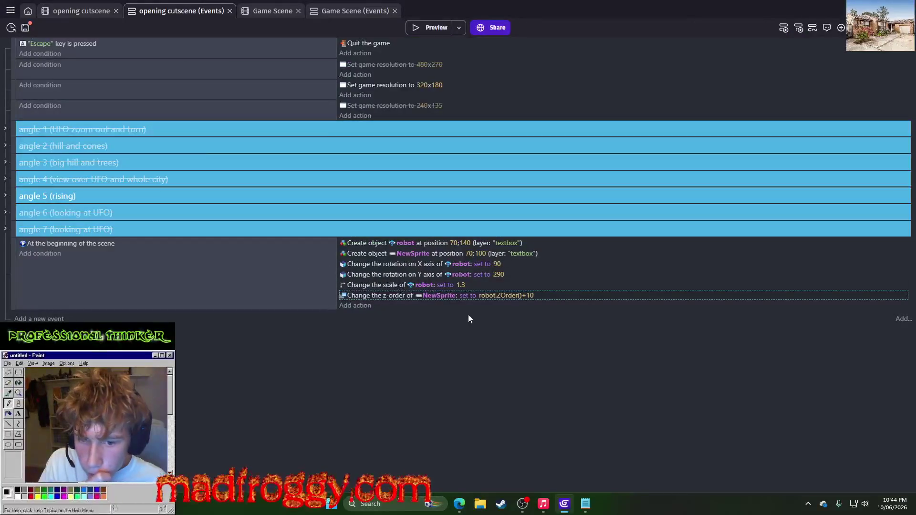
Step: Create NewSprite on the 2D layer instead and preview the cutscene
{"action": "left_click", "coordinate": [523, 253]}
{"action": "left_click", "coordinate": [525, 276]}
{"action": "left_click", "coordinate": [520, 315]}
{"action": "left_click", "coordinate": [518, 344]}
{"action": "left_click", "coordinate": [420, 32]}
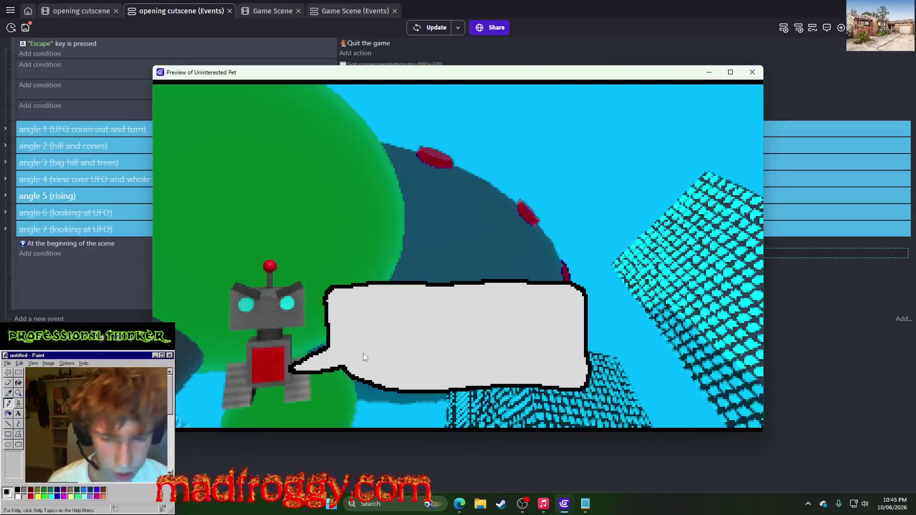
Step: Try the robot at X 60 with Y 130, then Y 160, and preview
{"action": "left_click", "coordinate": [753, 72]}
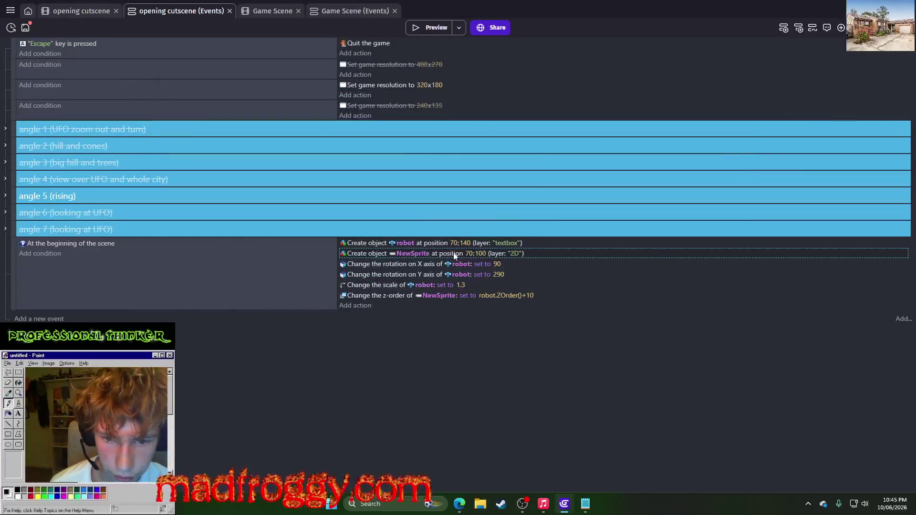
{"action": "left_click", "coordinate": [472, 253]}
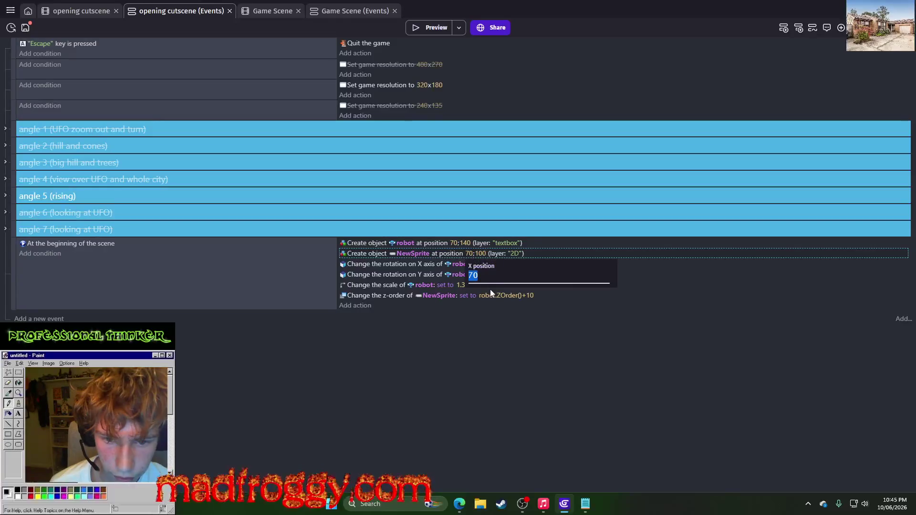
{"action": "left_click", "coordinate": [451, 242]}
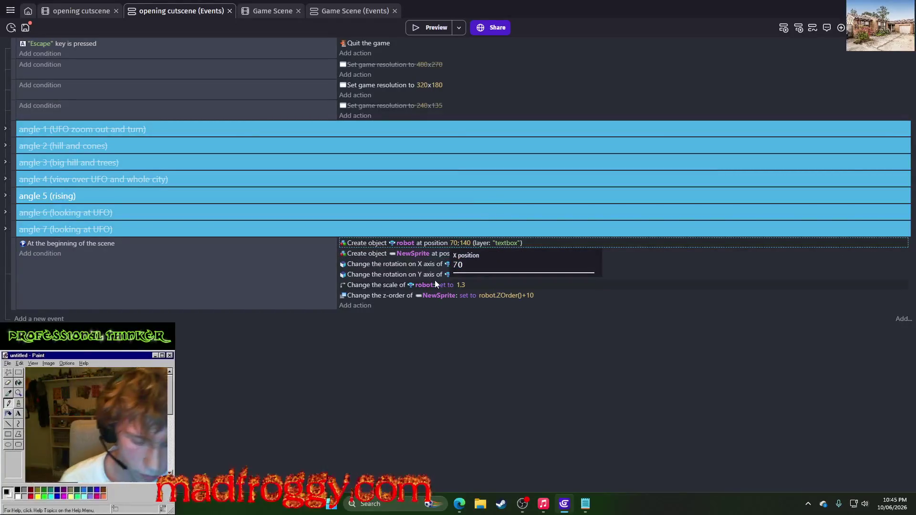
{"action": "type", "text": "60"}
{"action": "key", "text": "Return"}
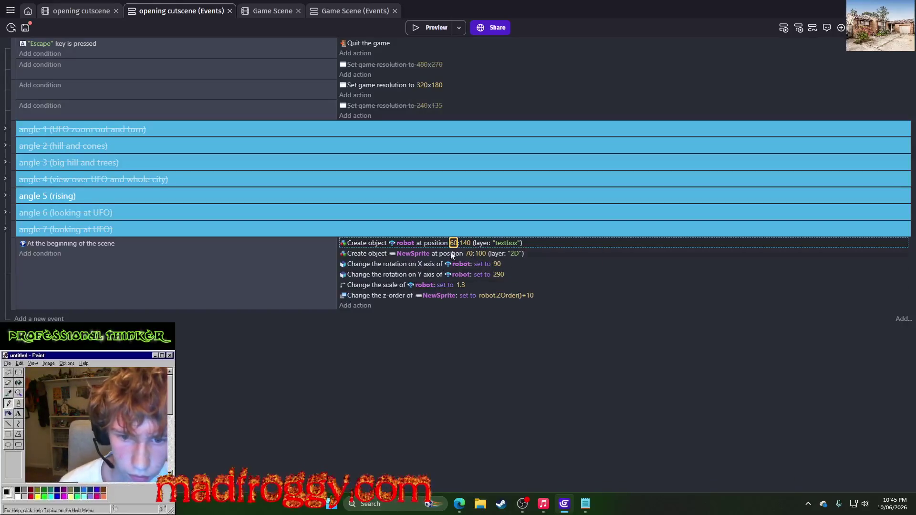
{"action": "left_click", "coordinate": [465, 243]}
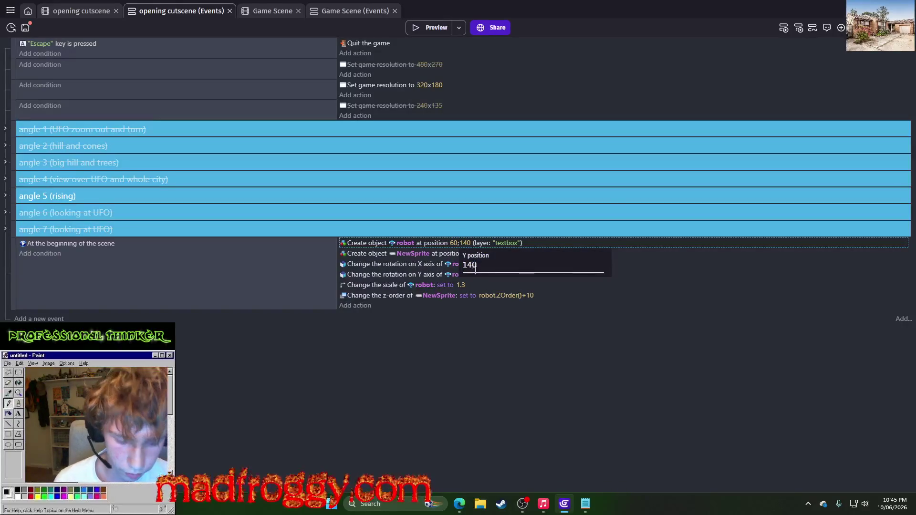
{"action": "key", "text": "BackSpace"}
{"action": "type", "text": "3"}
{"action": "key", "text": "Return"}
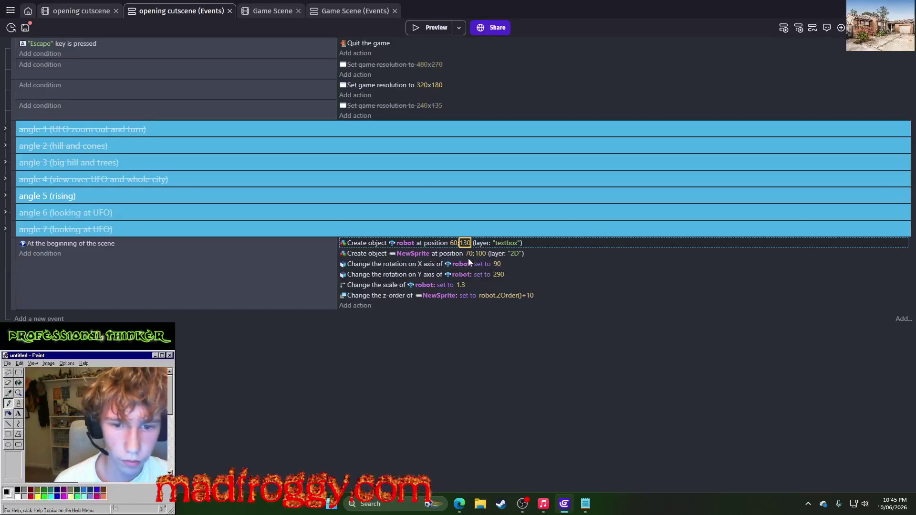
{"action": "left_click", "coordinate": [465, 245]}
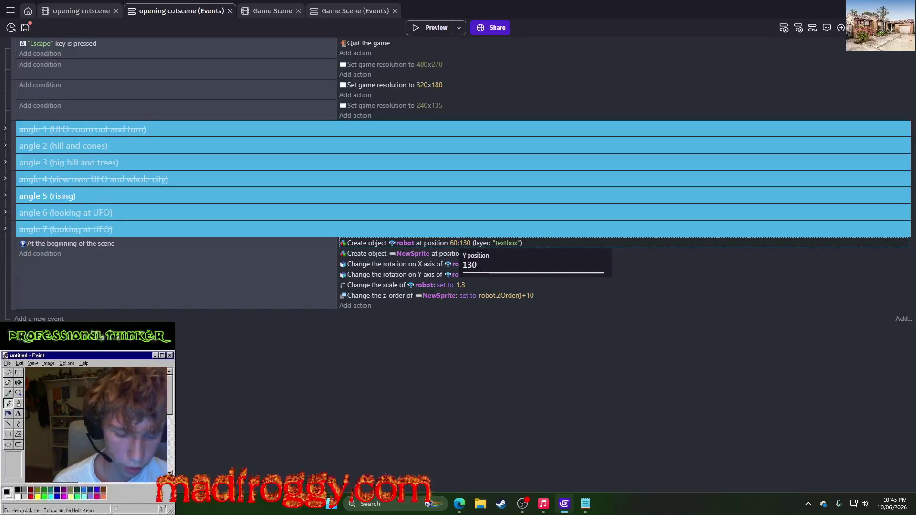
{"action": "type", "text": "160"}
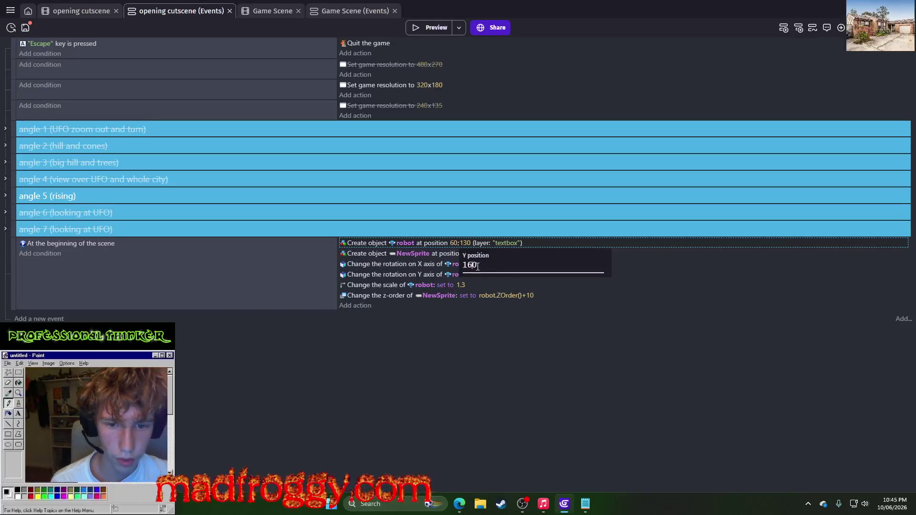
{"action": "key", "text": "Return"}
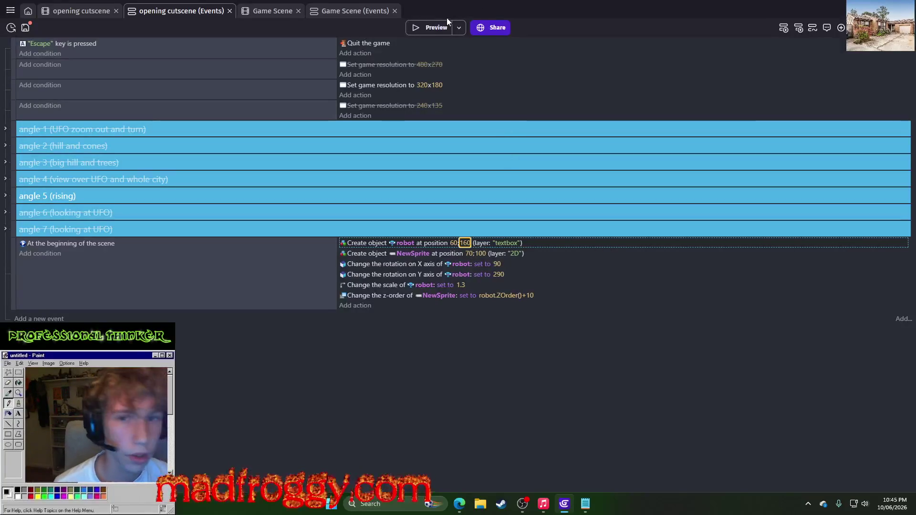
{"action": "left_click", "coordinate": [431, 26]}
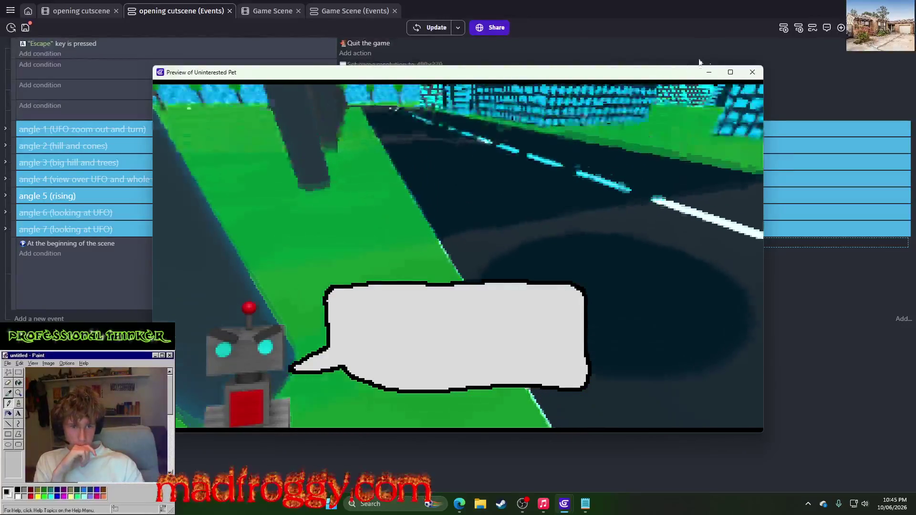
{"action": "key", "text": "Escape"}
Step: Move the robot to 40;150 and preview the cutscene again
{"action": "left_click", "coordinate": [464, 243]}
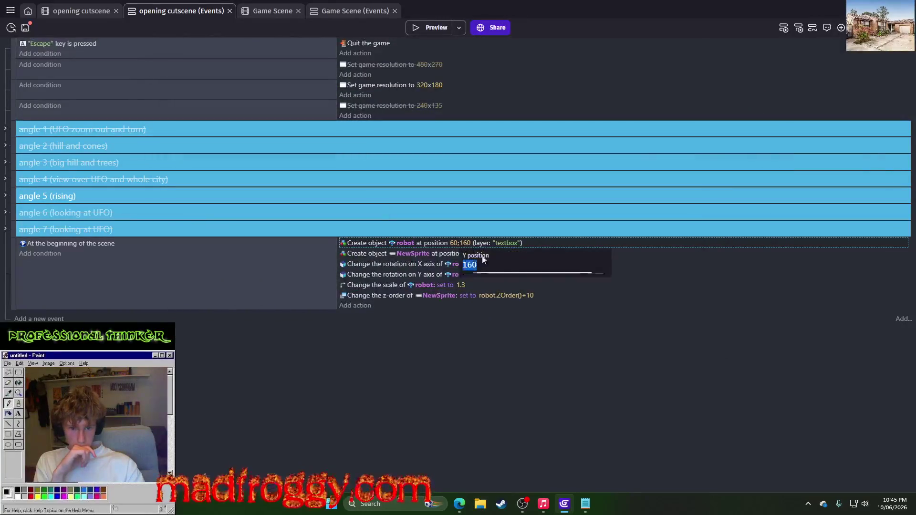
{"action": "type", "text": "150"}
{"action": "key", "text": "Return"}
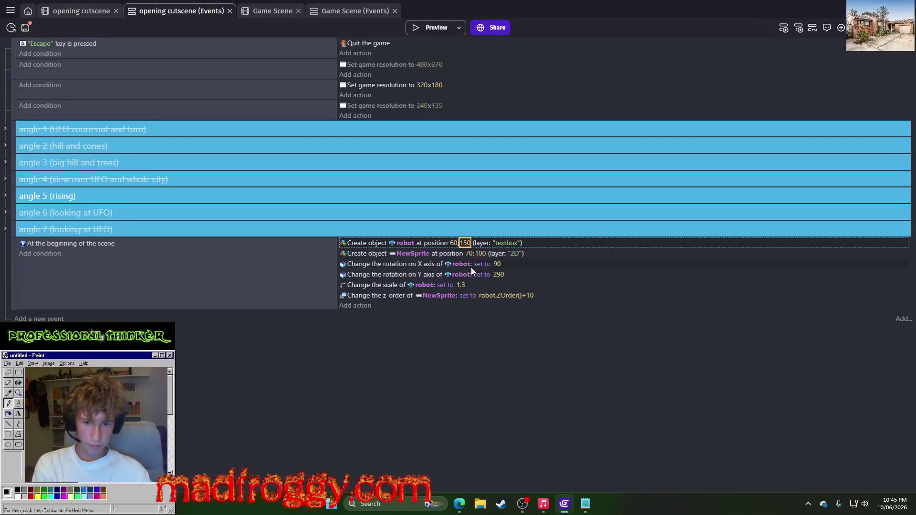
{"action": "left_click", "coordinate": [454, 243]}
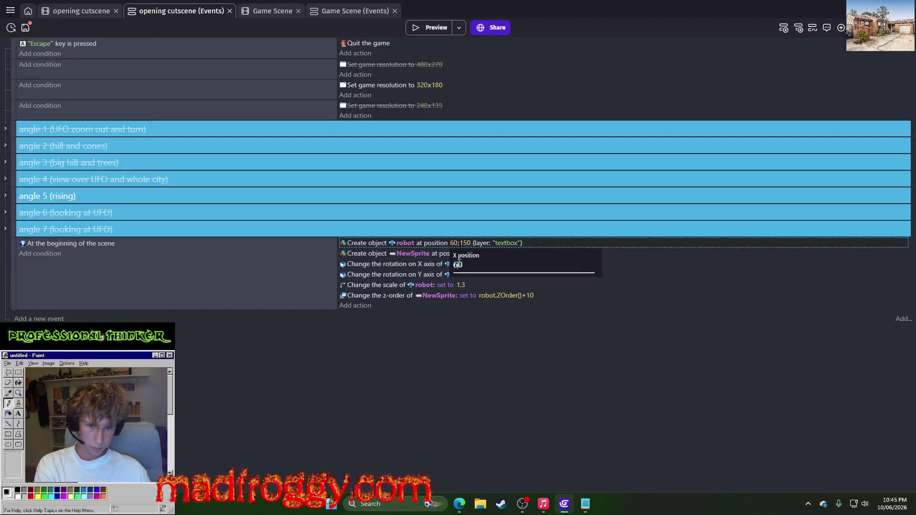
{"action": "key", "text": "BackSpace"}
{"action": "key", "text": "BackSpace"}
{"action": "type", "text": "40"}
{"action": "key", "text": "Return"}
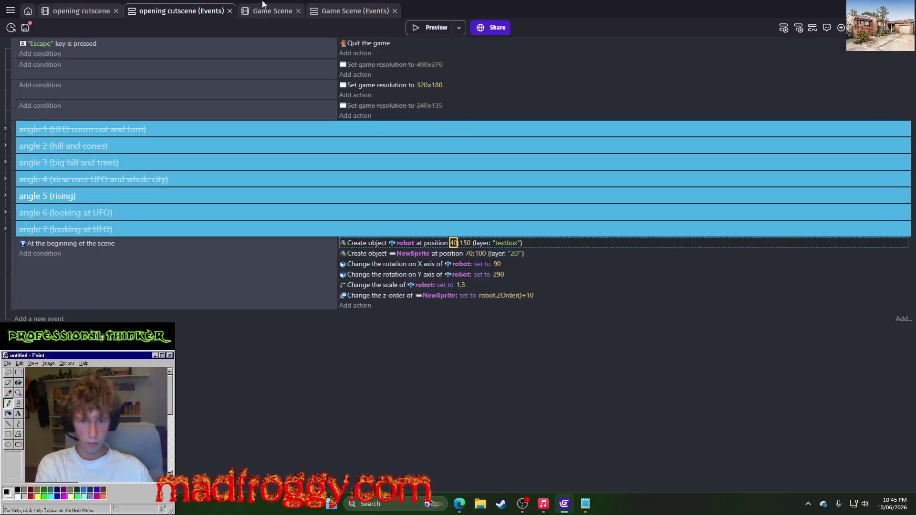
{"action": "left_click", "coordinate": [409, 27]}
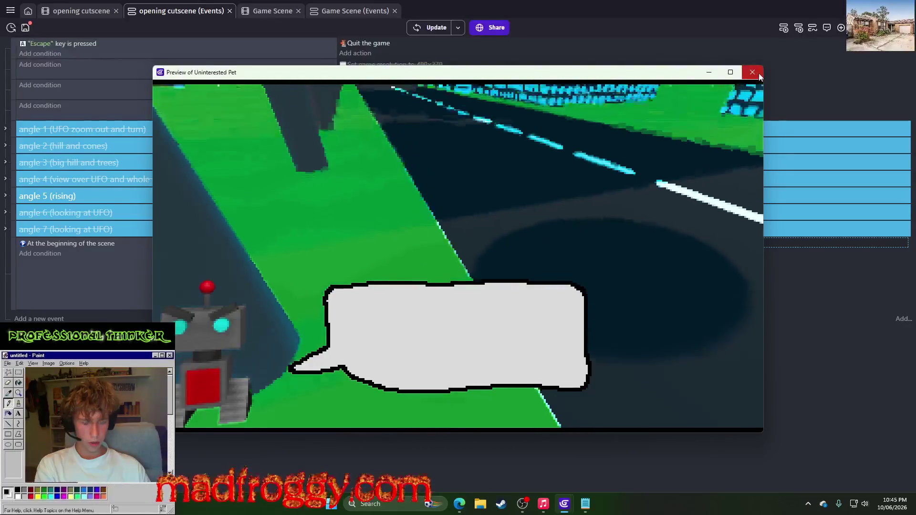
{"action": "left_click", "coordinate": [748, 80]}
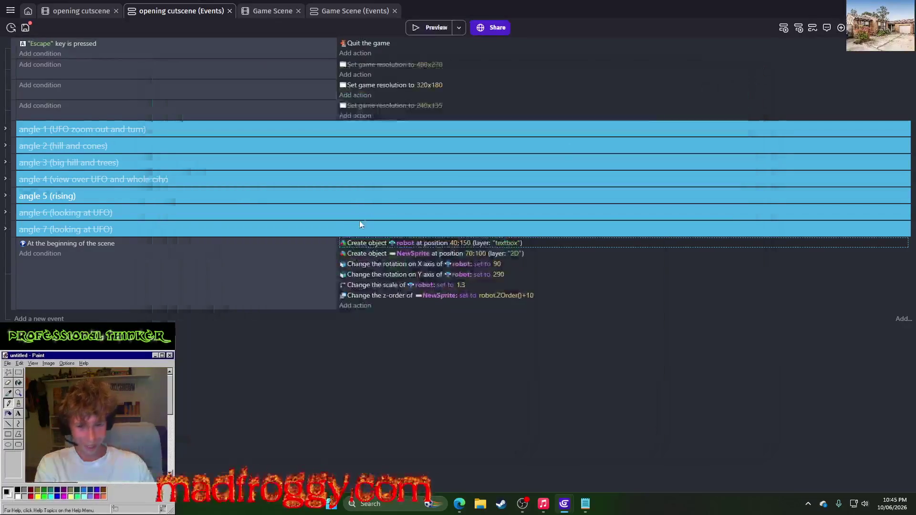
Step: Settle the robot at 50;145 and confirm the placement in a preview
{"action": "left_click", "coordinate": [453, 243]}
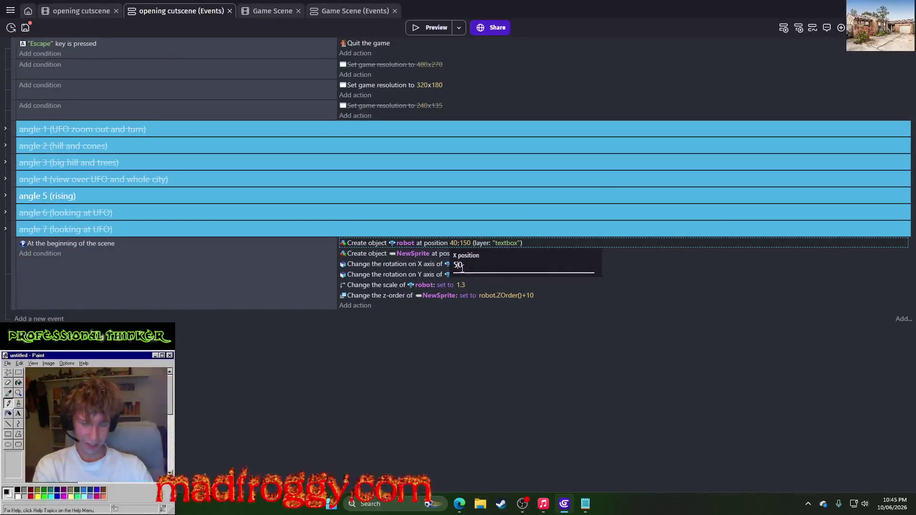
{"action": "key", "text": "Return"}
{"action": "left_click", "coordinate": [426, 31]}
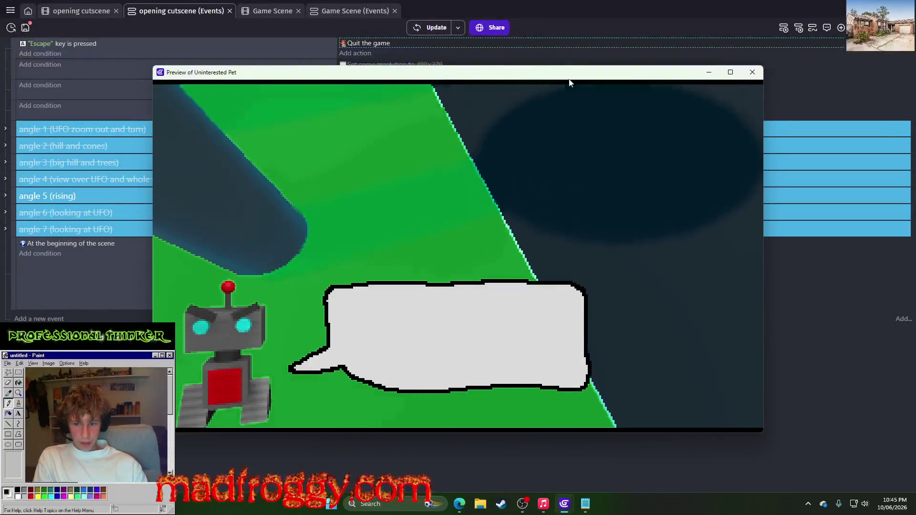
{"action": "key", "text": "Escape"}
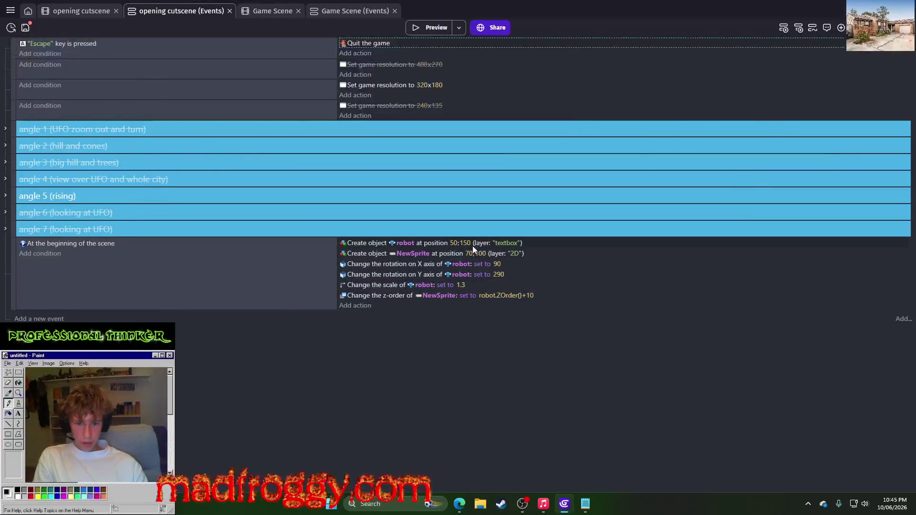
{"action": "left_click", "coordinate": [470, 243]}
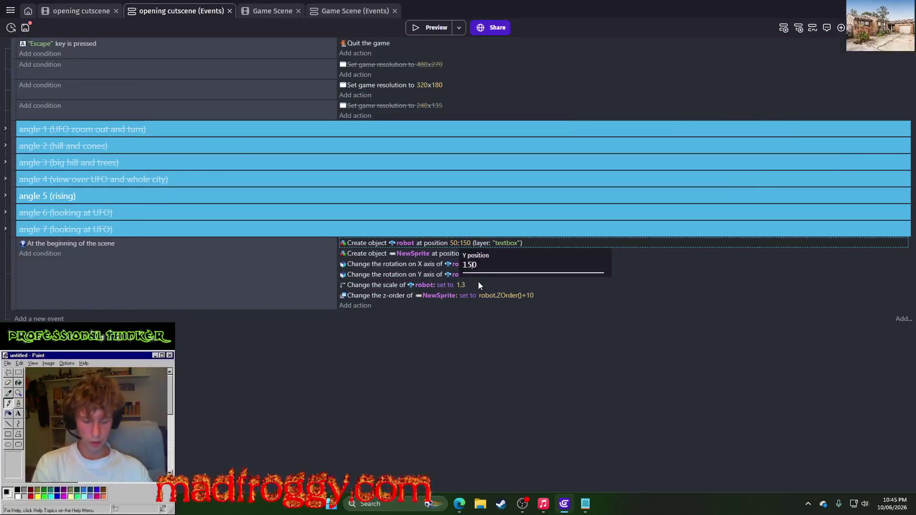
{"action": "type", "text": "145"}
{"action": "key", "text": "Return"}
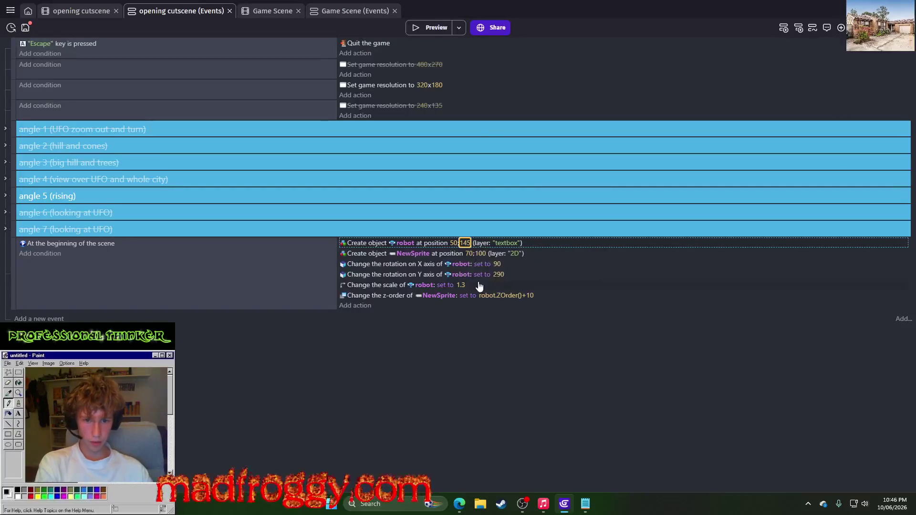
{"action": "left_click", "coordinate": [432, 29]}
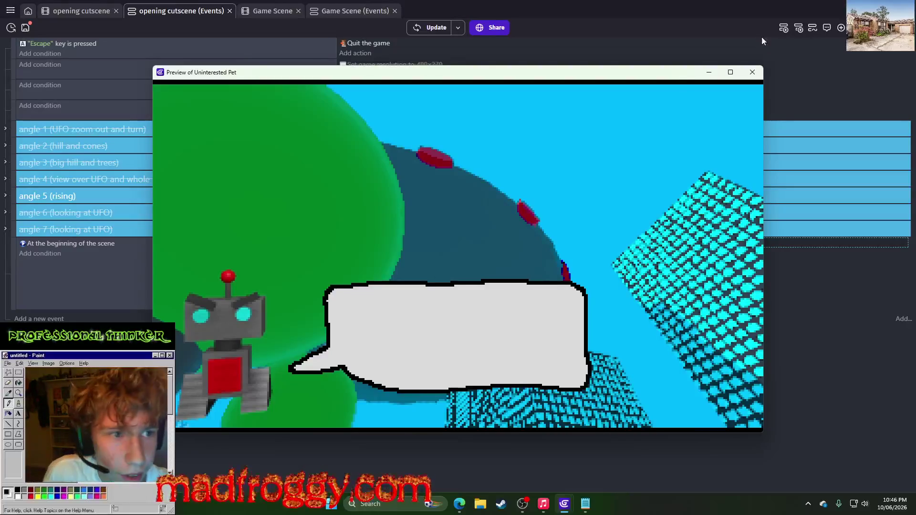
{"action": "left_click", "coordinate": [753, 72]}
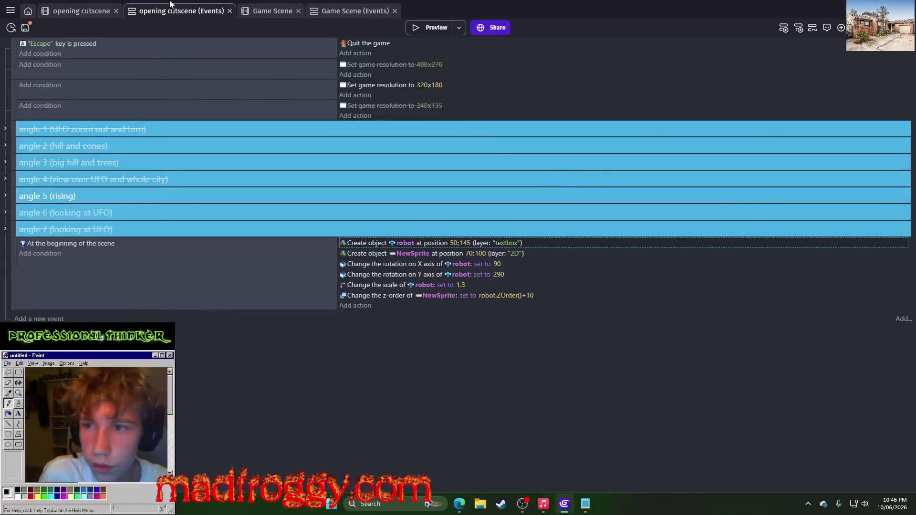
Step: Save the project and open the NewSprite bubble image in Piskel
{"action": "left_click", "coordinate": [25, 28]}
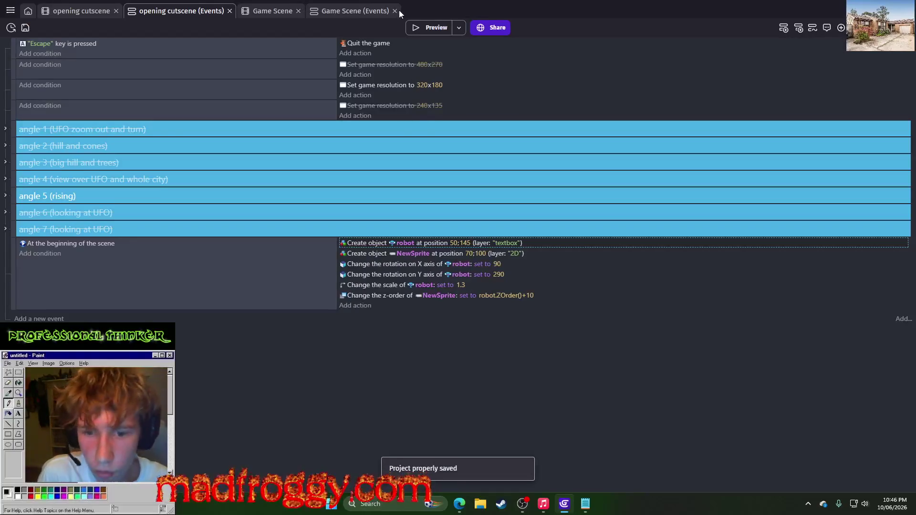
{"action": "left_click", "coordinate": [74, 10]}
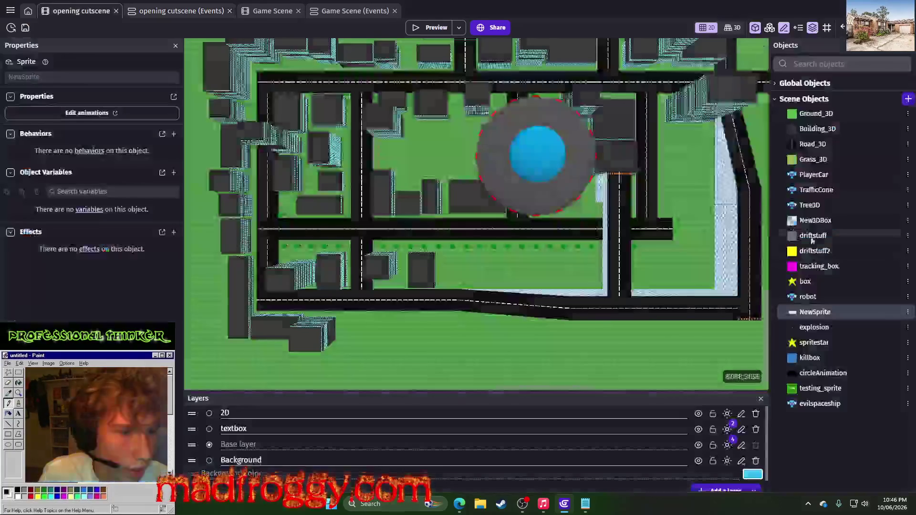
{"action": "left_click", "coordinate": [909, 315]}
{"action": "left_click", "coordinate": [811, 205]}
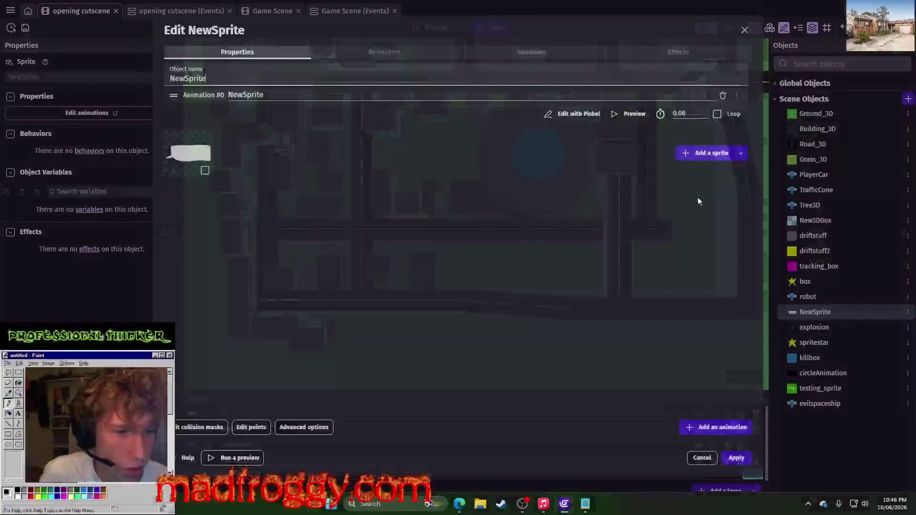
{"action": "left_click", "coordinate": [558, 115]}
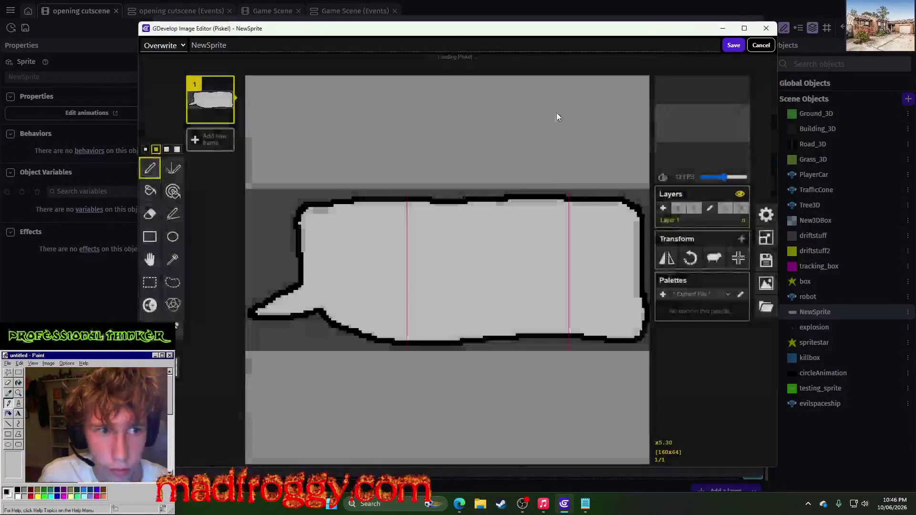
{"action": "scroll", "coordinate": [483, 223], "scroll_direction": "up", "scroll_amount": 3}
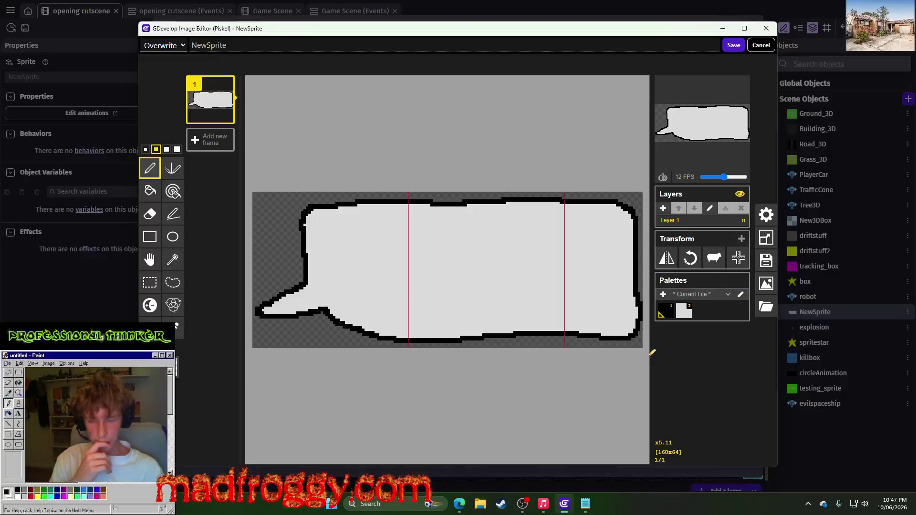
{"action": "mouse_move", "coordinate": [210, 114]}
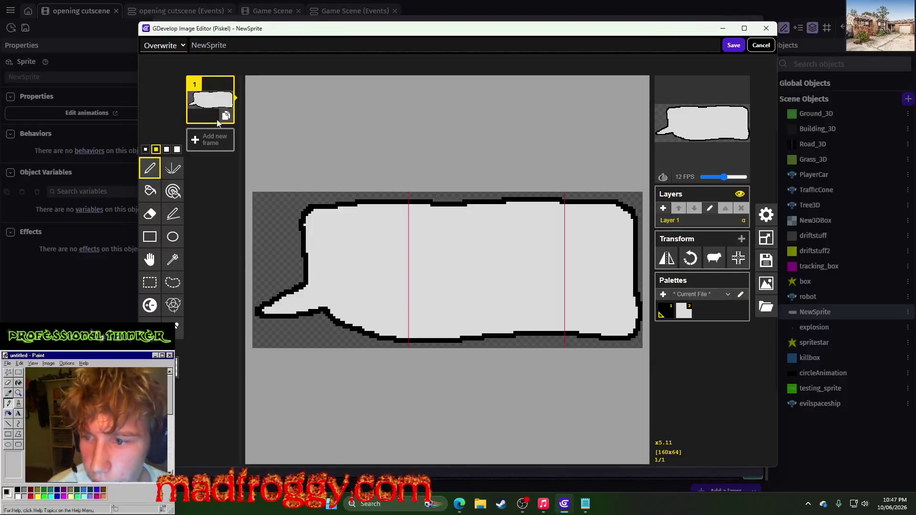
{"action": "scroll", "coordinate": [272, 268], "scroll_direction": "up", "scroll_amount": 2}
{"action": "scroll", "coordinate": [365, 270], "scroll_direction": "left", "scroll_amount": 2}
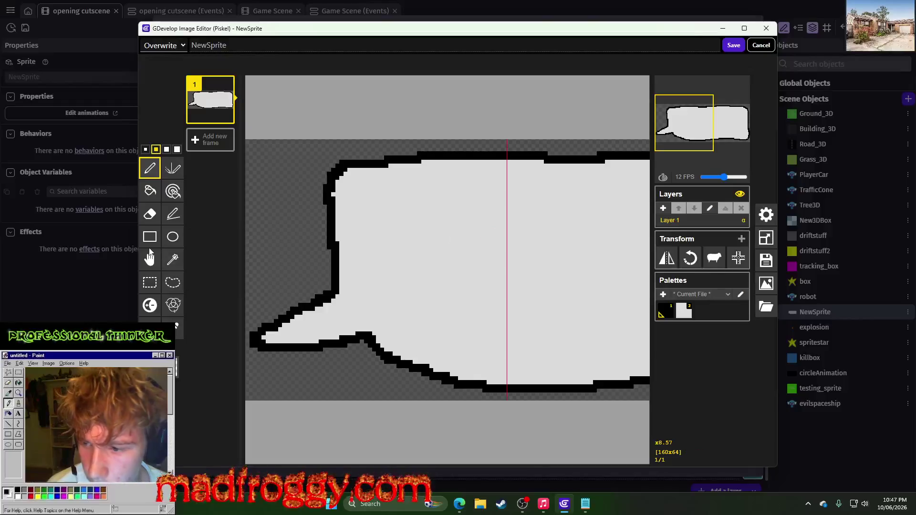
Step: Reshape the tail into a pointed wedge, redrawing its black edge and light grey fill
{"action": "left_click", "coordinate": [150, 282]}
{"action": "mouse_move", "coordinate": [250, 290]}
{"action": "left_mouse_down"}
{"action": "mouse_move", "coordinate": [296, 335]}
{"action": "mouse_move", "coordinate": [364, 371]}
{"action": "mouse_move", "coordinate": [350, 336]}
{"action": "mouse_move", "coordinate": [349, 283]}
{"action": "left_mouse_up"}
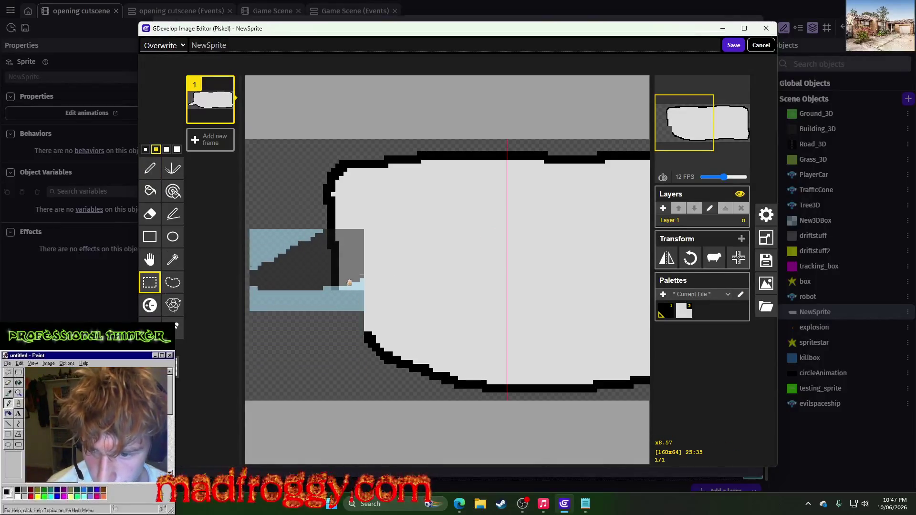
{"action": "left_click", "coordinate": [405, 271]}
{"action": "left_click", "coordinate": [150, 168]}
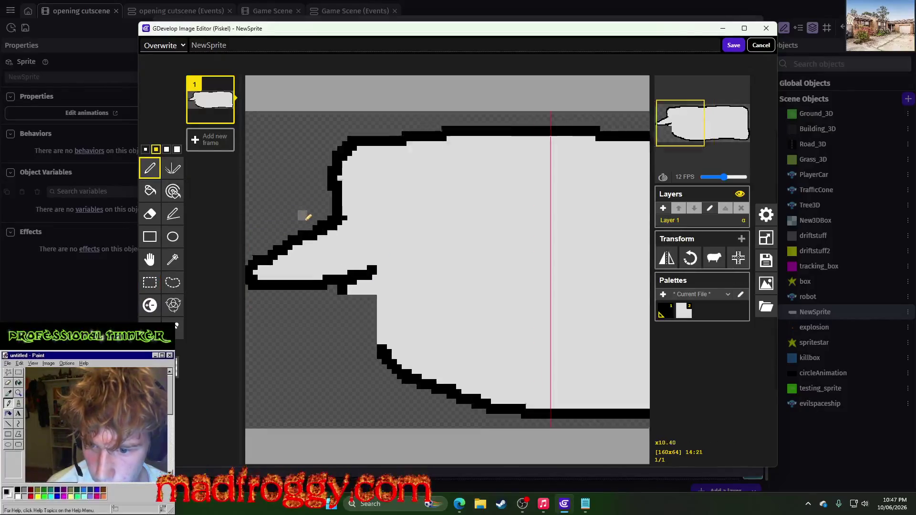
{"action": "scroll", "coordinate": [305, 267], "scroll_direction": "up", "scroll_amount": 4}
{"action": "mouse_move", "coordinate": [357, 289]}
{"action": "left_mouse_down"}
{"action": "mouse_move", "coordinate": [378, 352]}
{"action": "mouse_move", "coordinate": [401, 366]}
{"action": "left_mouse_up"}
{"action": "left_click", "coordinate": [150, 191]}
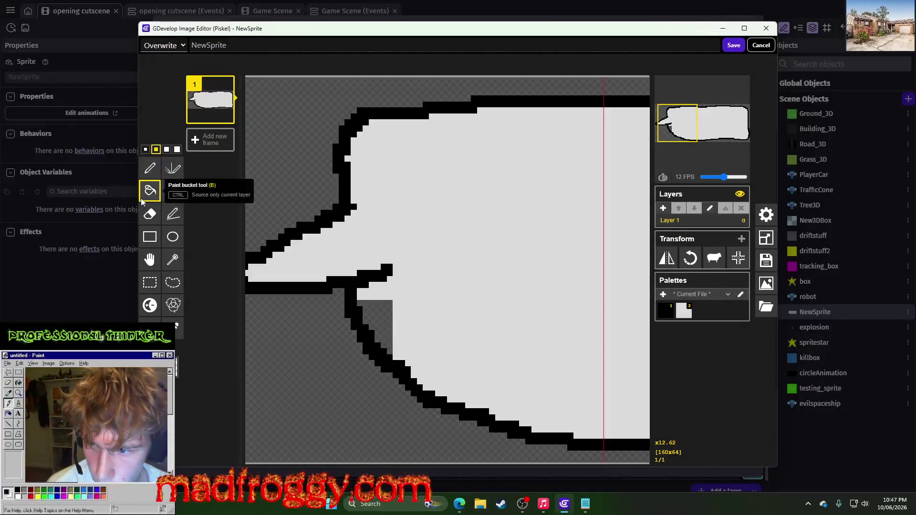
{"action": "left_click", "coordinate": [378, 314]}
{"action": "left_click", "coordinate": [149, 168]}
{"action": "left_click_drag", "start_coordinate": [363, 286], "coordinate": [393, 263]}
{"action": "left_click", "coordinate": [390, 273]}
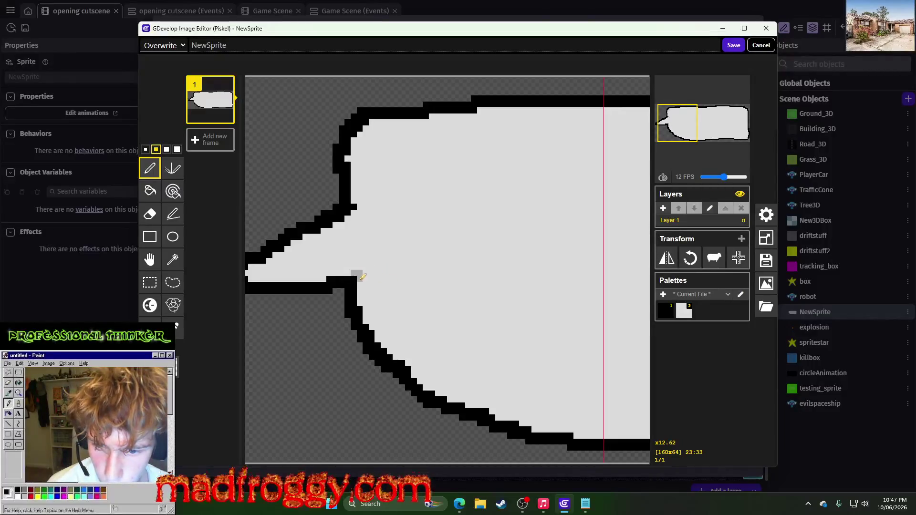
Step: Recolour a stray border pixel light grey, then save and apply the sprite
{"action": "scroll", "coordinate": [500, 269], "scroll_direction": "down", "scroll_amount": 5}
{"action": "scroll", "coordinate": [500, 269], "scroll_direction": "up", "scroll_amount": 1}
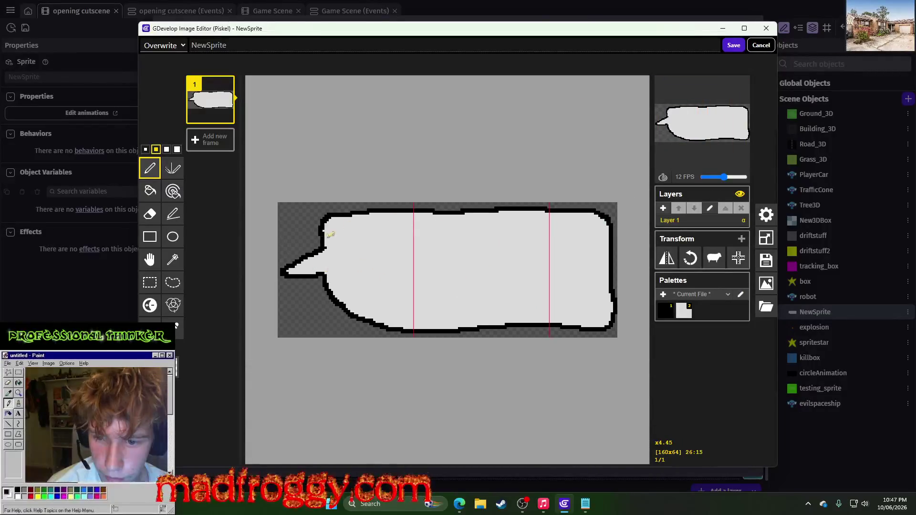
{"action": "scroll", "coordinate": [327, 232], "scroll_direction": "up", "scroll_amount": 2}
{"action": "scroll", "coordinate": [282, 171], "scroll_direction": "up", "scroll_amount": 1}
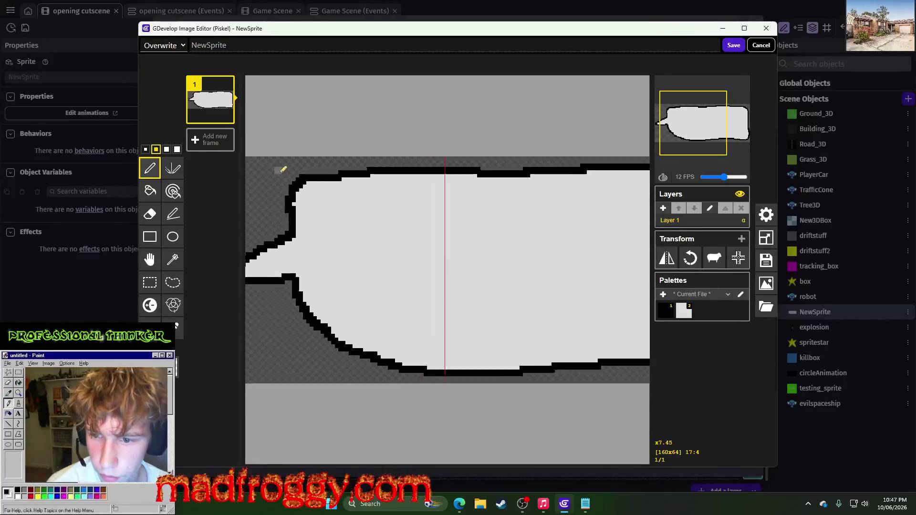
{"action": "left_click", "coordinate": [145, 149]}
{"action": "left_click", "coordinate": [294, 200]}
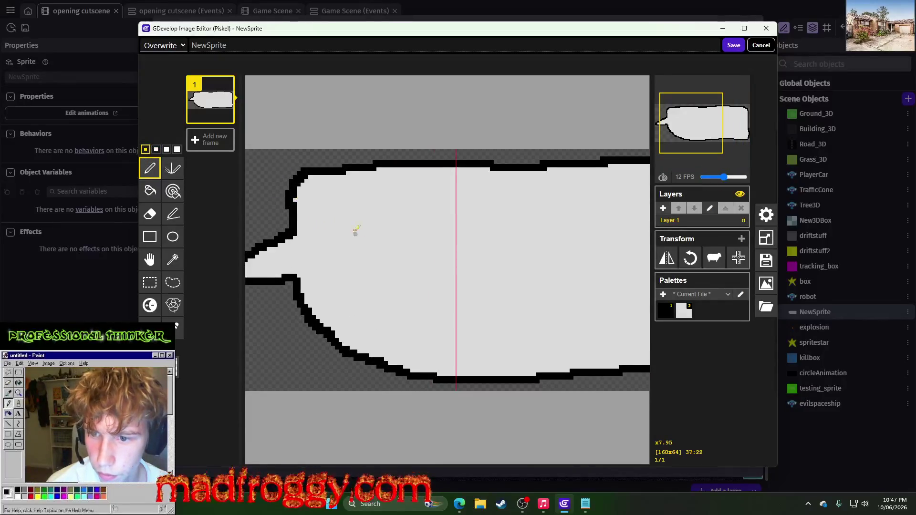
{"action": "scroll", "coordinate": [419, 226], "scroll_direction": "down", "scroll_amount": 3}
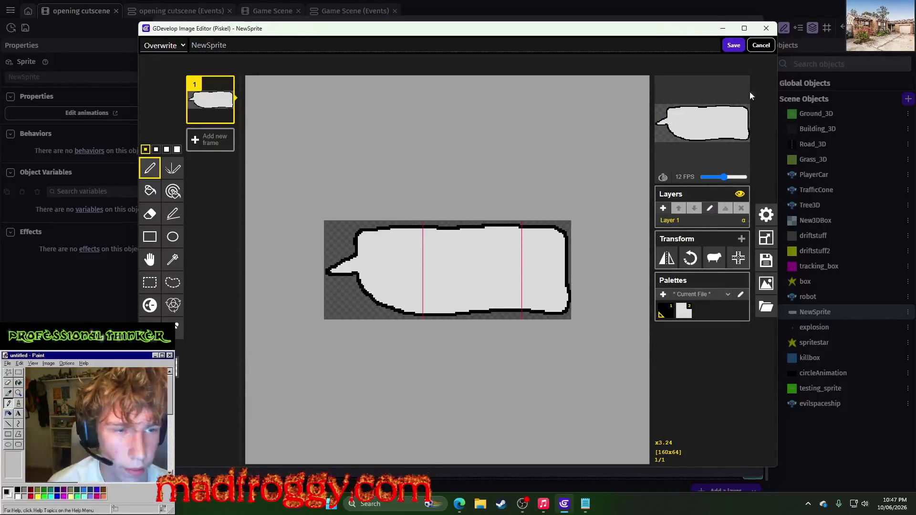
{"action": "left_click", "coordinate": [733, 46]}
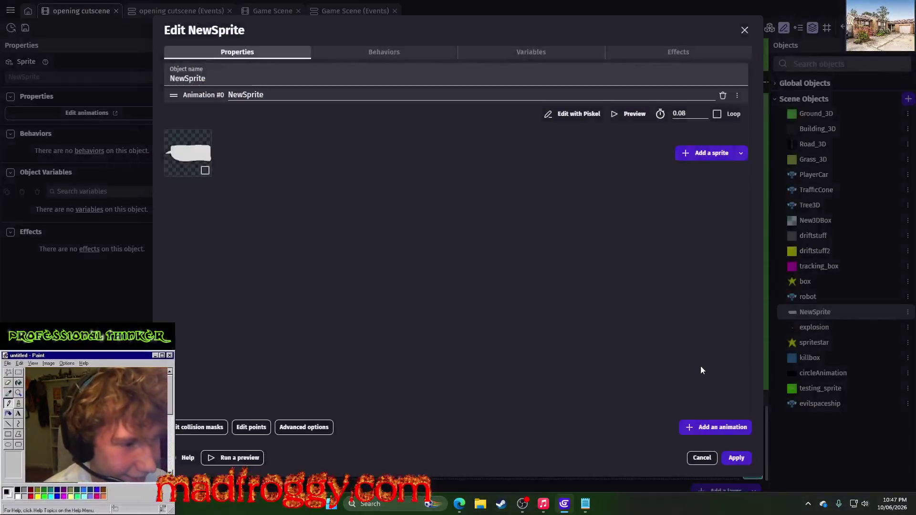
{"action": "left_click", "coordinate": [736, 457]}
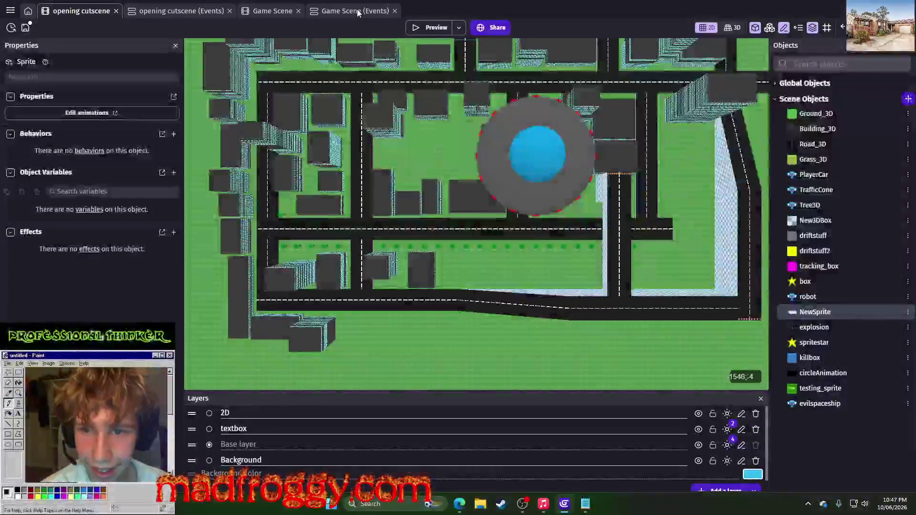
Step: Preview the reshaped bubble beside the robot, then reopen NewSprite's object editor
{"action": "left_click", "coordinate": [437, 32]}
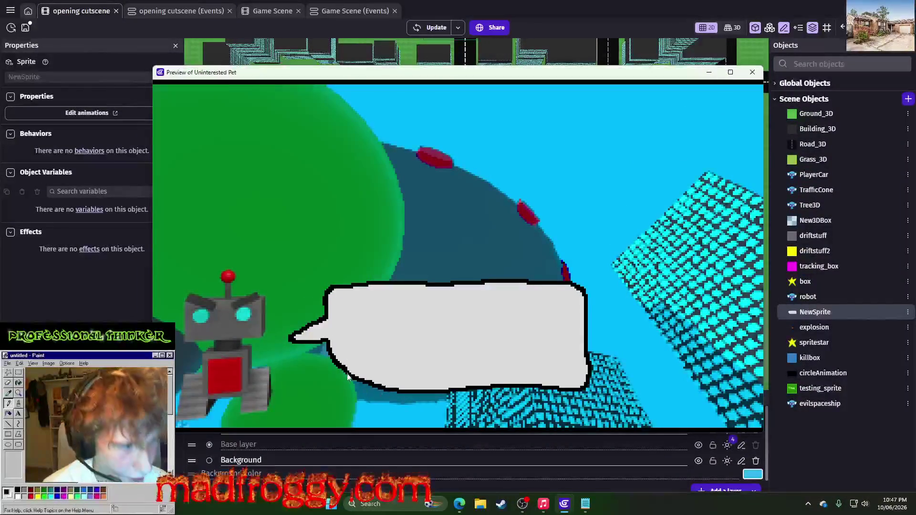
{"action": "left_click", "coordinate": [752, 72]}
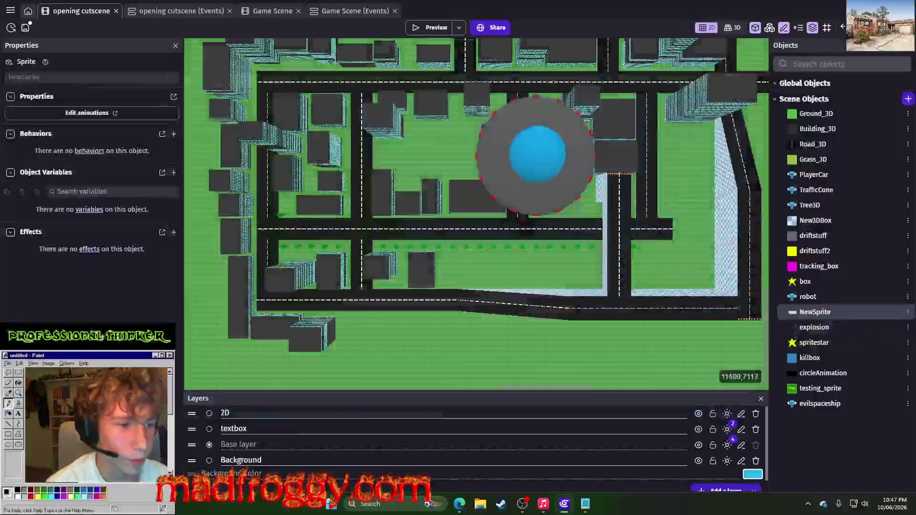
{"action": "right_click", "coordinate": [789, 113]}
{"action": "left_click", "coordinate": [813, 194]}
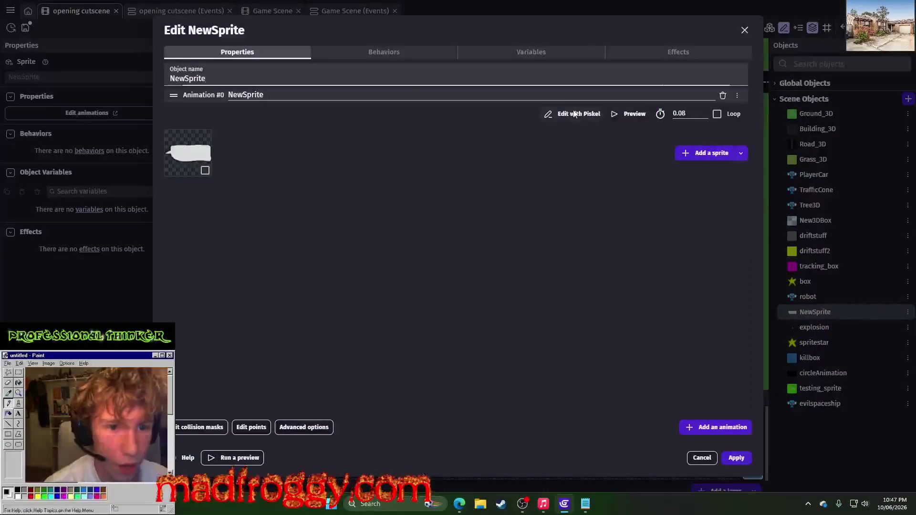
Step: Open the bubble sprite in Piskel and draw a new black outline down the tail's lower edge with a larger brush
{"action": "left_click", "coordinate": [574, 111]}
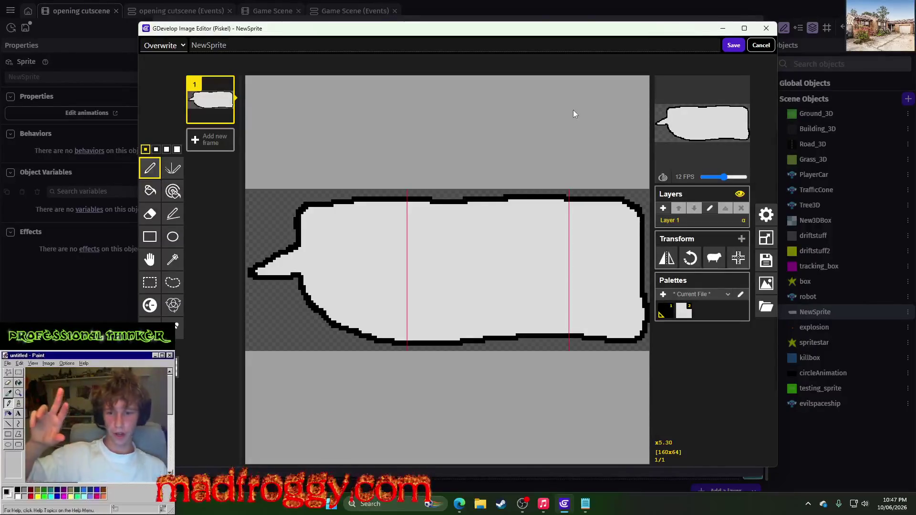
{"action": "scroll", "coordinate": [296, 303], "scroll_direction": "up", "scroll_amount": 5}
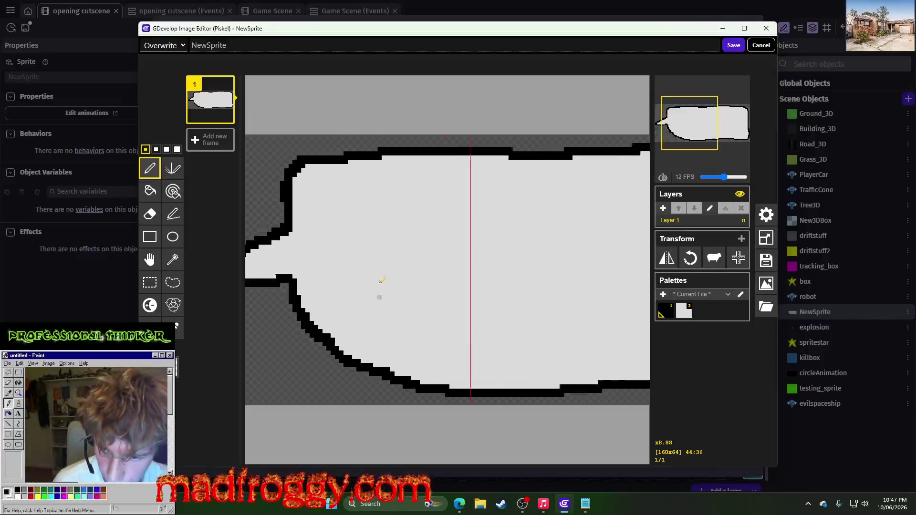
{"action": "left_click", "coordinate": [156, 149]}
{"action": "mouse_move", "coordinate": [342, 293]}
{"action": "left_mouse_down"}
{"action": "mouse_move", "coordinate": [367, 377]}
{"action": "mouse_move", "coordinate": [491, 390]}
{"action": "mouse_move", "coordinate": [389, 356]}
{"action": "mouse_move", "coordinate": [352, 323]}
{"action": "mouse_move", "coordinate": [355, 305]}
{"action": "mouse_move", "coordinate": [370, 386]}
{"action": "mouse_move", "coordinate": [344, 353]}
{"action": "mouse_move", "coordinate": [376, 388]}
{"action": "left_mouse_up"}
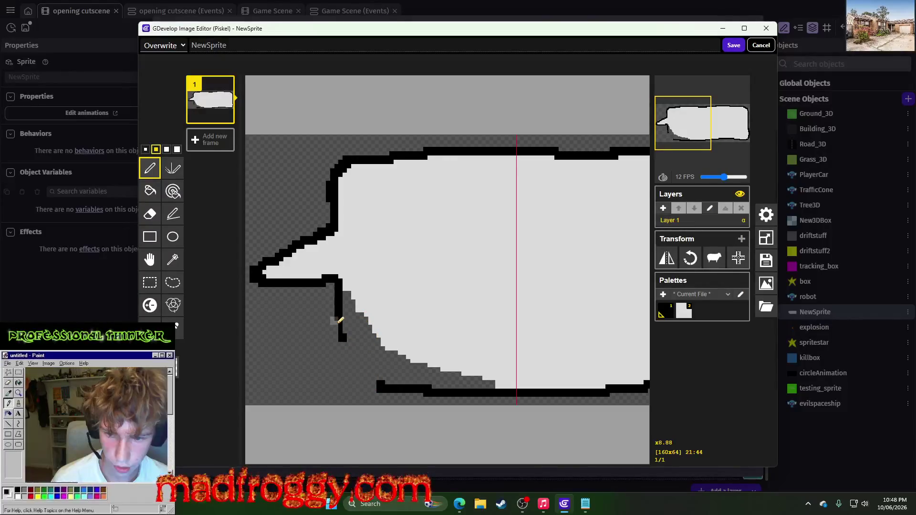
{"action": "left_click_drag", "start_coordinate": [342, 325], "coordinate": [354, 380]}
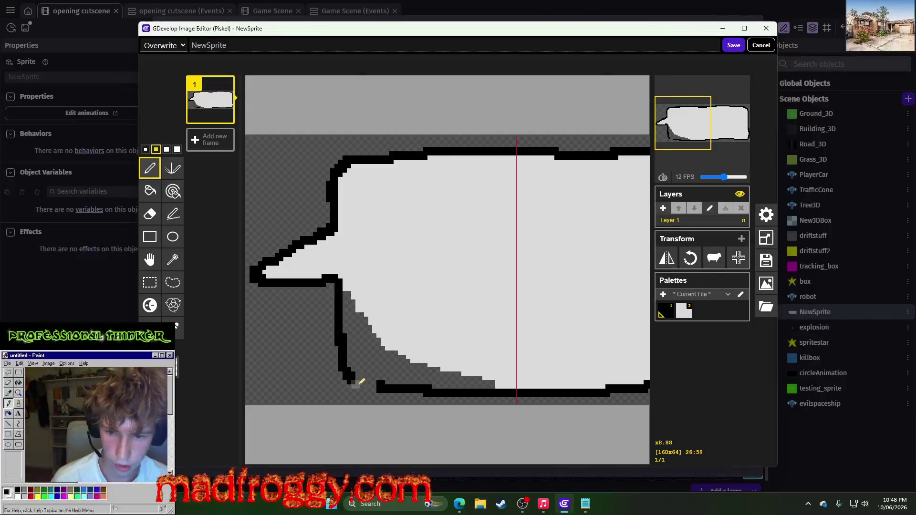
Step: Clean up the lower part of the black stem, then bring the Twitch stream window forward
{"action": "scroll", "coordinate": [361, 382], "scroll_direction": "down", "scroll_amount": 2}
{"action": "scroll", "coordinate": [352, 362], "scroll_direction": "up", "scroll_amount": 3}
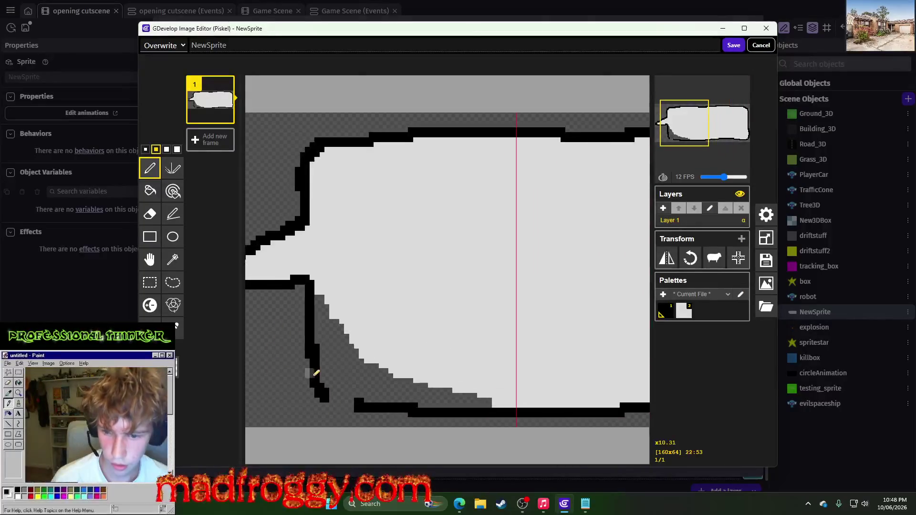
{"action": "scroll", "coordinate": [316, 372], "scroll_direction": "up", "scroll_amount": 2}
{"action": "scroll", "coordinate": [352, 365], "scroll_direction": "up", "scroll_amount": 2}
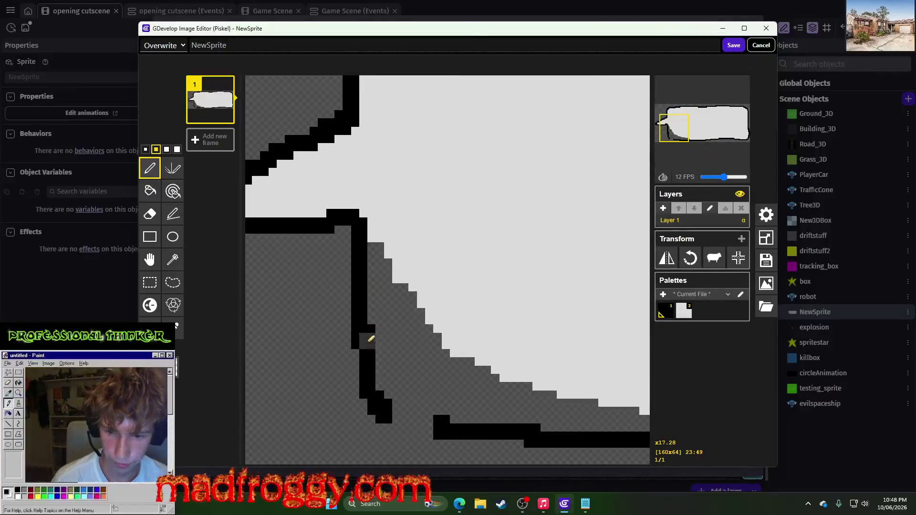
{"action": "mouse_move", "coordinate": [368, 333]}
{"action": "left_mouse_down"}
{"action": "mouse_move", "coordinate": [382, 389]}
{"action": "mouse_move", "coordinate": [362, 357]}
{"action": "mouse_move", "coordinate": [366, 407]}
{"action": "mouse_move", "coordinate": [390, 432]}
{"action": "mouse_move", "coordinate": [549, 451]}
{"action": "mouse_move", "coordinate": [538, 459]}
{"action": "mouse_move", "coordinate": [500, 437]}
{"action": "mouse_move", "coordinate": [532, 422]}
{"action": "mouse_move", "coordinate": [436, 411]}
{"action": "mouse_move", "coordinate": [463, 423]}
{"action": "mouse_move", "coordinate": [479, 416]}
{"action": "left_mouse_up"}
{"action": "scroll", "coordinate": [480, 416], "scroll_direction": "down", "scroll_amount": 5}
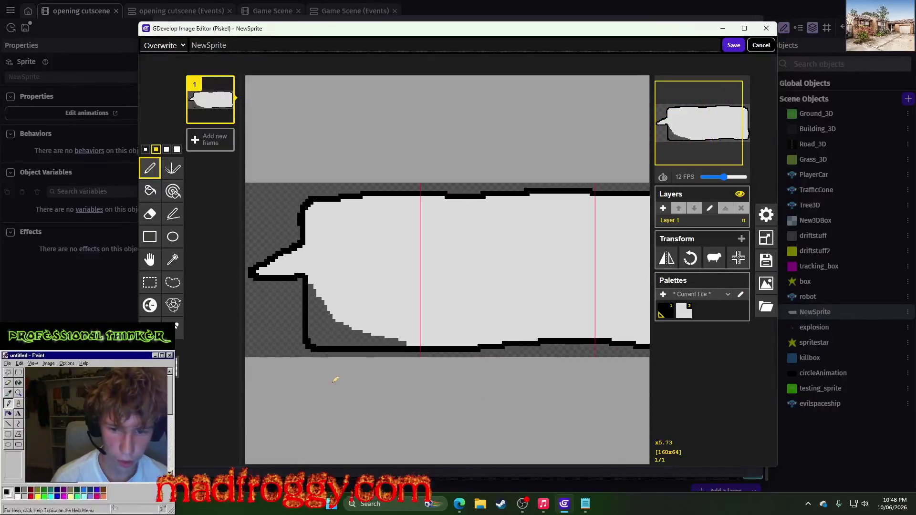
{"action": "scroll", "coordinate": [335, 381], "scroll_direction": "down", "scroll_amount": 4}
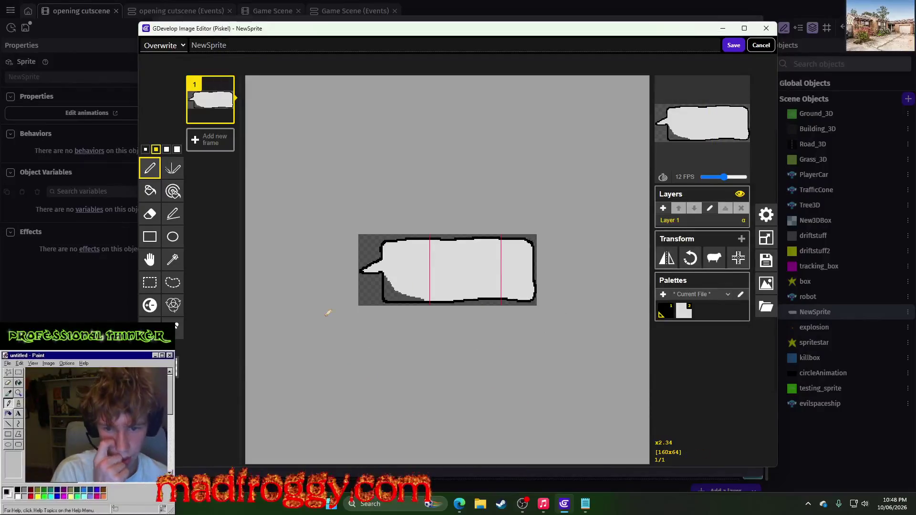
{"action": "scroll", "coordinate": [329, 313], "scroll_direction": "up", "scroll_amount": 4}
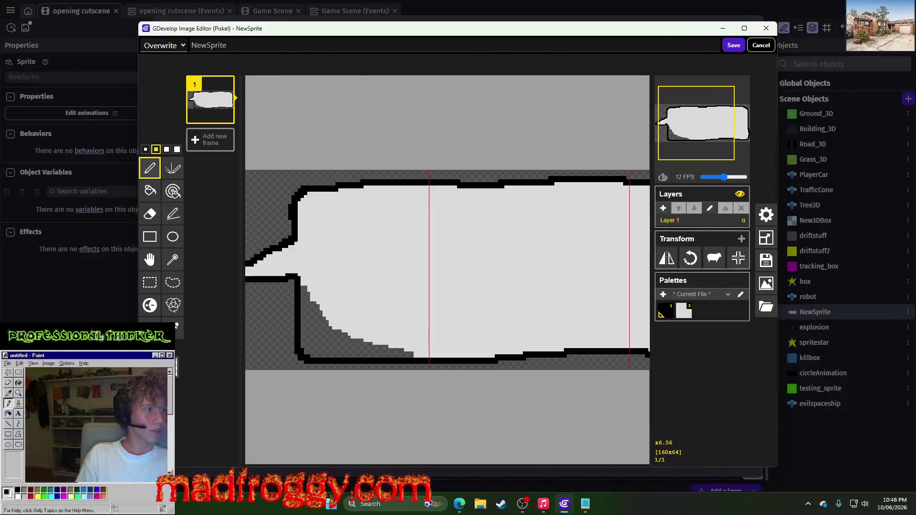
{"action": "key", "text": "alt+Tab"}
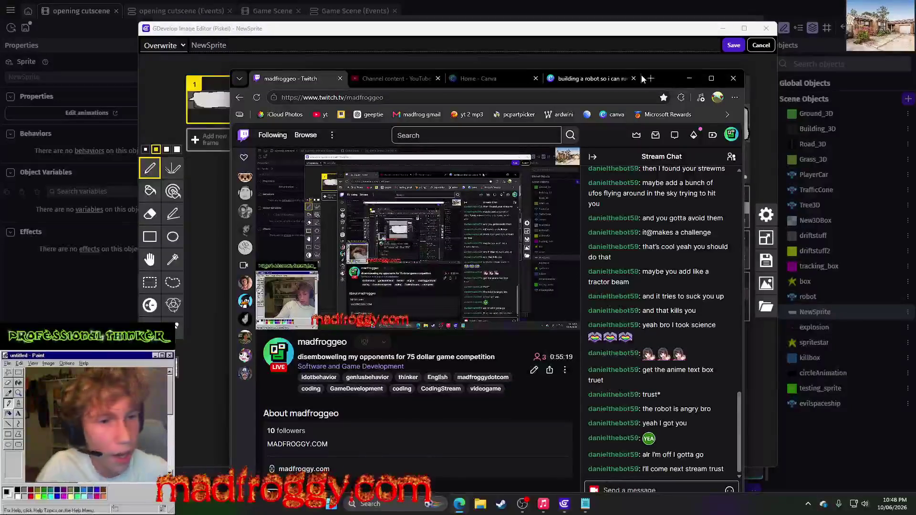
Step: Minimise the Twitch browser window to get back to the speech-bubble sprite in Piskel
{"action": "left_click", "coordinate": [690, 79]}
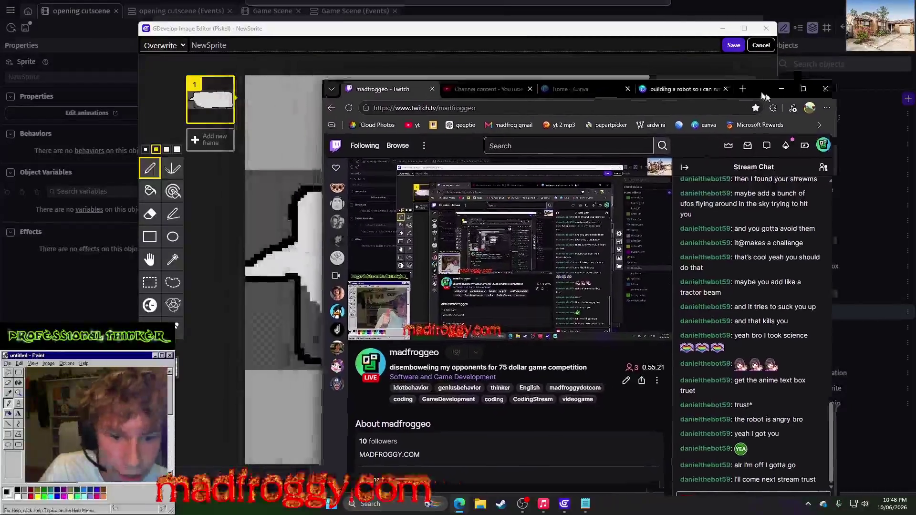
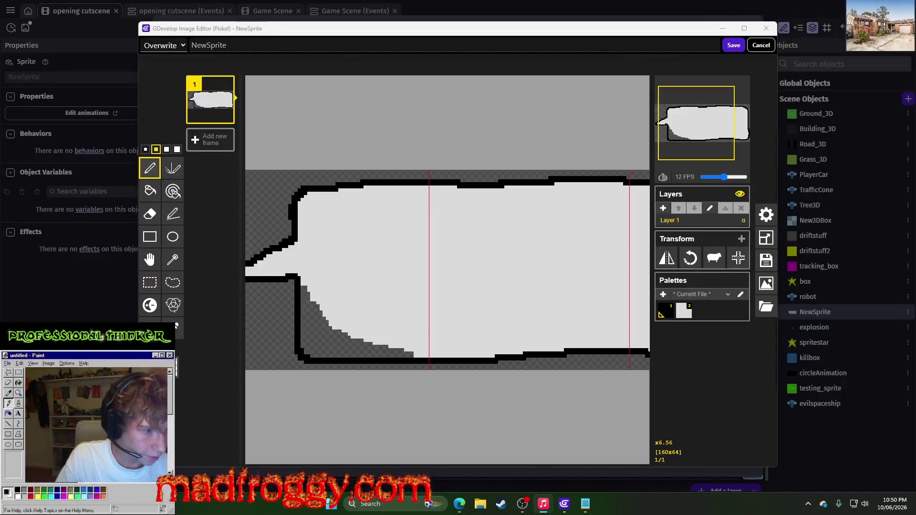
Step: Lower the Twitch stream volume from 91% to about 71%, then minimize the browser
{"action": "key", "text": "alt+Tab"}
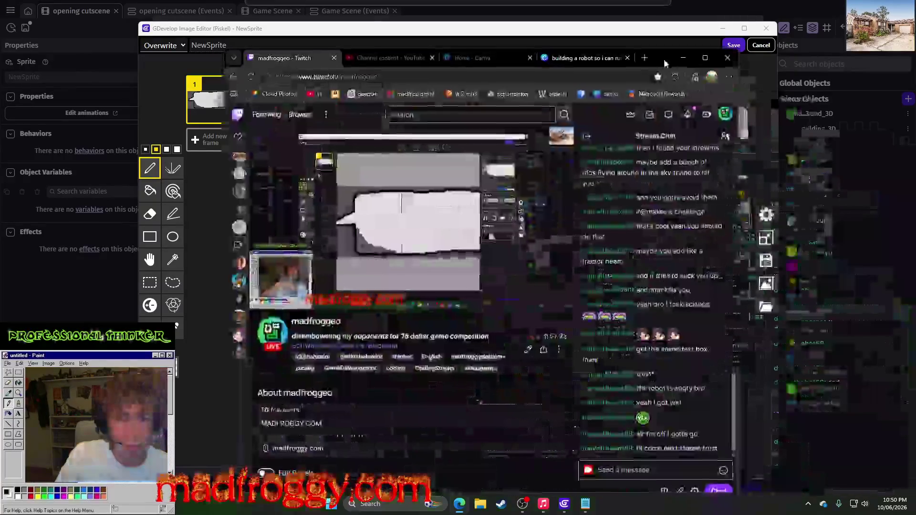
{"action": "left_click_drag", "start_coordinate": [340, 297], "coordinate": [323, 304]}
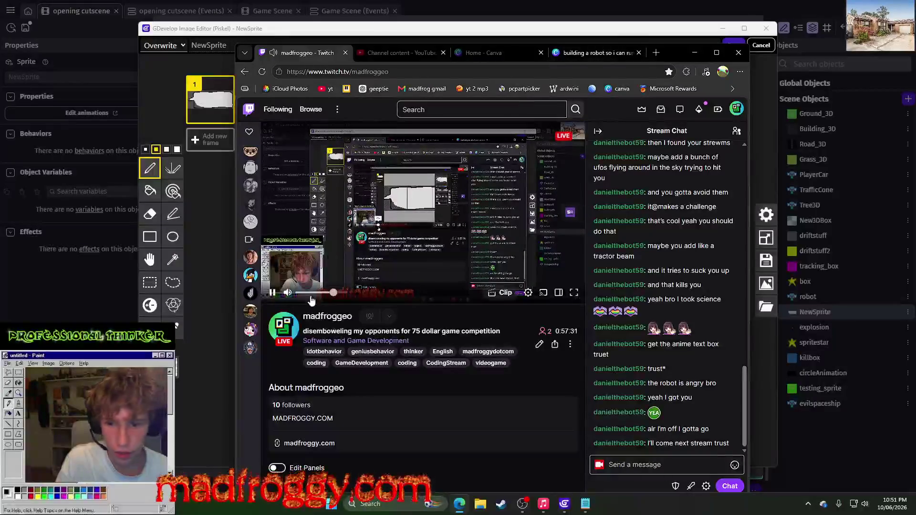
{"action": "left_click", "coordinate": [694, 52]}
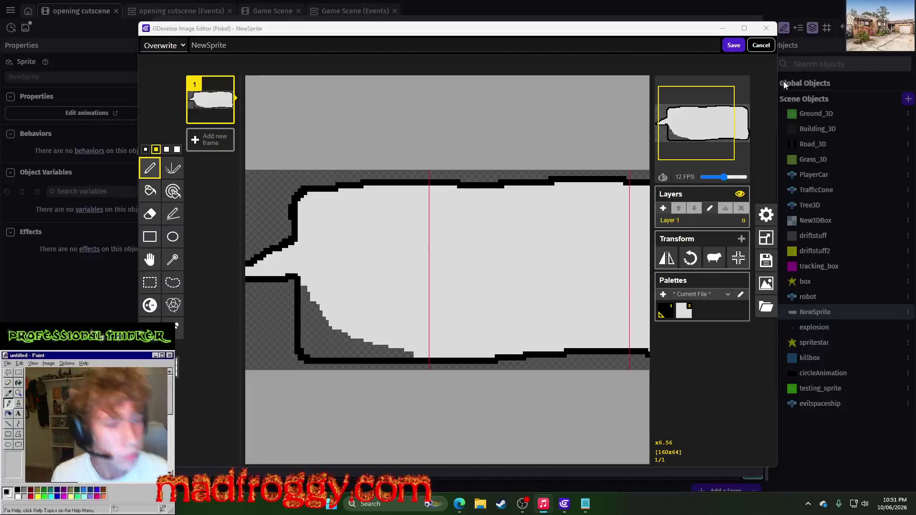
Step: Try a paint-bucket fill on the bubble's dark lower-left area, then undo it
{"action": "scroll", "coordinate": [525, 186], "scroll_direction": "down", "scroll_amount": 4}
{"action": "scroll", "coordinate": [539, 222], "scroll_direction": "up", "scroll_amount": 2}
{"action": "scroll", "coordinate": [543, 229], "scroll_direction": "up", "scroll_amount": 2}
{"action": "left_click", "coordinate": [150, 191]}
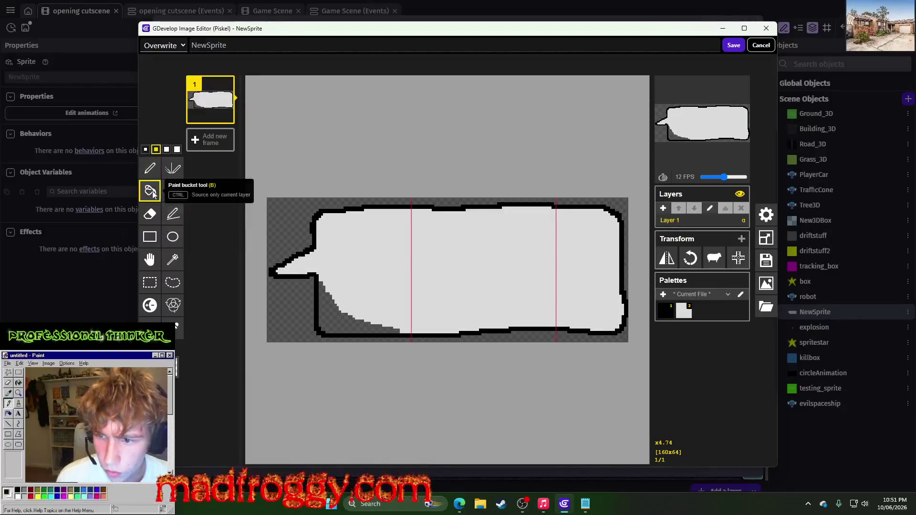
{"action": "left_click", "coordinate": [333, 302]}
{"action": "scroll", "coordinate": [330, 308], "scroll_direction": "up", "scroll_amount": 2}
{"action": "scroll", "coordinate": [324, 318], "scroll_direction": "down", "scroll_amount": 3}
{"action": "scroll", "coordinate": [380, 317], "scroll_direction": "up", "scroll_amount": 5}
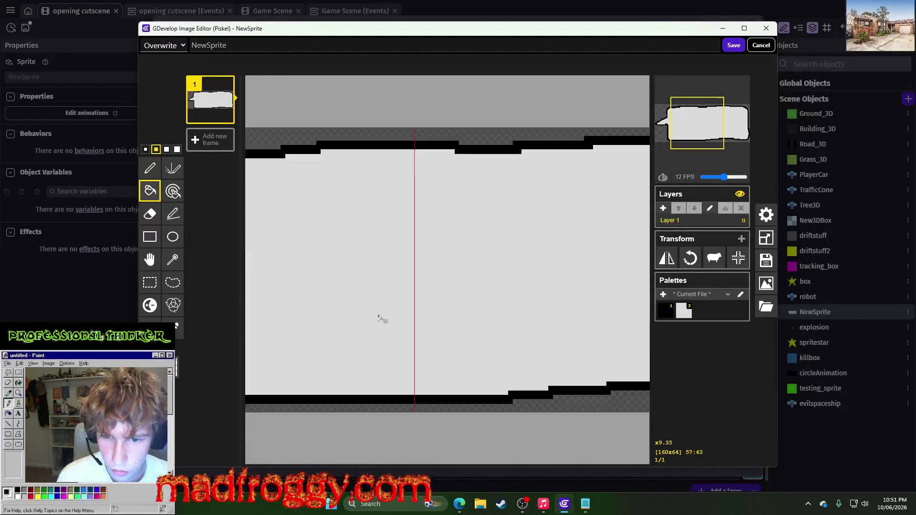
{"action": "scroll", "coordinate": [395, 318], "scroll_direction": "down", "scroll_amount": 3}
{"action": "left_click", "coordinate": [150, 168]}
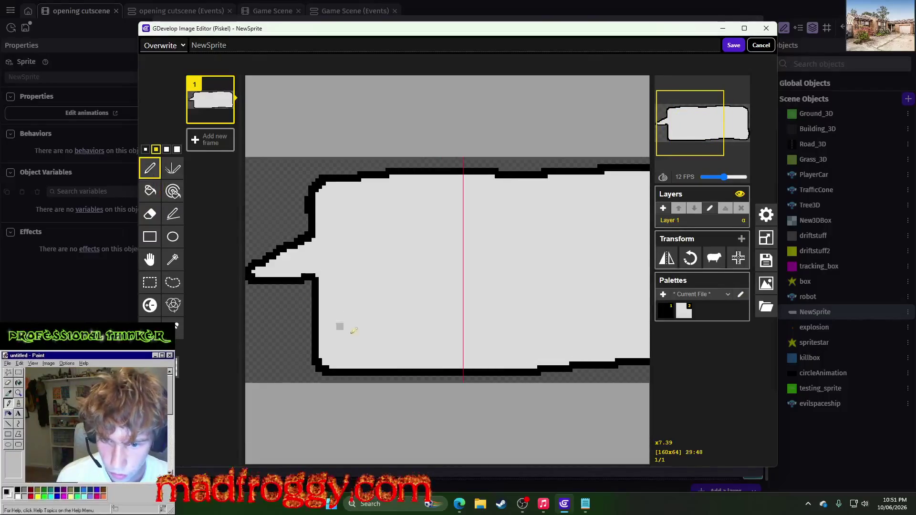
{"action": "key", "text": "ctrl+z"}
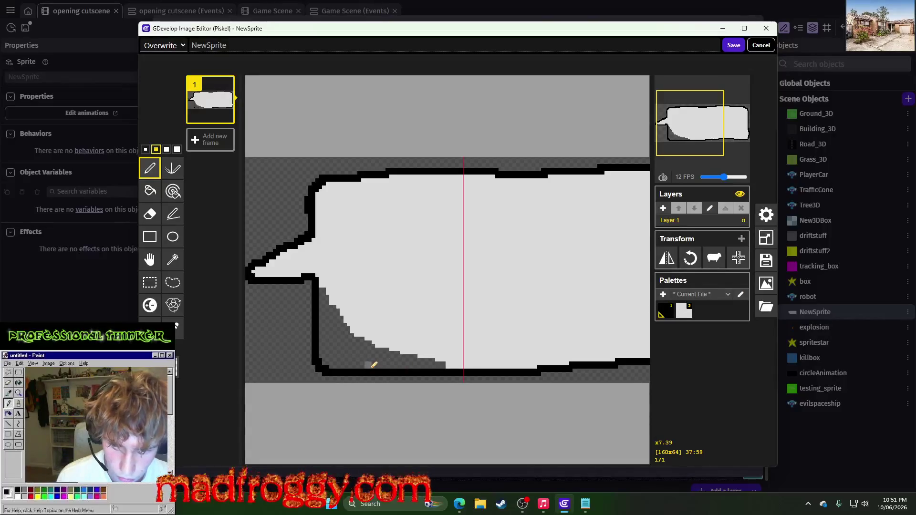
Step: Redraw a section of the bubble's bottom outline with the pen
{"action": "mouse_move", "coordinate": [374, 369]}
{"action": "left_mouse_down"}
{"action": "mouse_move", "coordinate": [478, 374]}
{"action": "mouse_move", "coordinate": [374, 375]}
{"action": "mouse_move", "coordinate": [470, 371]}
{"action": "left_mouse_up"}
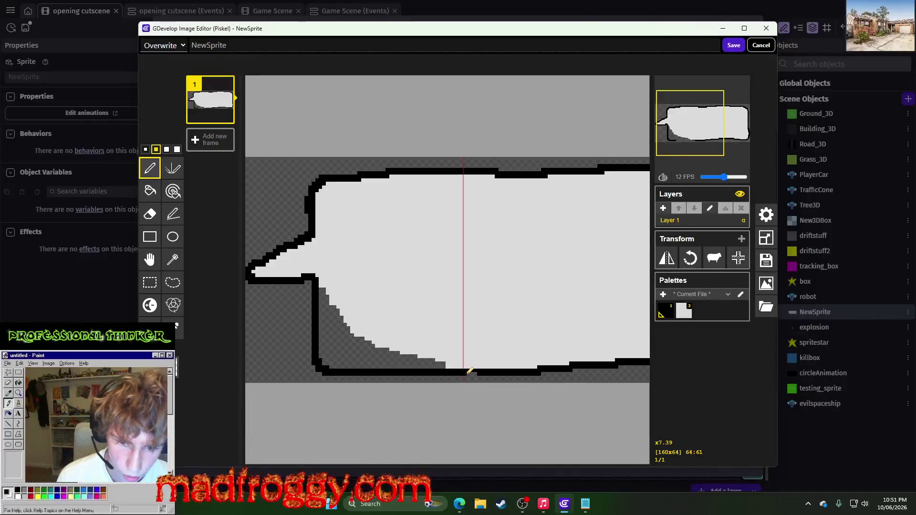
{"action": "key", "text": "ctrl+z"}
{"action": "left_click_drag", "start_coordinate": [362, 370], "coordinate": [474, 369]}
{"action": "key", "text": "ctrl+z"}
{"action": "left_click_drag", "start_coordinate": [366, 373], "coordinate": [477, 370]}
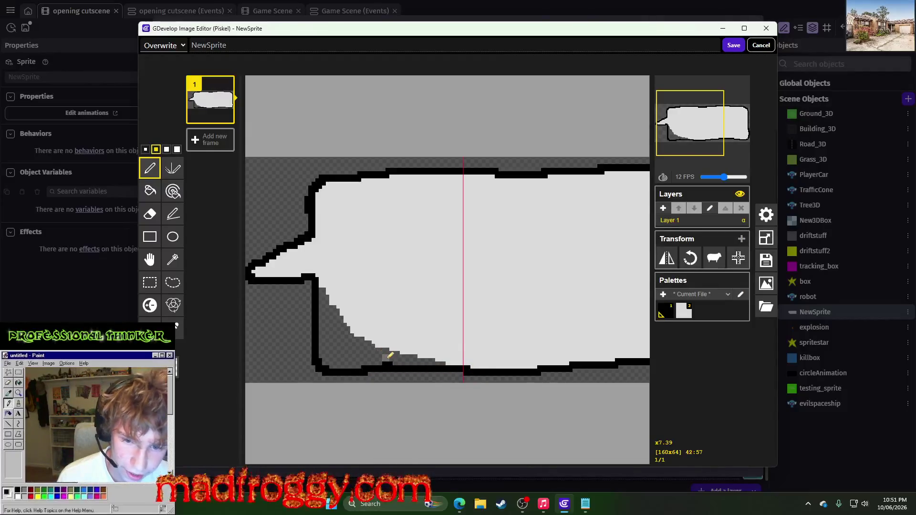
Step: Fill the bubble's lower-left area light grey with the paint bucket
{"action": "left_click", "coordinate": [149, 191]}
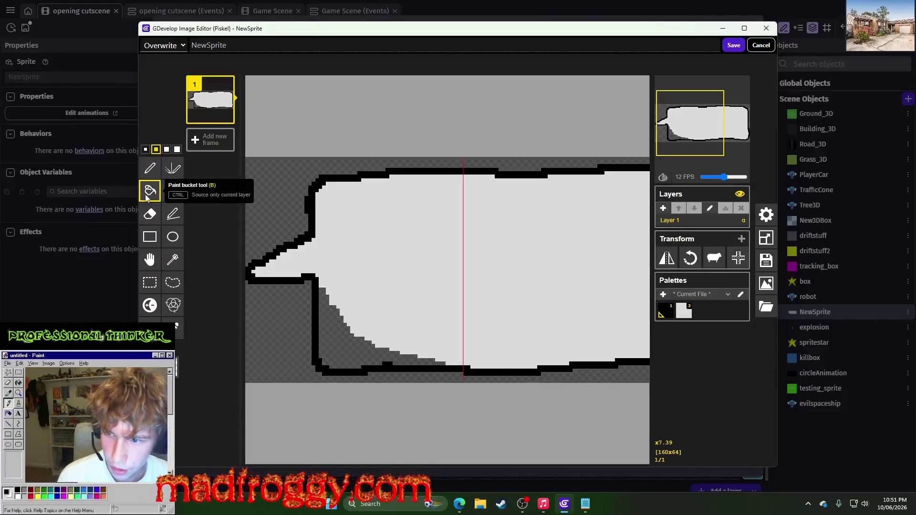
{"action": "left_click", "coordinate": [340, 335]}
{"action": "scroll", "coordinate": [346, 335], "scroll_direction": "down", "scroll_amount": 5}
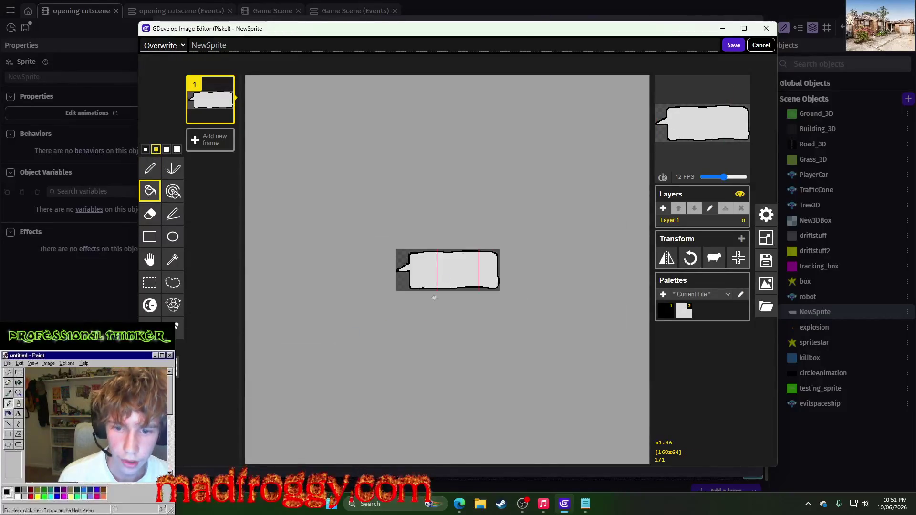
{"action": "scroll", "coordinate": [350, 299], "scroll_direction": "up", "scroll_amount": 6}
{"action": "scroll", "coordinate": [359, 302], "scroll_direction": "down", "scroll_amount": 3}
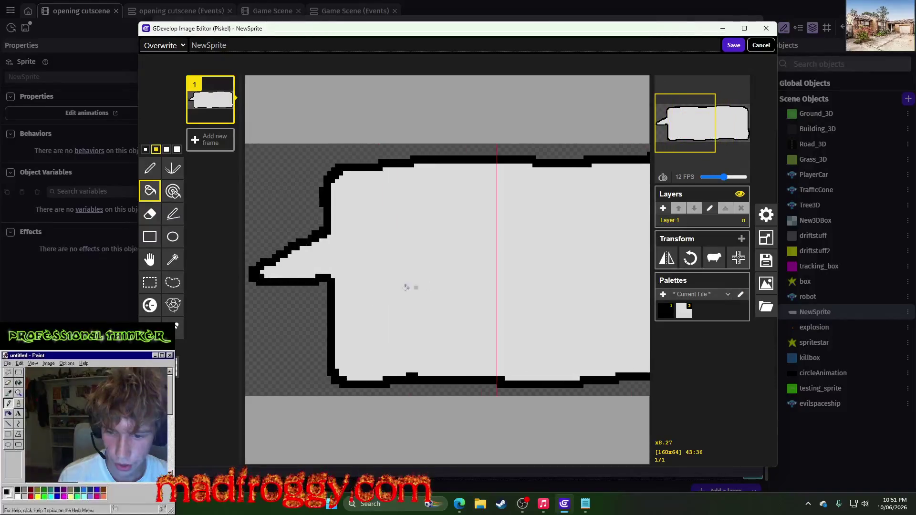
Step: Patch the gap in the bottom outline with black pixels and save the sprite
{"action": "left_click", "coordinate": [150, 168]}
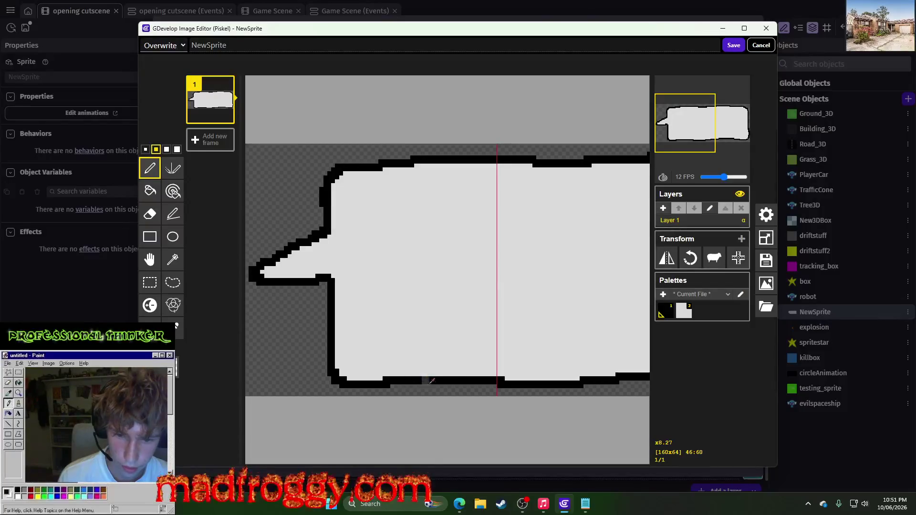
{"action": "left_click_drag", "start_coordinate": [449, 385], "coordinate": [469, 382]}
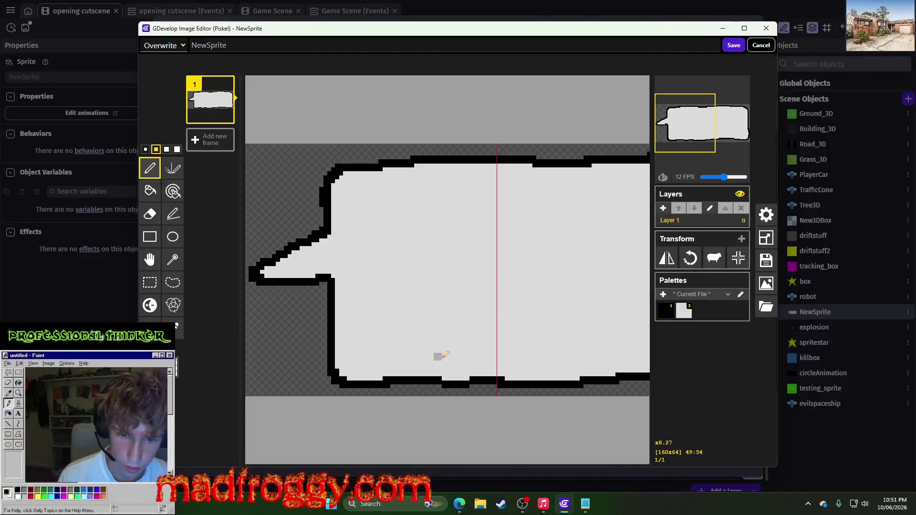
{"action": "left_click", "coordinate": [475, 385]}
{"action": "scroll", "coordinate": [358, 365], "scroll_direction": "down", "scroll_amount": 5}
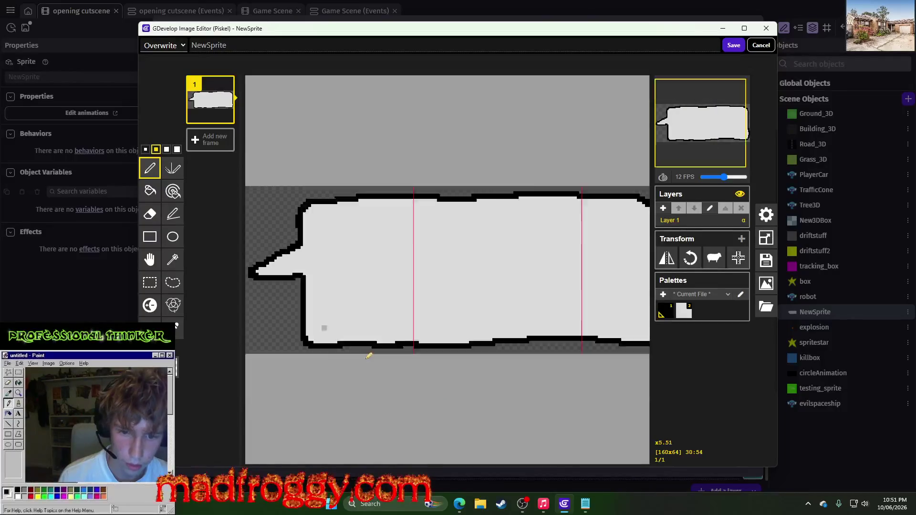
{"action": "left_click", "coordinate": [733, 45]}
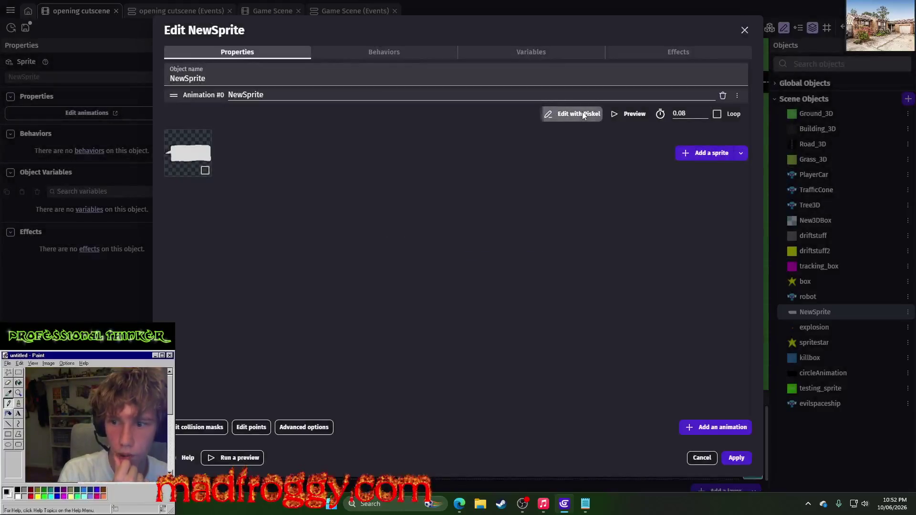
Step: Reopen NewSprite in Piskel and resize its canvas to 280×64, anchored left
{"action": "left_click", "coordinate": [583, 112]}
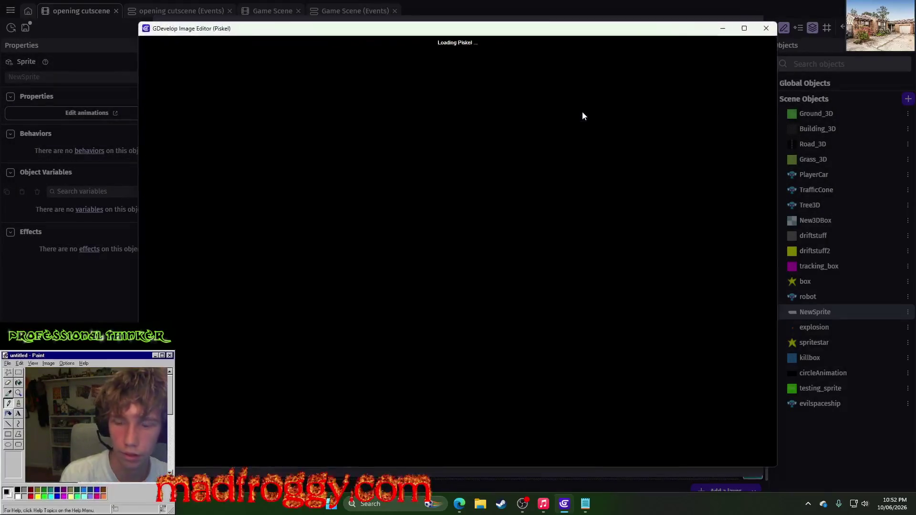
{"action": "left_click", "coordinate": [766, 238]}
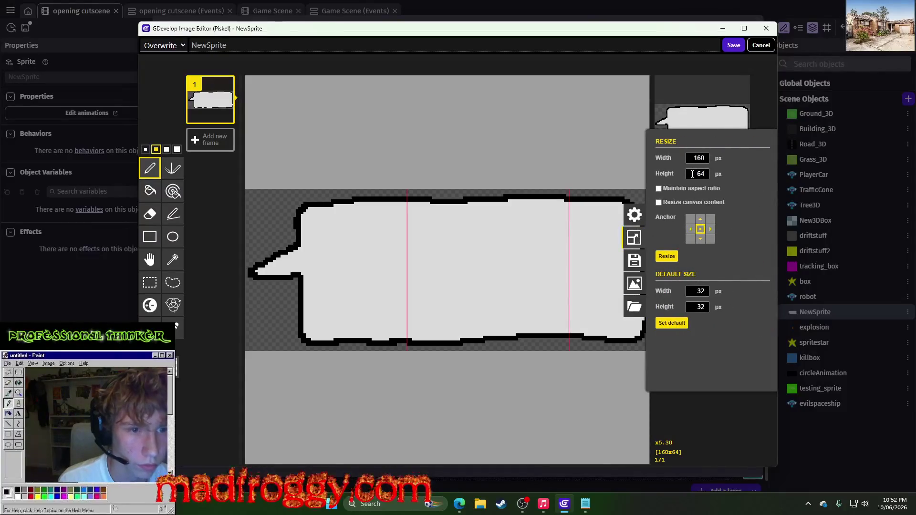
{"action": "double_click", "coordinate": [693, 158]}
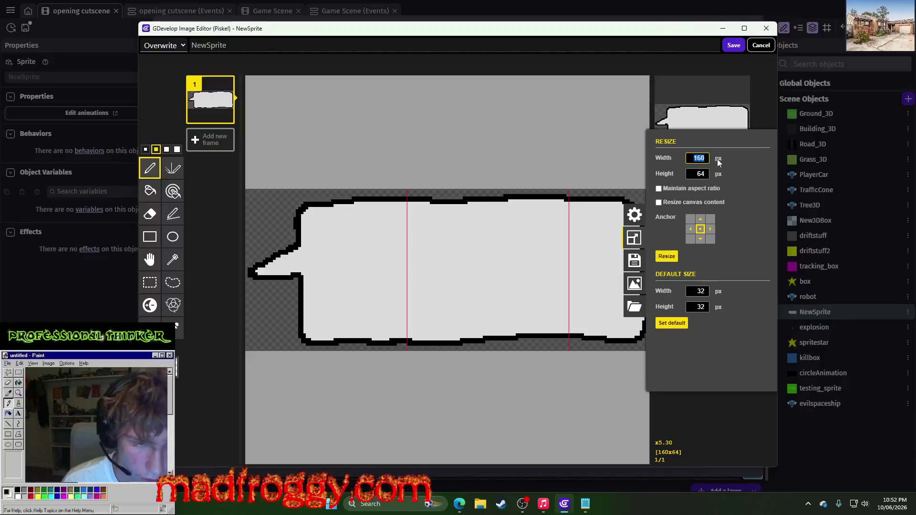
{"action": "left_click", "coordinate": [689, 230]}
{"action": "left_click", "coordinate": [690, 230]}
{"action": "double_click", "coordinate": [696, 158]}
{"action": "left_click_drag", "start_coordinate": [696, 158], "coordinate": [840, 204]}
{"action": "type", "text": "320"}
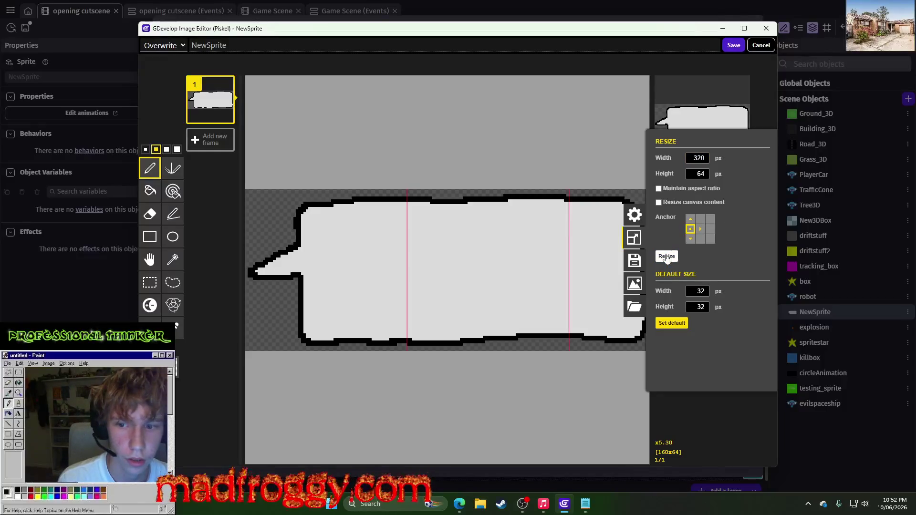
{"action": "double_click", "coordinate": [703, 159]}
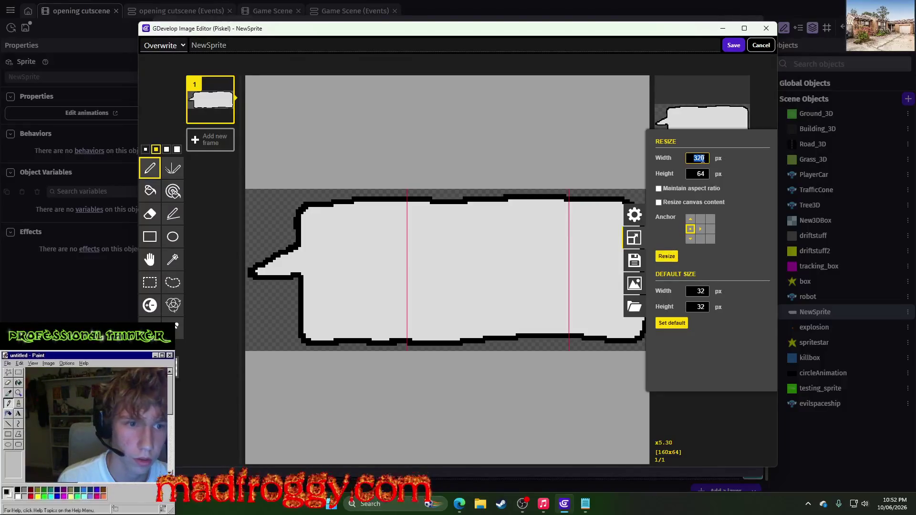
{"action": "type", "text": "300"}
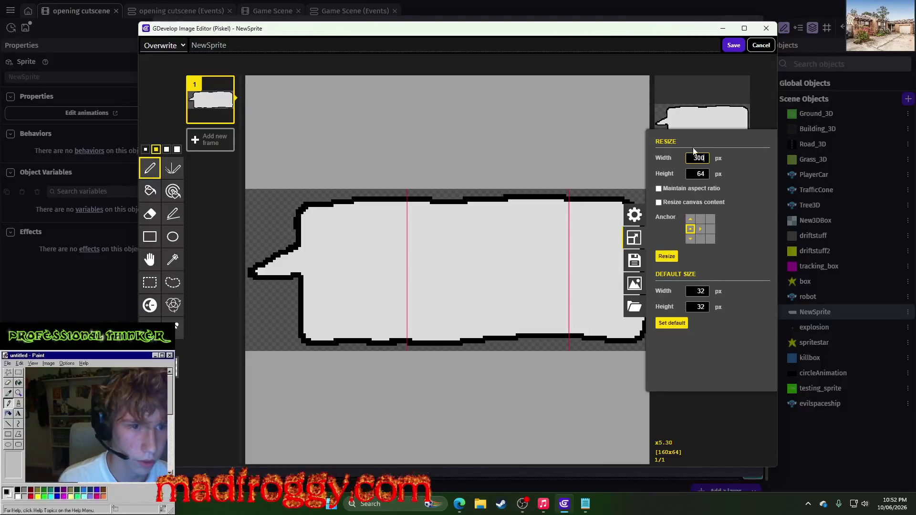
{"action": "key", "text": "Left"}
{"action": "key", "text": "Left"}
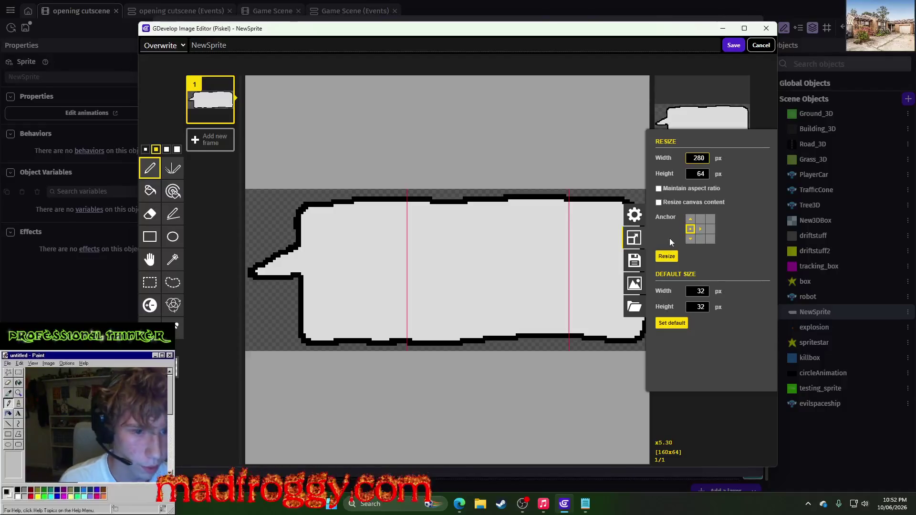
{"action": "left_click", "coordinate": [667, 256]}
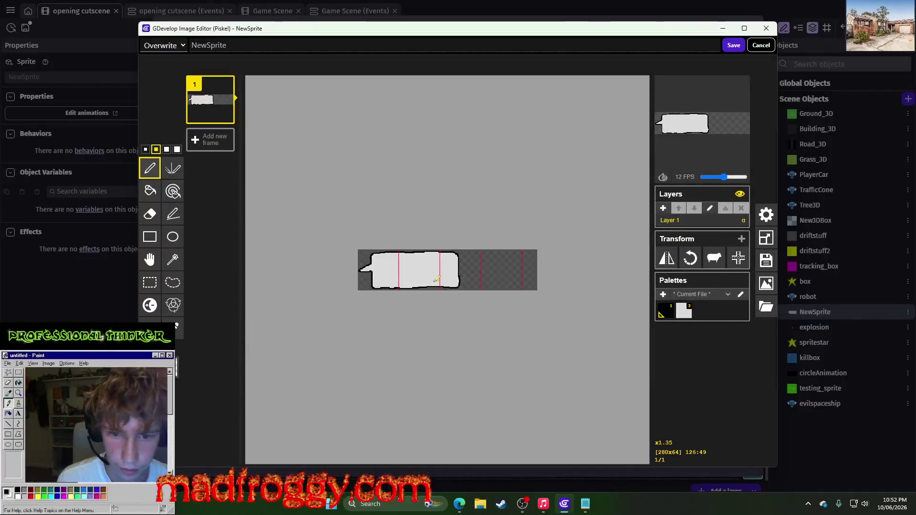
Step: Select the bubble's right end and move it to the canvas's right edge
{"action": "left_click", "coordinate": [149, 282]}
{"action": "mouse_move", "coordinate": [413, 220]}
{"action": "left_mouse_down"}
{"action": "mouse_move", "coordinate": [461, 319]}
{"action": "mouse_move", "coordinate": [459, 299]}
{"action": "mouse_move", "coordinate": [518, 299]}
{"action": "mouse_move", "coordinate": [447, 296]}
{"action": "left_mouse_up"}
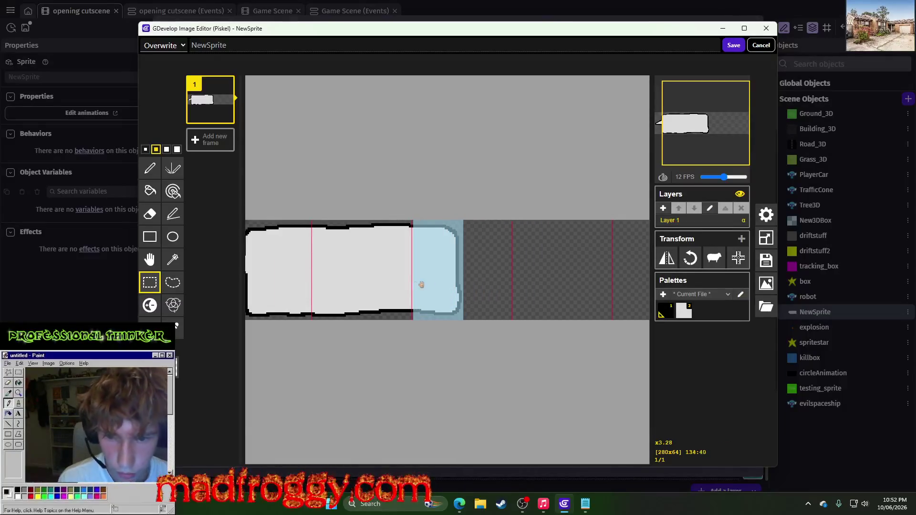
{"action": "scroll", "coordinate": [419, 285], "scroll_direction": "up", "scroll_amount": 3}
{"action": "mouse_move", "coordinate": [454, 241]}
{"action": "left_mouse_down"}
{"action": "mouse_move", "coordinate": [445, 241]}
{"action": "mouse_move", "coordinate": [552, 247]}
{"action": "left_mouse_up"}
{"action": "scroll", "coordinate": [473, 232], "scroll_direction": "up", "scroll_amount": 2}
{"action": "left_click_drag", "start_coordinate": [462, 266], "coordinate": [553, 268]}
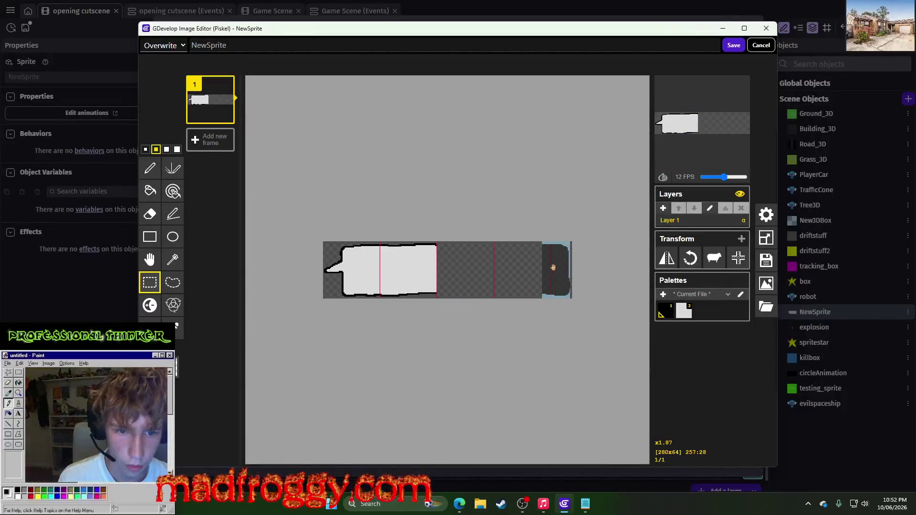
{"action": "scroll", "coordinate": [577, 270], "scroll_direction": "up", "scroll_amount": 4}
{"action": "scroll", "coordinate": [424, 332], "scroll_direction": "down", "scroll_amount": 3}
{"action": "scroll", "coordinate": [604, 280], "scroll_direction": "up", "scroll_amount": 6}
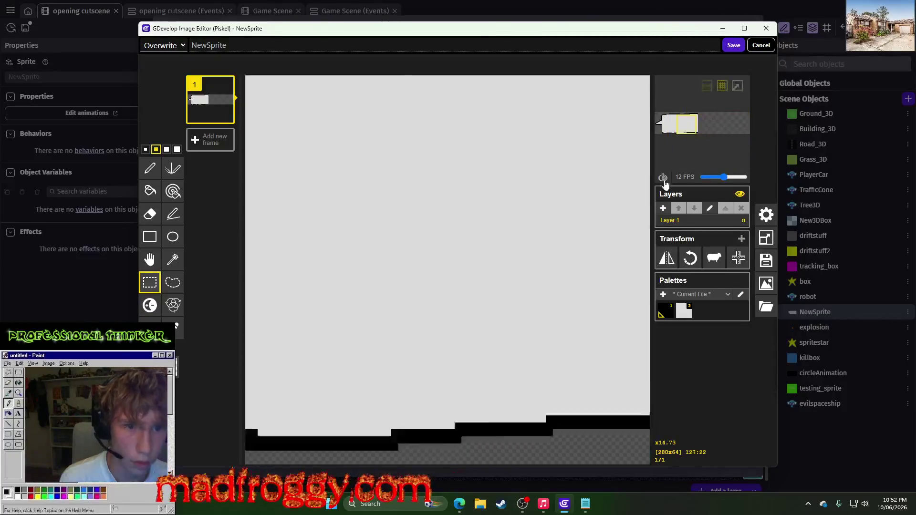
{"action": "mouse_move", "coordinate": [688, 124]}
{"action": "left_mouse_down"}
{"action": "mouse_move", "coordinate": [756, 124]}
{"action": "mouse_move", "coordinate": [749, 129]}
{"action": "left_mouse_up"}
{"action": "scroll", "coordinate": [567, 193], "scroll_direction": "down", "scroll_amount": 3}
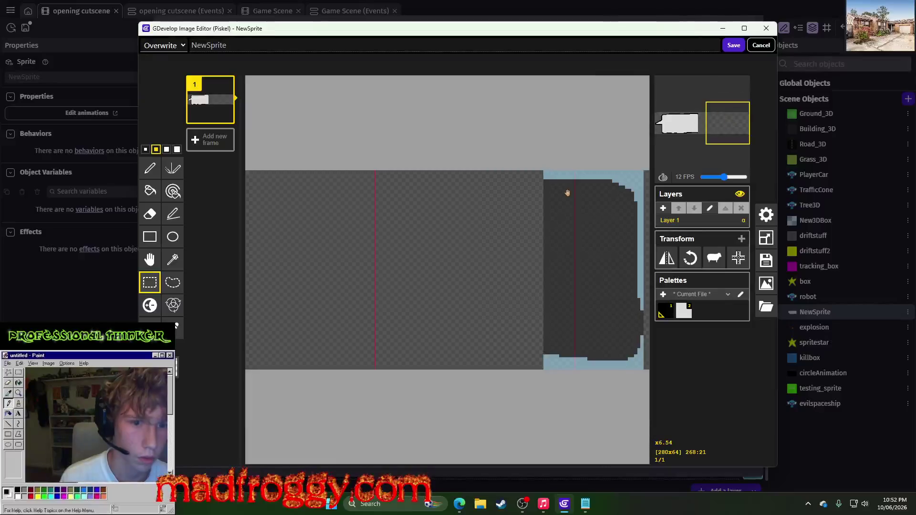
{"action": "left_click_drag", "start_coordinate": [584, 231], "coordinate": [588, 229]}
{"action": "left_click", "coordinate": [511, 213]}
Step: Draw black outlines across the bubble's top and bottom gaps
{"action": "scroll", "coordinate": [511, 213], "scroll_direction": "down", "scroll_amount": 5}
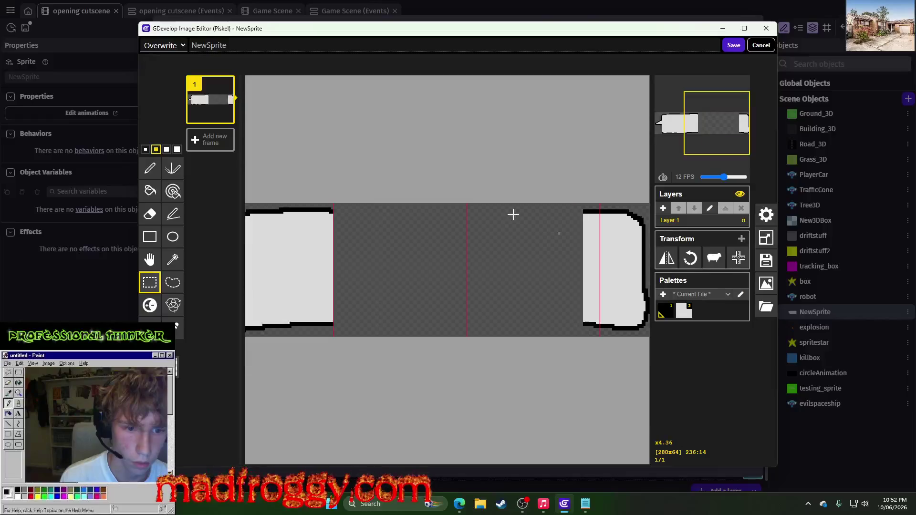
{"action": "scroll", "coordinate": [521, 216], "scroll_direction": "up", "scroll_amount": 1}
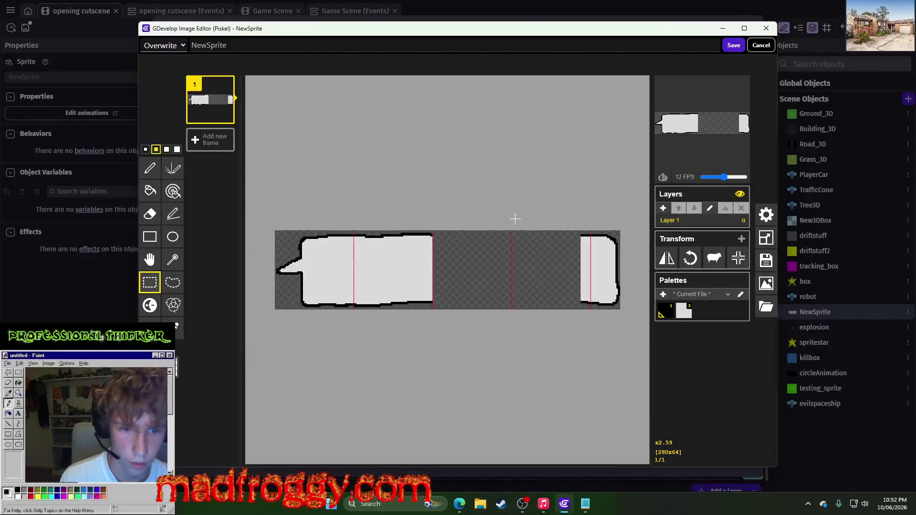
{"action": "scroll", "coordinate": [419, 243], "scroll_direction": "up", "scroll_amount": 2}
{"action": "scroll", "coordinate": [430, 237], "scroll_direction": "down", "scroll_amount": 2}
{"action": "scroll", "coordinate": [441, 232], "scroll_direction": "up", "scroll_amount": 1}
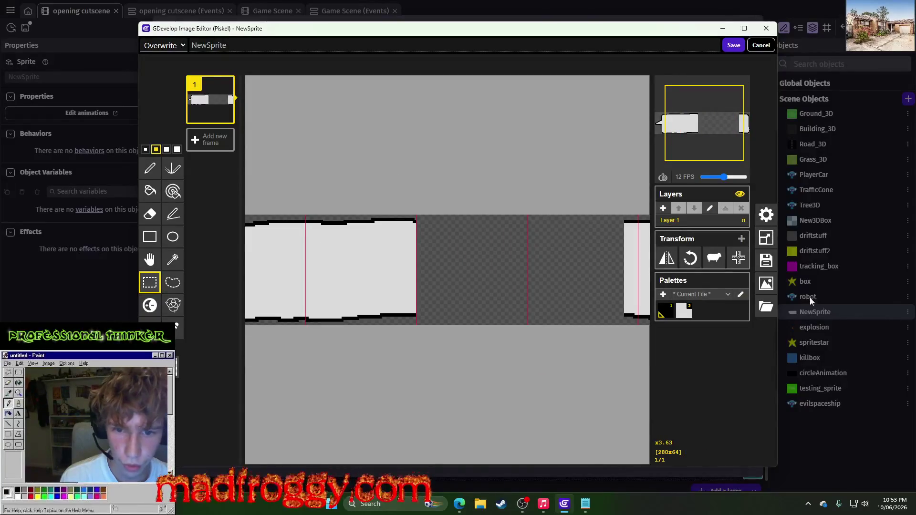
{"action": "left_click", "coordinate": [150, 169]}
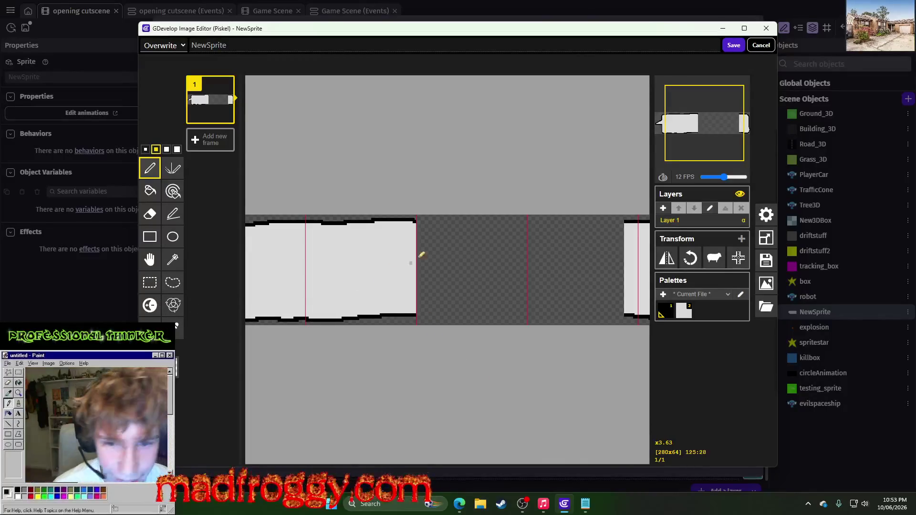
{"action": "scroll", "coordinate": [421, 255], "scroll_direction": "up", "scroll_amount": 3}
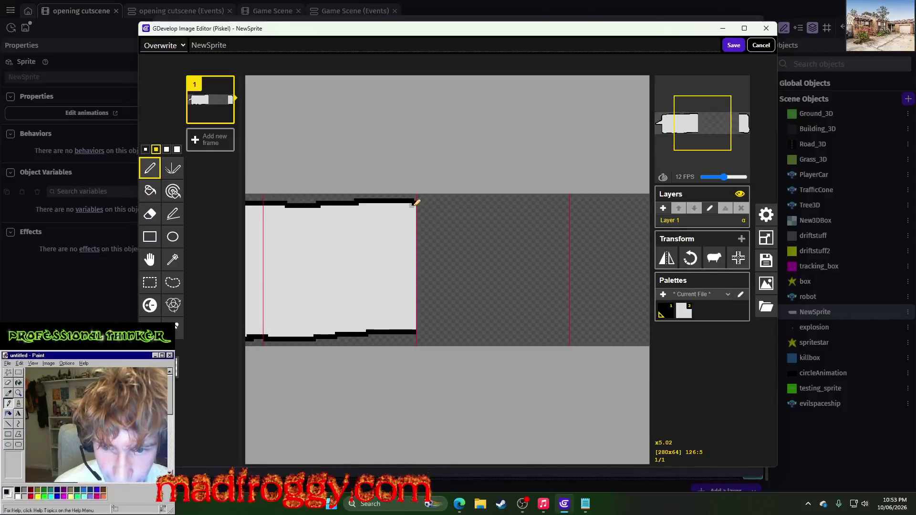
{"action": "left_click_drag", "start_coordinate": [497, 221], "coordinate": [420, 229]}
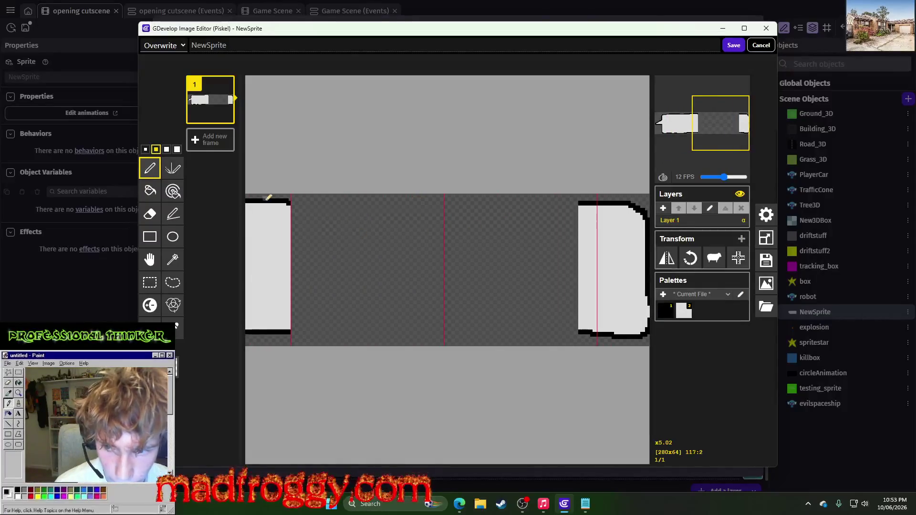
{"action": "left_click_drag", "start_coordinate": [309, 201], "coordinate": [585, 203]}
{"action": "scroll", "coordinate": [430, 280], "scroll_direction": "down", "scroll_amount": 3}
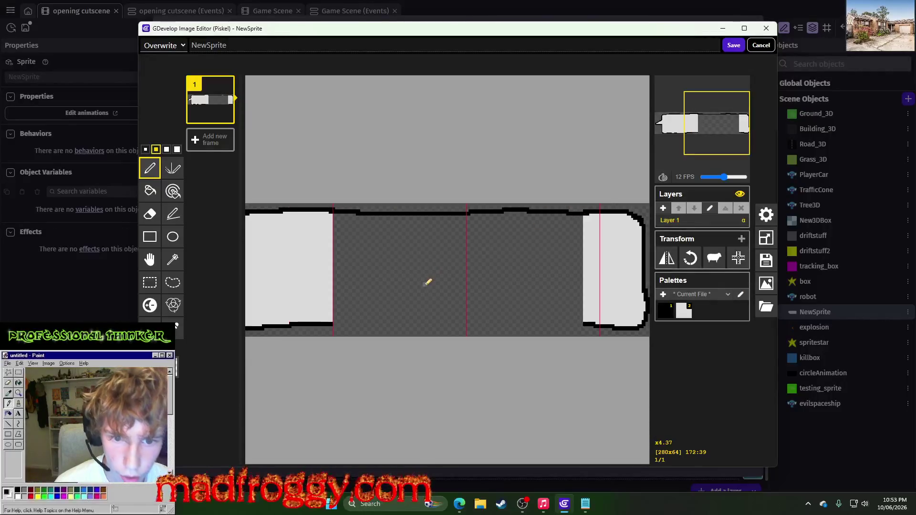
{"action": "scroll", "coordinate": [278, 358], "scroll_direction": "up", "scroll_amount": 4}
{"action": "scroll", "coordinate": [326, 338], "scroll_direction": "down", "scroll_amount": 1}
{"action": "key", "text": "alt"}
{"action": "left_click_drag", "start_coordinate": [326, 333], "coordinate": [591, 335]}
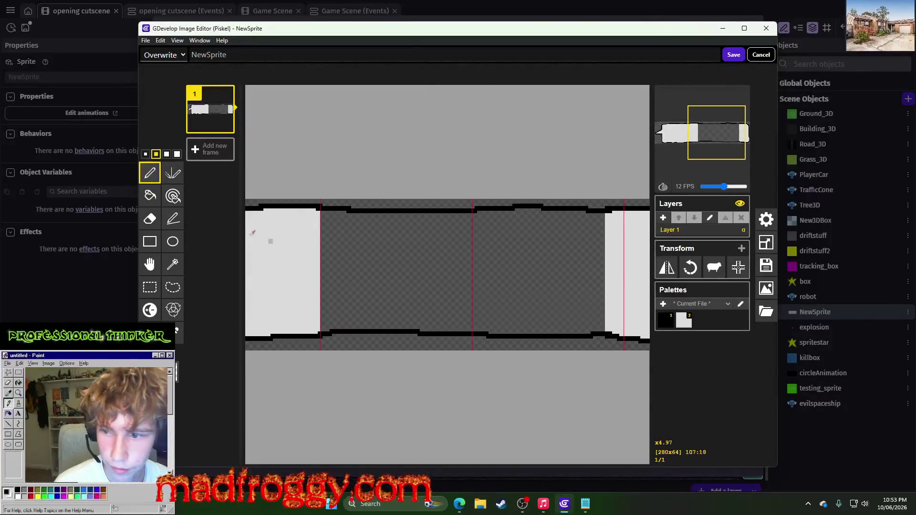
Step: Fill the bubble's empty middle with white and save the image
{"action": "left_click", "coordinate": [149, 195]}
{"action": "left_click", "coordinate": [335, 246]}
{"action": "scroll", "coordinate": [308, 246], "scroll_direction": "down", "scroll_amount": 4}
{"action": "scroll", "coordinate": [475, 300], "scroll_direction": "up", "scroll_amount": 3}
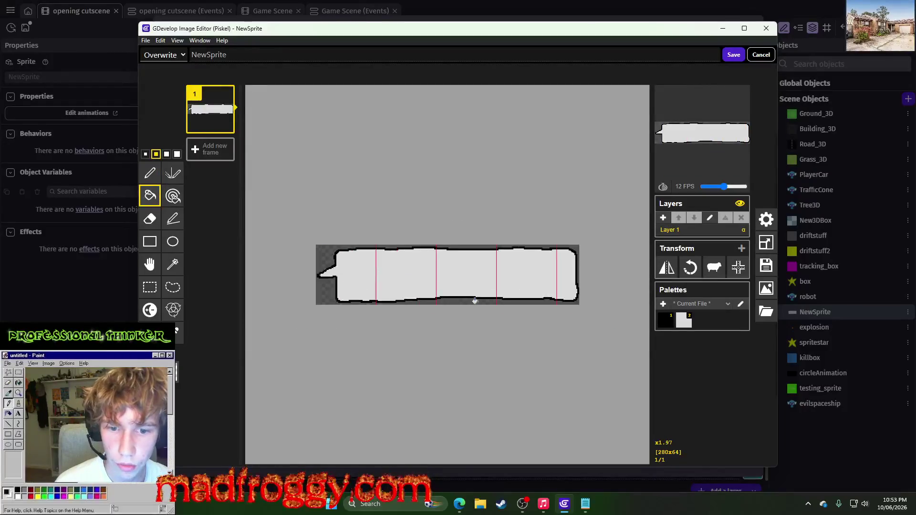
{"action": "left_click", "coordinate": [734, 55]}
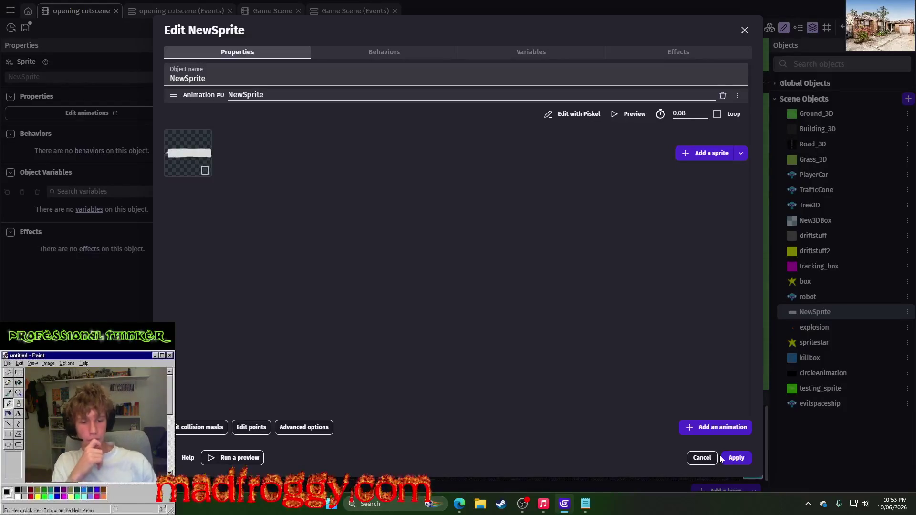
Step: Apply the changes to NewSprite and preview the cutscene with the widened bubble
{"action": "left_click", "coordinate": [730, 457]}
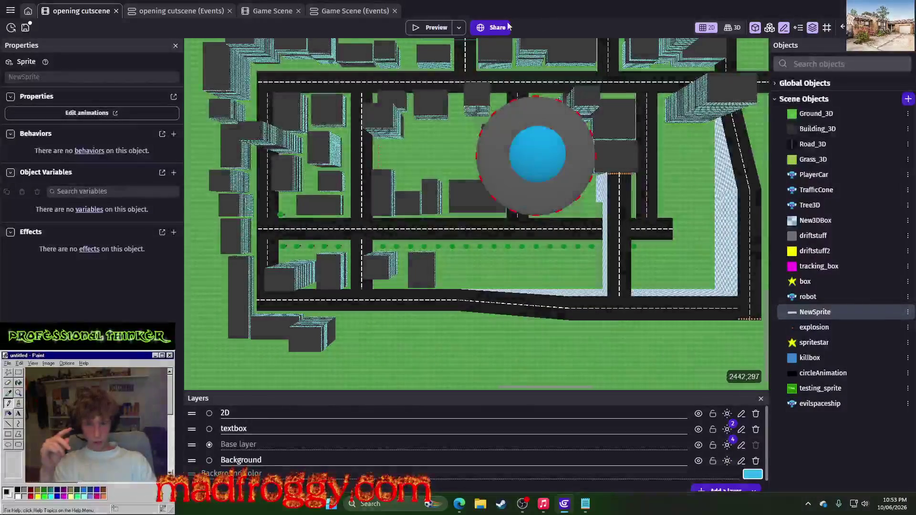
{"action": "left_click", "coordinate": [439, 29]}
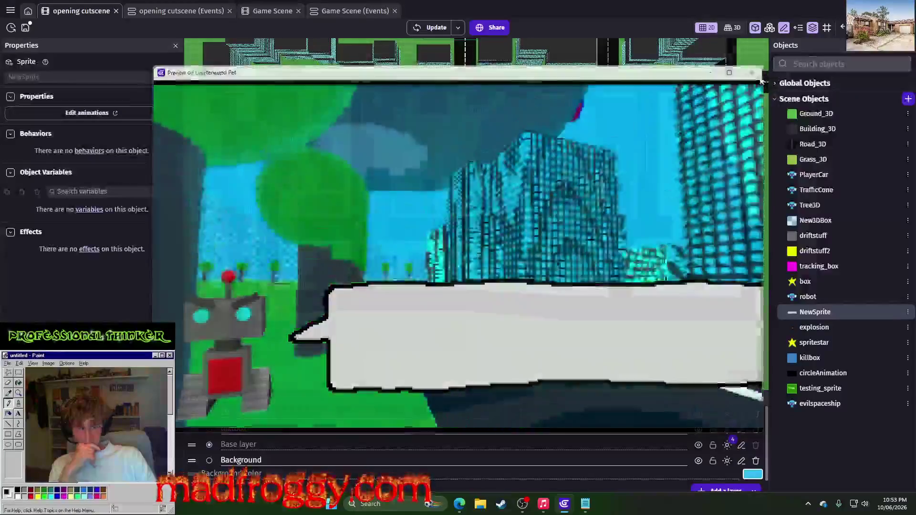
{"action": "left_click", "coordinate": [752, 72]}
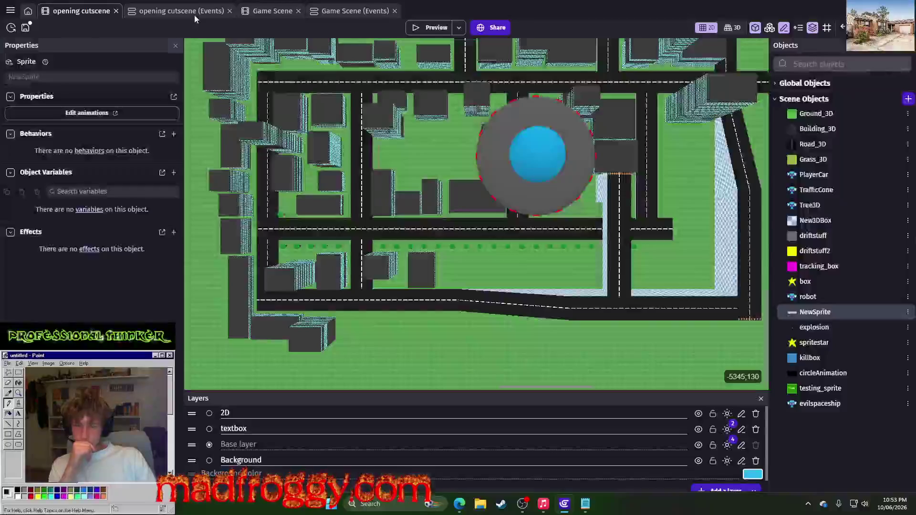
Step: Check the 320x180 resolution width in the events, then open NewSprite's options in the scene
{"action": "left_click", "coordinate": [181, 11]}
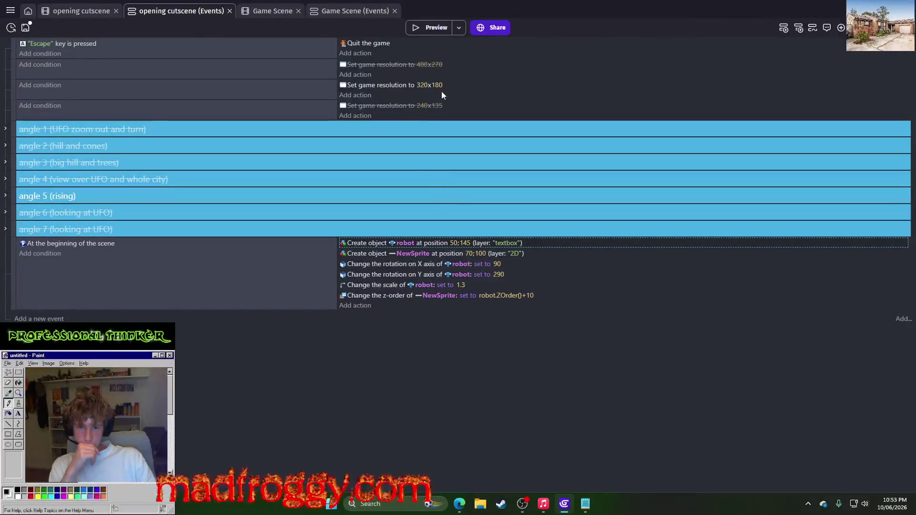
{"action": "left_click", "coordinate": [423, 85]}
{"action": "left_click", "coordinate": [426, 395]}
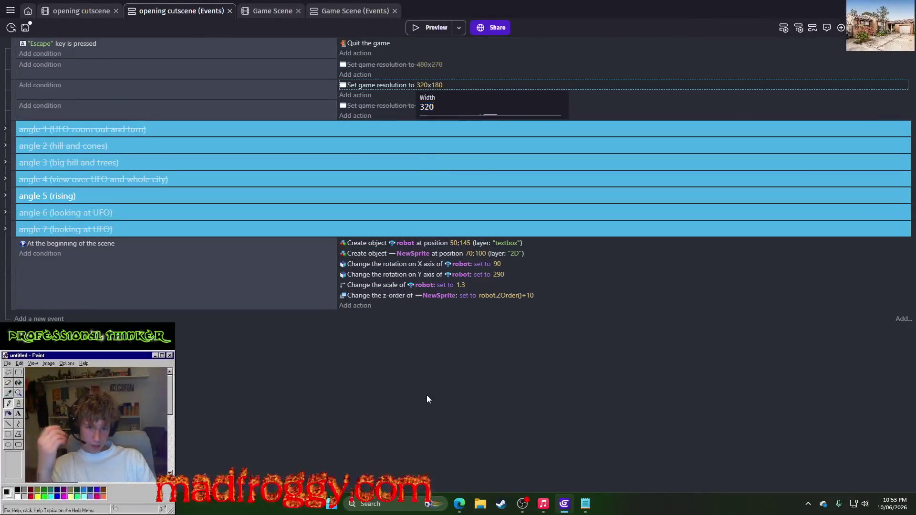
{"action": "left_click", "coordinate": [81, 10]}
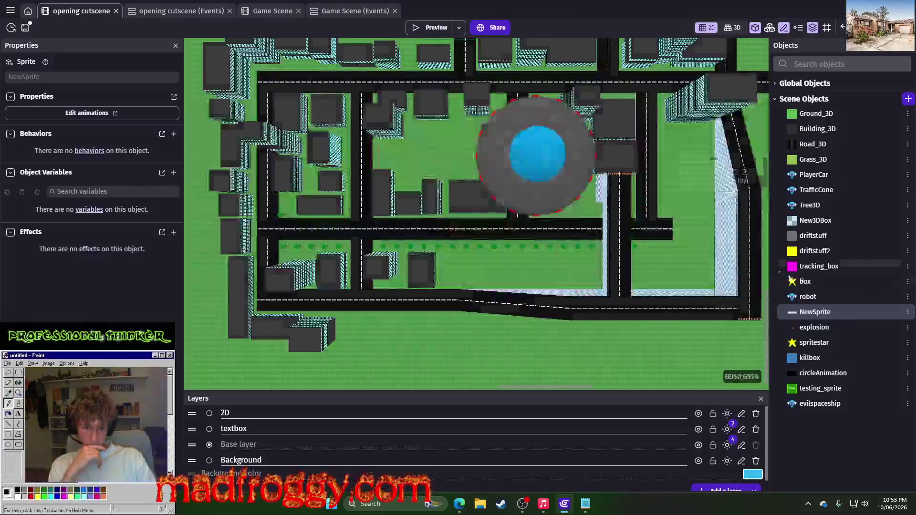
{"action": "right_click", "coordinate": [815, 312]}
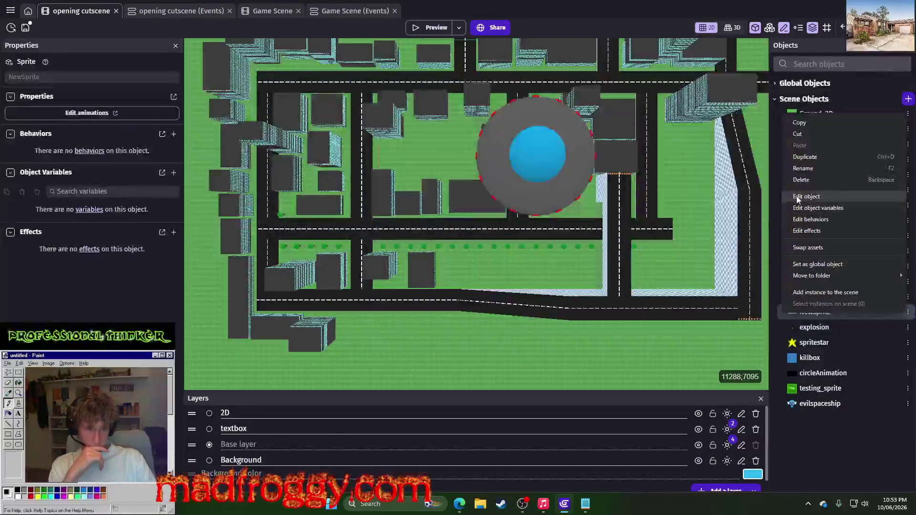
Step: Open NewSprite in Piskel and delete a vertical strip from the bubble's middle
{"action": "left_click", "coordinate": [807, 196]}
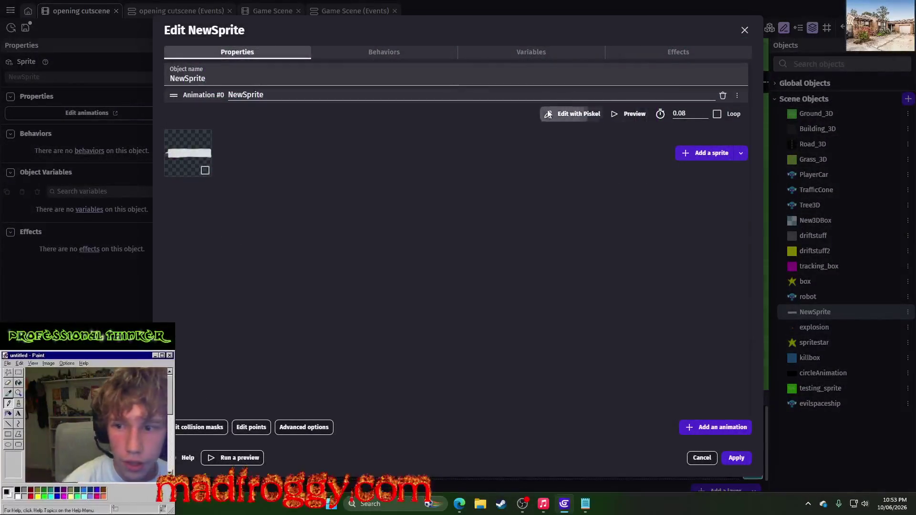
{"action": "left_click", "coordinate": [570, 113]}
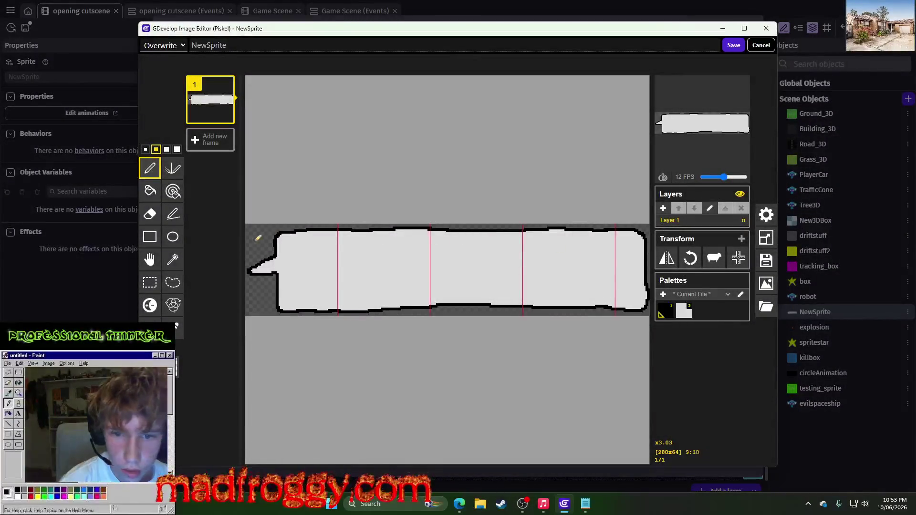
{"action": "left_click", "coordinate": [149, 282]}
{"action": "left_click_drag", "start_coordinate": [457, 217], "coordinate": [494, 338]}
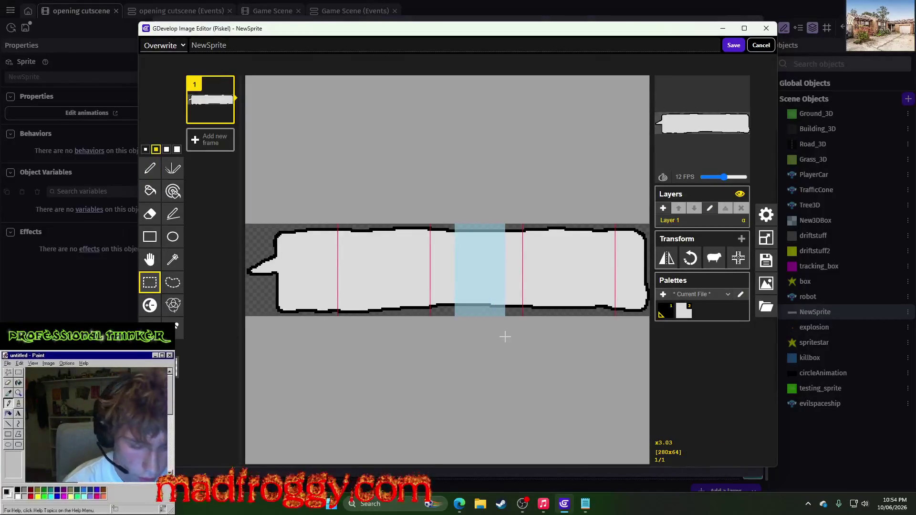
{"action": "key", "text": "Delete"}
Step: Slide the bubble's right end left to close the gap
{"action": "mouse_move", "coordinate": [503, 214]}
{"action": "left_mouse_down"}
{"action": "mouse_move", "coordinate": [595, 333]}
{"action": "mouse_move", "coordinate": [645, 338]}
{"action": "left_mouse_up"}
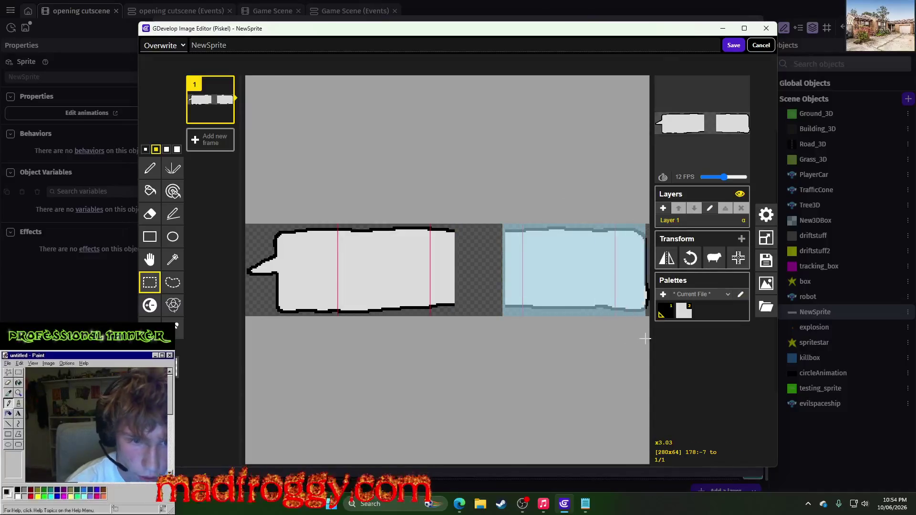
{"action": "left_click", "coordinate": [566, 339]}
{"action": "mouse_move", "coordinate": [499, 205]}
{"action": "left_mouse_down"}
{"action": "mouse_move", "coordinate": [586, 351]}
{"action": "mouse_move", "coordinate": [648, 369]}
{"action": "left_mouse_up"}
{"action": "left_click_drag", "start_coordinate": [586, 265], "coordinate": [536, 266]}
{"action": "left_click", "coordinate": [511, 154]}
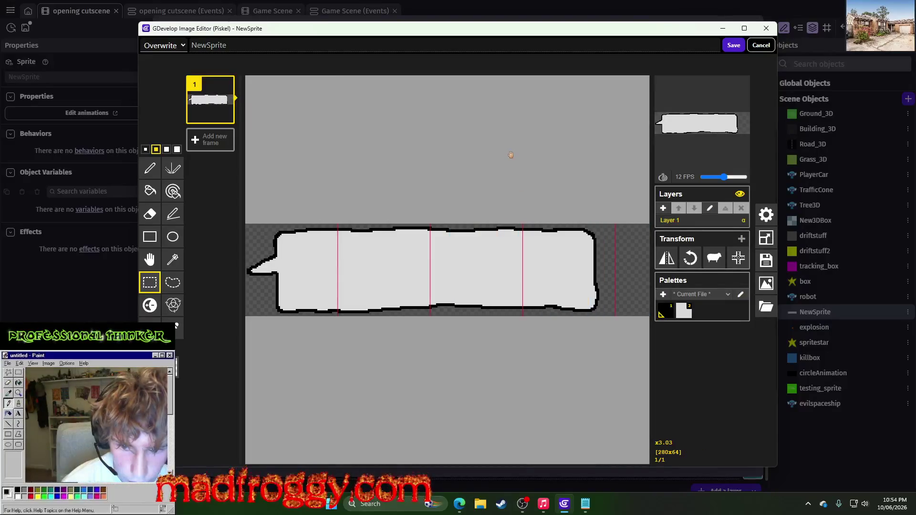
{"action": "scroll", "coordinate": [431, 250], "scroll_direction": "up", "scroll_amount": 3}
Step: Save the shortened speech bubble and confirm the updated sprite
{"action": "left_click", "coordinate": [150, 168]}
{"action": "scroll", "coordinate": [496, 391], "scroll_direction": "up", "scroll_amount": 2}
{"action": "scroll", "coordinate": [498, 388], "scroll_direction": "up", "scroll_amount": 1}
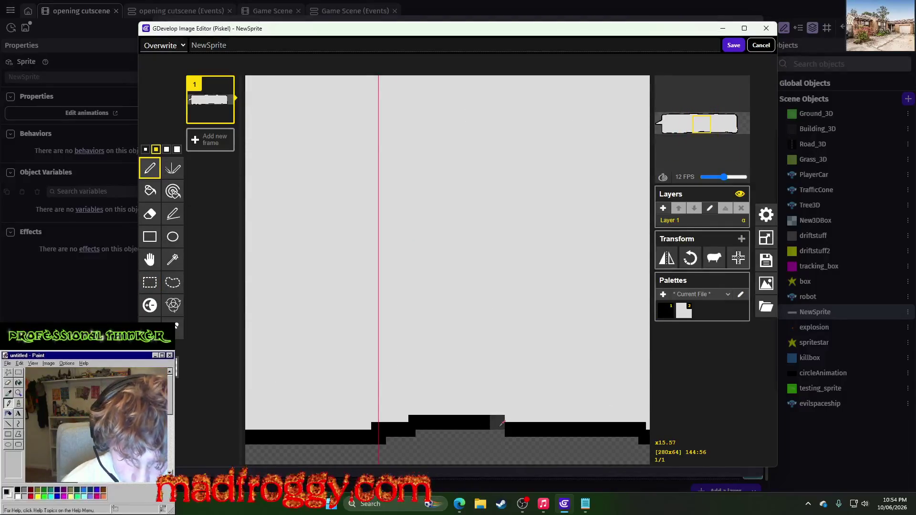
{"action": "scroll", "coordinate": [568, 381], "scroll_direction": "down", "scroll_amount": 4}
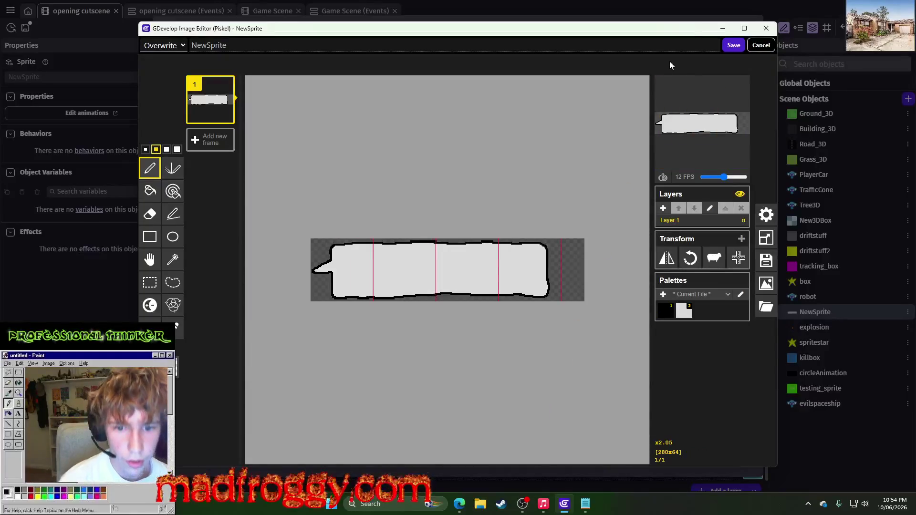
{"action": "left_click", "coordinate": [734, 46]}
{"action": "left_click", "coordinate": [735, 458]}
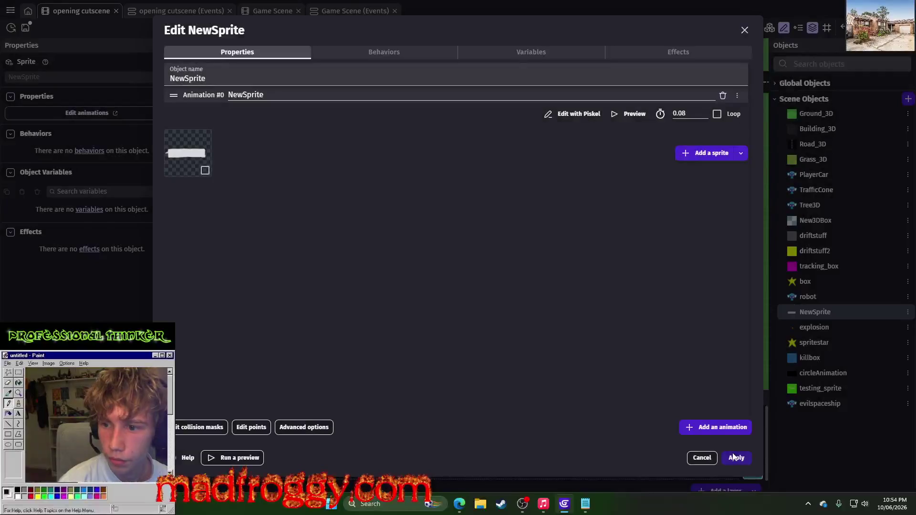
Step: Apply the shortened bubble and preview the cutscene beside the robot, then reopen NewSprite's options
{"action": "left_click", "coordinate": [735, 458]}
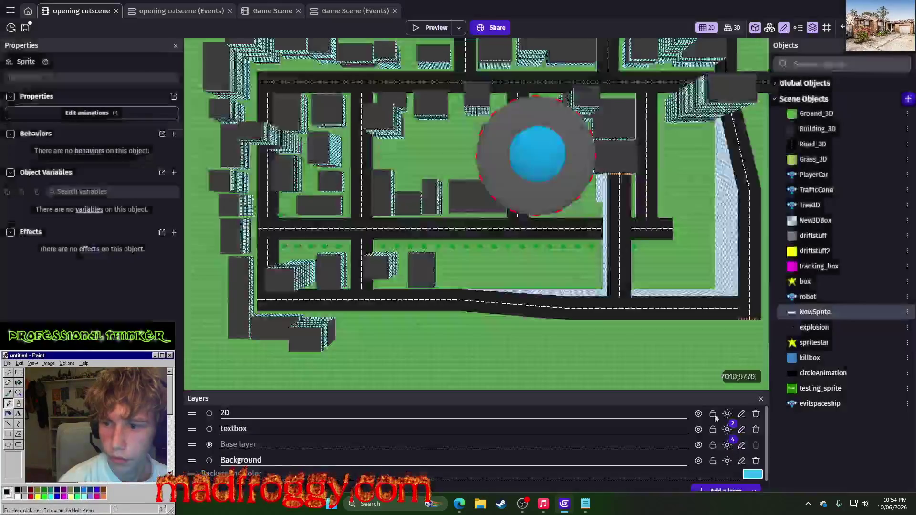
{"action": "left_click", "coordinate": [415, 31]}
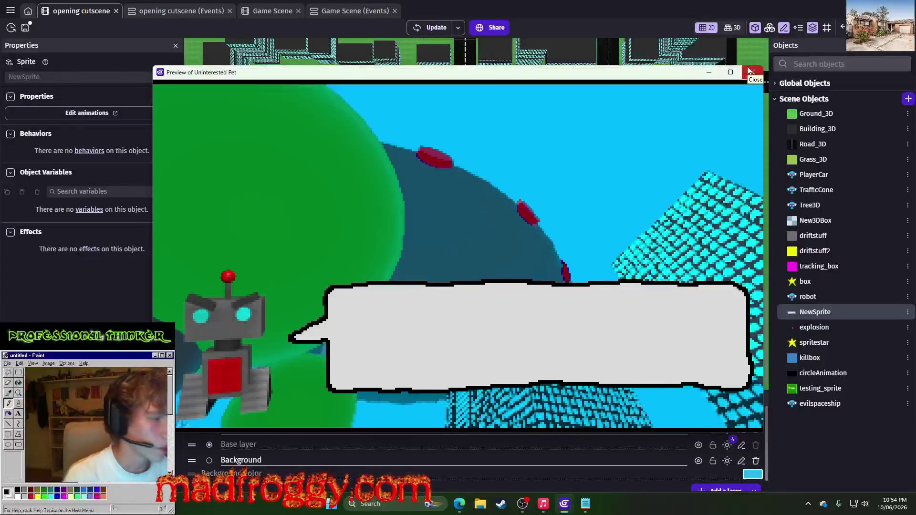
{"action": "left_click", "coordinate": [748, 71]}
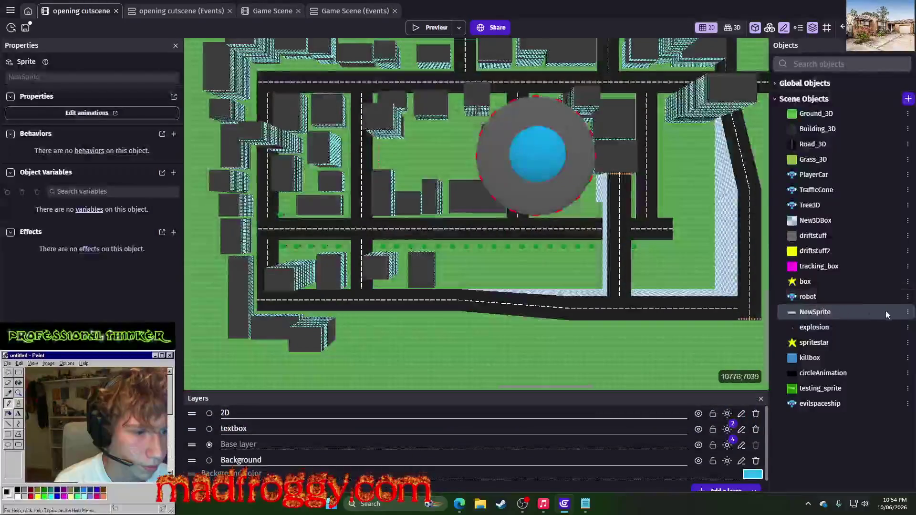
{"action": "left_click", "coordinate": [908, 313]}
Step: Open NewSprite in Piskel and reduce it to one frame and only Layer 1
{"action": "left_click", "coordinate": [812, 199]}
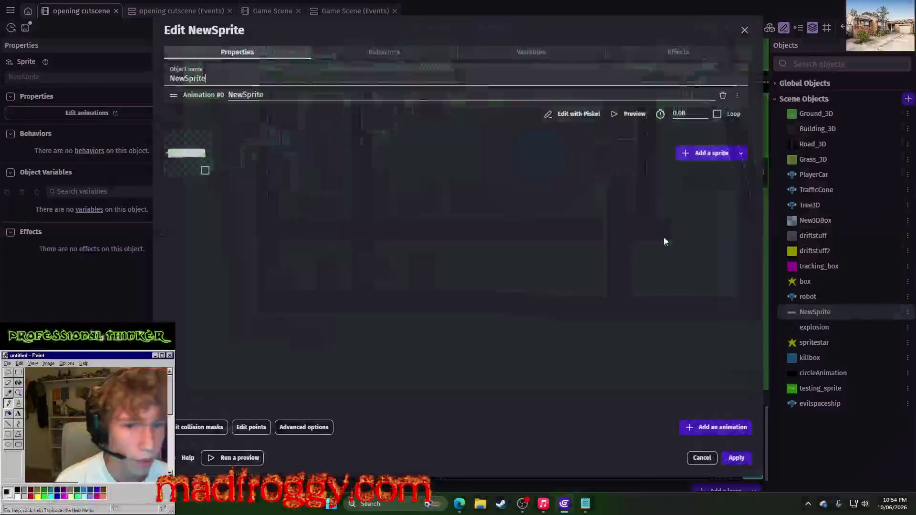
{"action": "left_click", "coordinate": [551, 115]}
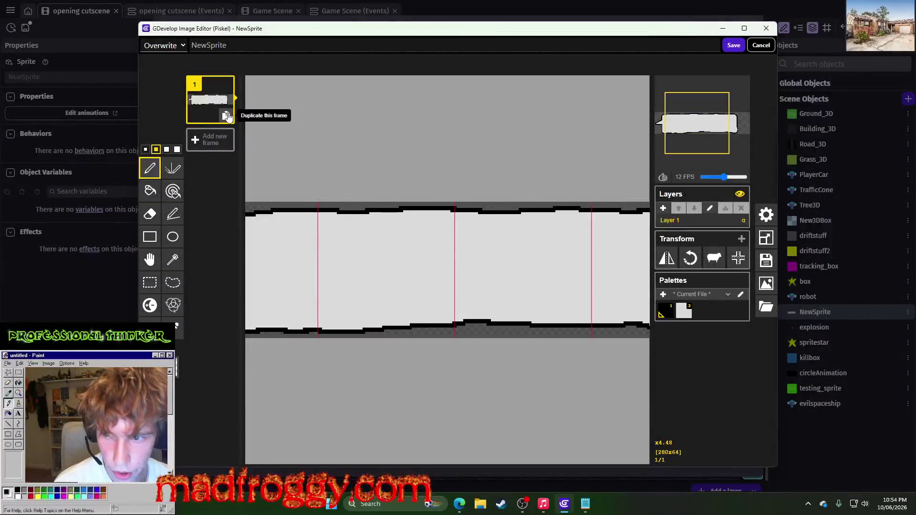
{"action": "left_click", "coordinate": [228, 118]}
{"action": "scroll", "coordinate": [264, 245], "scroll_direction": "up", "scroll_amount": 1}
{"action": "scroll", "coordinate": [398, 263], "scroll_direction": "up", "scroll_amount": 1}
{"action": "scroll", "coordinate": [377, 256], "scroll_direction": "up", "scroll_amount": 1}
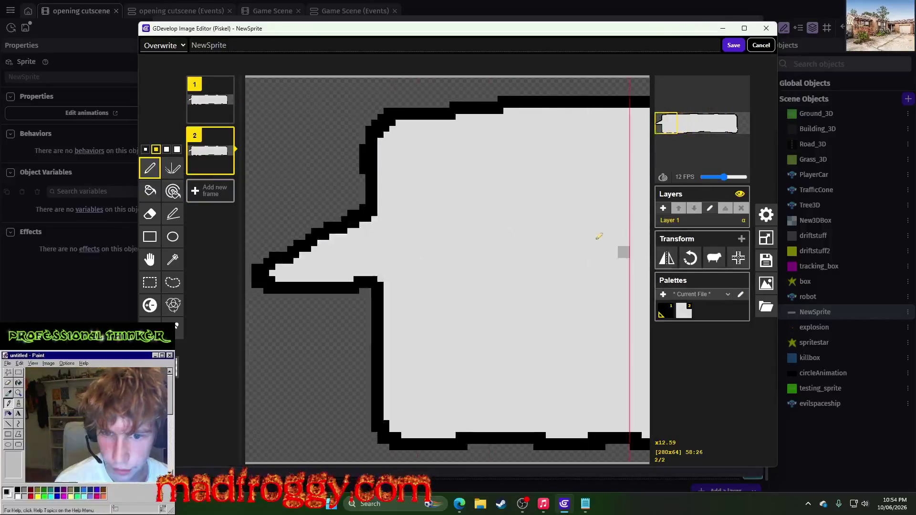
{"action": "left_click", "coordinate": [663, 208]}
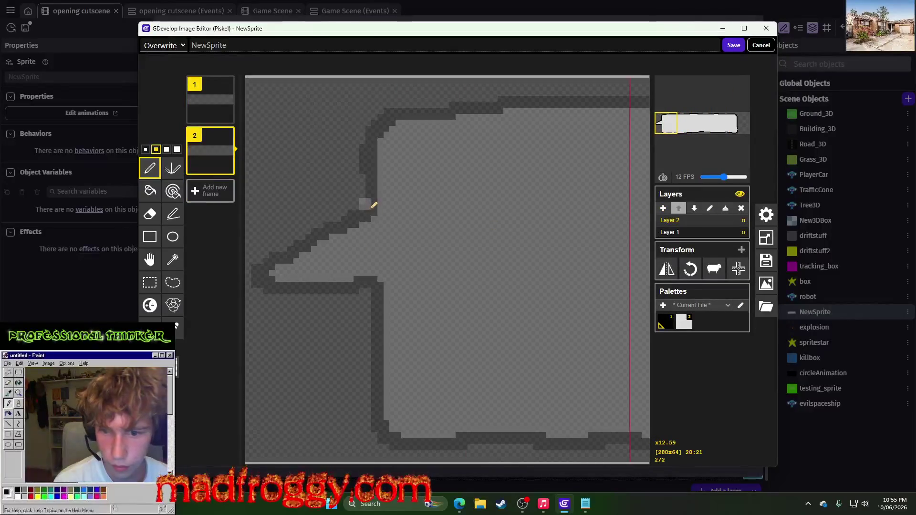
{"action": "left_click", "coordinate": [229, 134]}
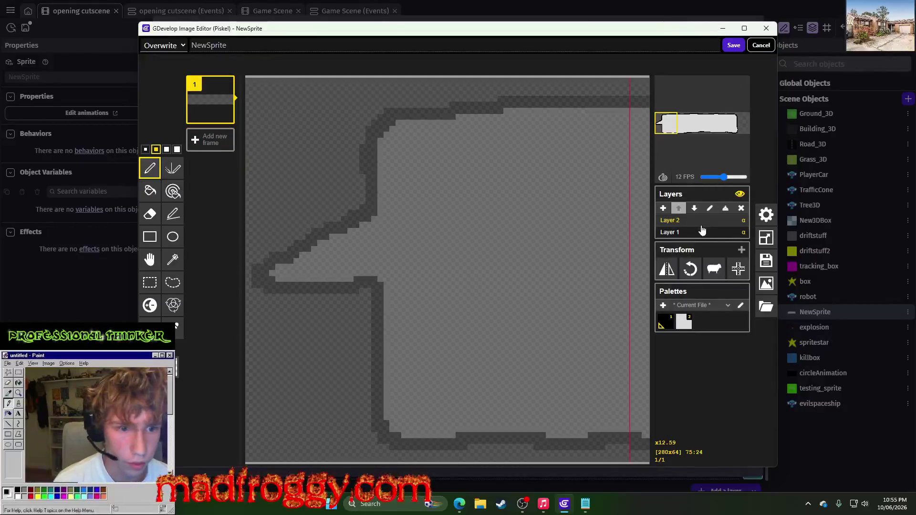
{"action": "left_click", "coordinate": [693, 232]}
{"action": "left_click", "coordinate": [678, 220]}
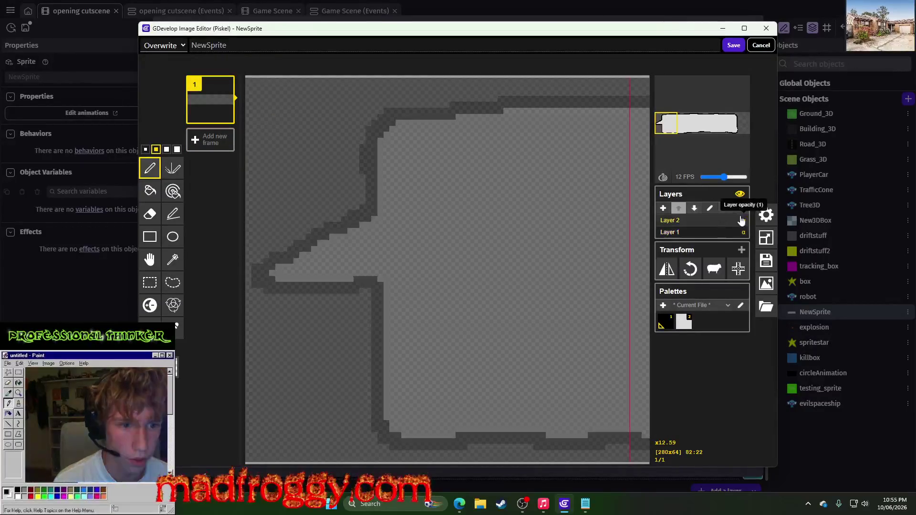
{"action": "left_click", "coordinate": [741, 208]}
Step: Clear the black outline along the bubble's bottom and bottom-right edges
{"action": "scroll", "coordinate": [645, 233], "scroll_direction": "down", "scroll_amount": 5}
{"action": "scroll", "coordinate": [478, 296], "scroll_direction": "up", "scroll_amount": 4}
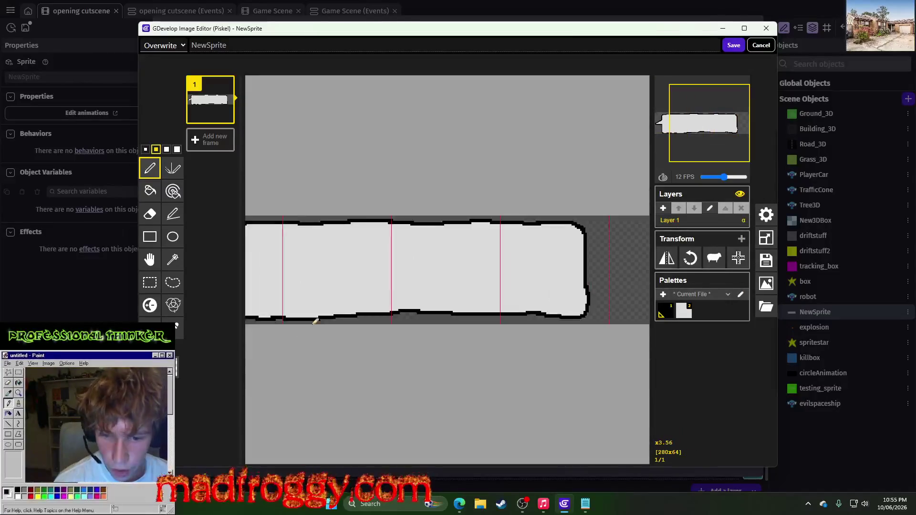
{"action": "scroll", "coordinate": [391, 340], "scroll_direction": "right", "scroll_amount": 3}
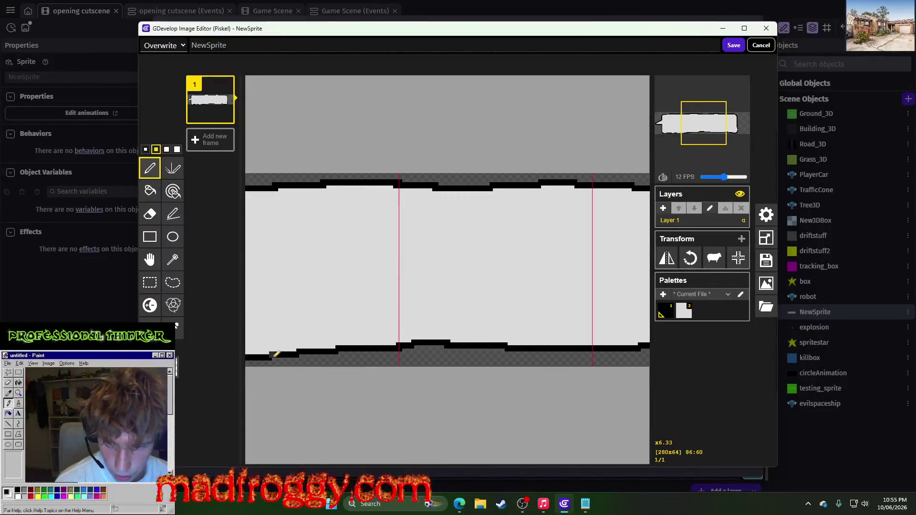
{"action": "left_click_drag", "start_coordinate": [277, 358], "coordinate": [374, 361]}
{"action": "key", "text": "ctrl+z"}
{"action": "mouse_move", "coordinate": [285, 355]}
{"action": "left_mouse_down"}
{"action": "mouse_move", "coordinate": [419, 343]}
{"action": "mouse_move", "coordinate": [371, 347]}
{"action": "mouse_move", "coordinate": [402, 336]}
{"action": "left_mouse_up"}
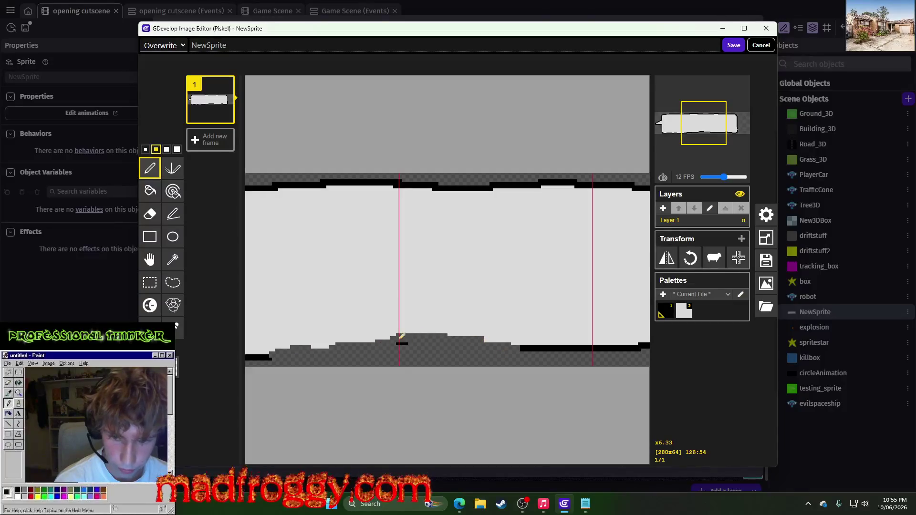
{"action": "mouse_move", "coordinate": [485, 344]}
{"action": "left_mouse_down"}
{"action": "mouse_move", "coordinate": [575, 348]}
{"action": "mouse_move", "coordinate": [353, 351]}
{"action": "mouse_move", "coordinate": [471, 352]}
{"action": "mouse_move", "coordinate": [373, 339]}
{"action": "mouse_move", "coordinate": [461, 348]}
{"action": "mouse_move", "coordinate": [453, 337]}
{"action": "left_mouse_up"}
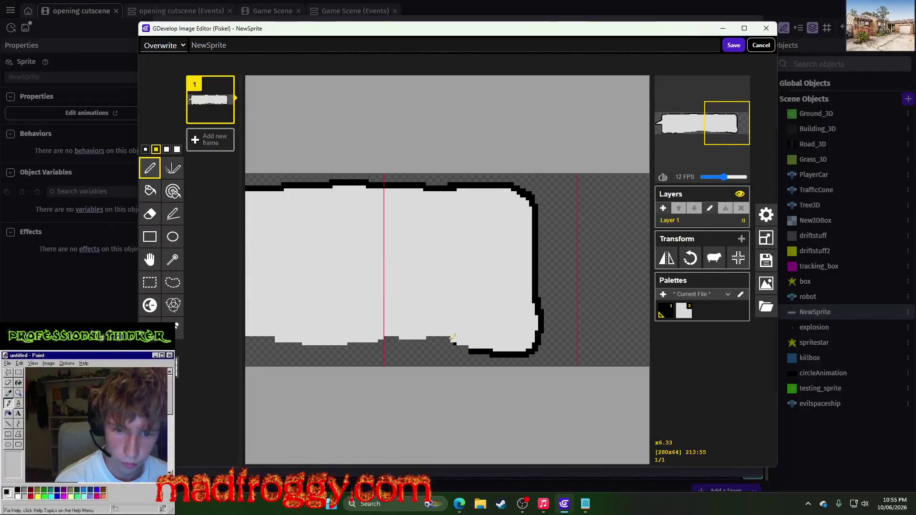
Step: Try straight-line and freehand strokes along the bubble's bottom, undoing them
{"action": "scroll", "coordinate": [485, 348], "scroll_direction": "down", "scroll_amount": 4}
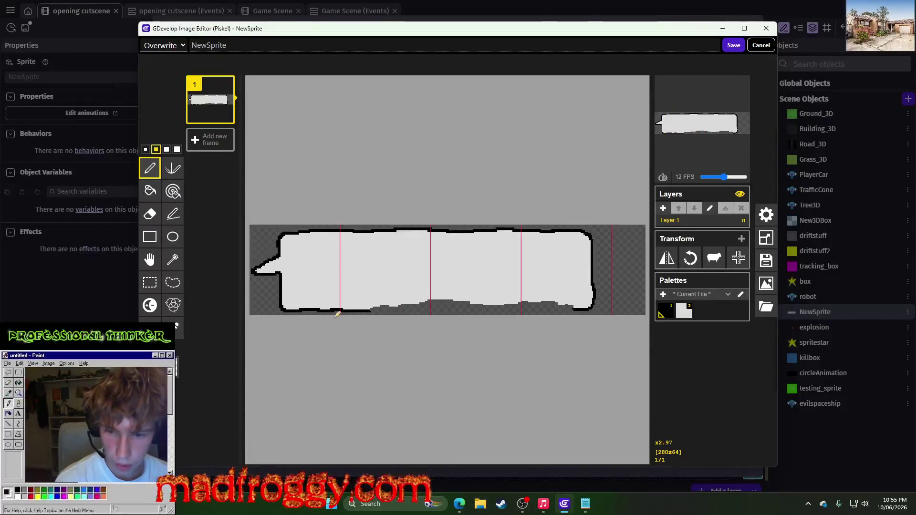
{"action": "left_click", "coordinate": [173, 168]}
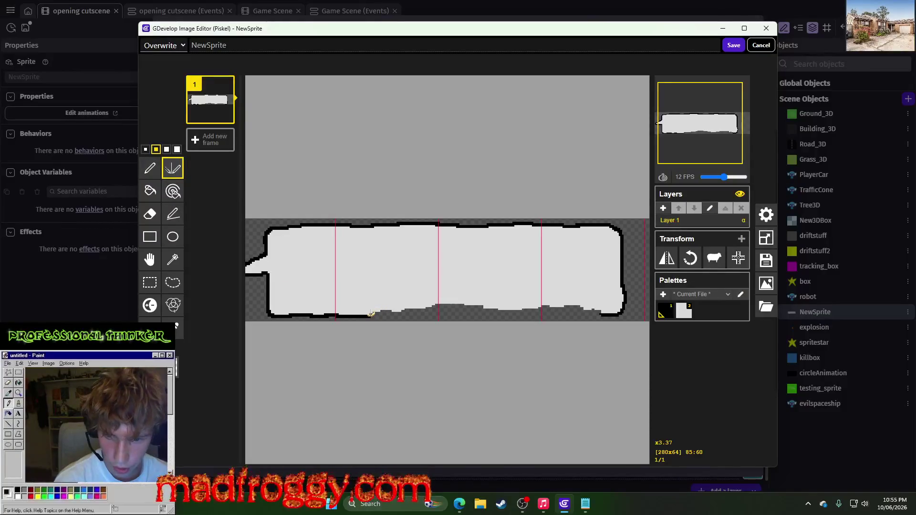
{"action": "left_click", "coordinate": [173, 214]}
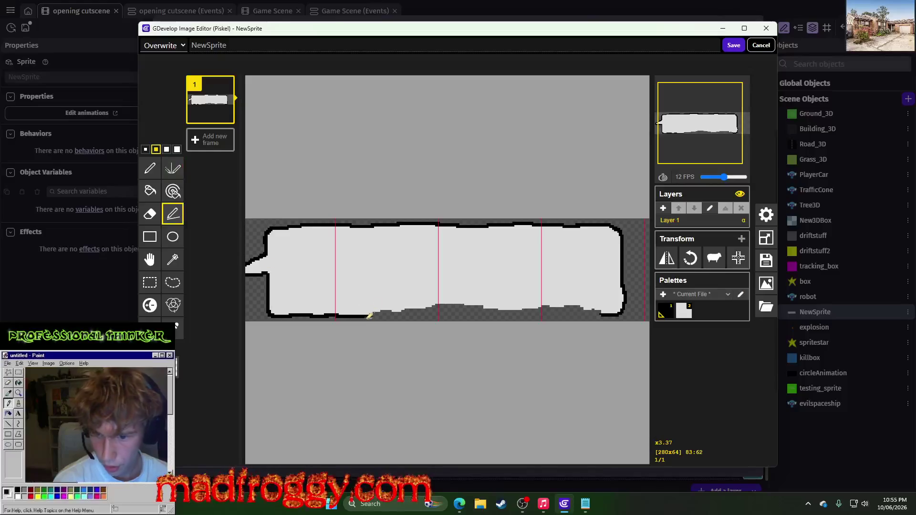
{"action": "left_click_drag", "start_coordinate": [365, 314], "coordinate": [634, 314]}
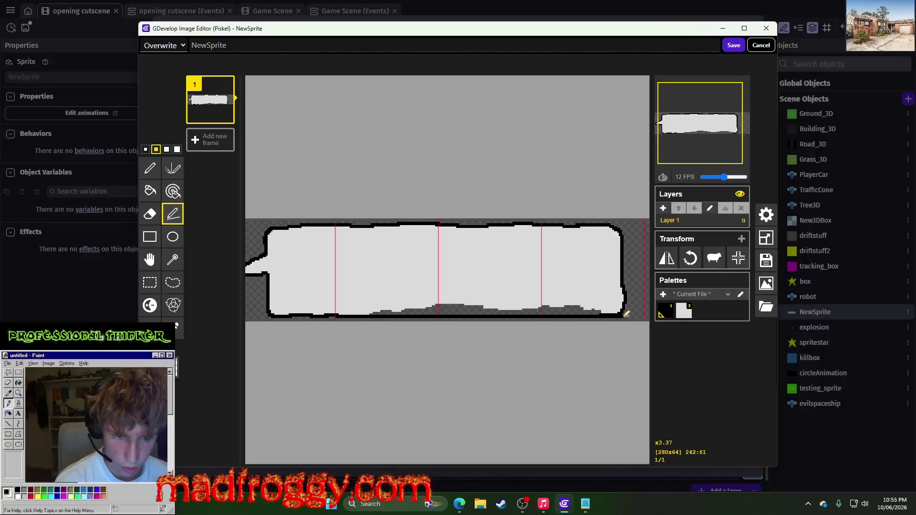
{"action": "key", "text": "ctrl+z"}
{"action": "scroll", "coordinate": [638, 322], "scroll_direction": "up", "scroll_amount": 5}
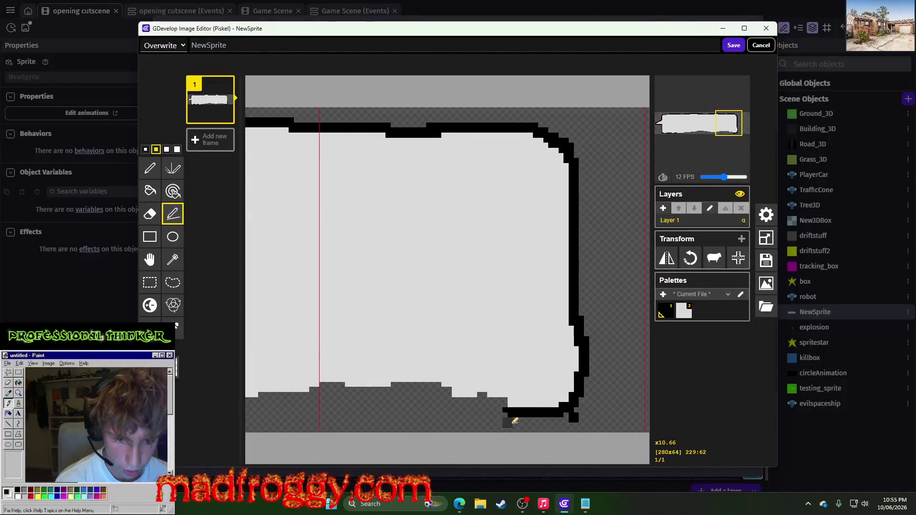
{"action": "left_click", "coordinate": [150, 168]}
{"action": "mouse_move", "coordinate": [514, 414]}
{"action": "left_mouse_down"}
{"action": "mouse_move", "coordinate": [558, 409]}
{"action": "mouse_move", "coordinate": [587, 321]}
{"action": "mouse_move", "coordinate": [571, 419]}
{"action": "left_mouse_up"}
{"action": "key", "text": "ctrl+z"}
Step: Redraw the black outline around the bottom-right corner and along the bottom edge
{"action": "mouse_move", "coordinate": [581, 329]}
{"action": "left_mouse_down"}
{"action": "mouse_move", "coordinate": [579, 414]}
{"action": "mouse_move", "coordinate": [509, 422]}
{"action": "left_mouse_up"}
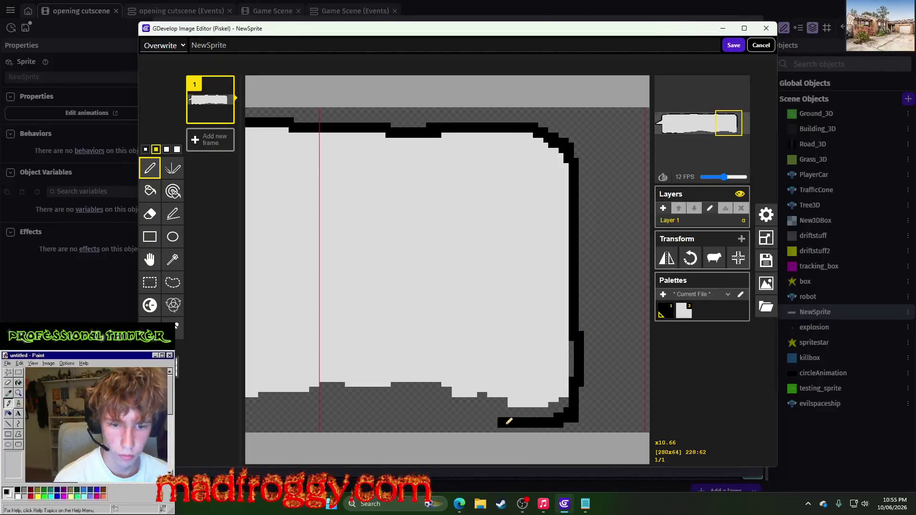
{"action": "key", "text": "ctrl+z"}
{"action": "key", "text": "ctrl+z"}
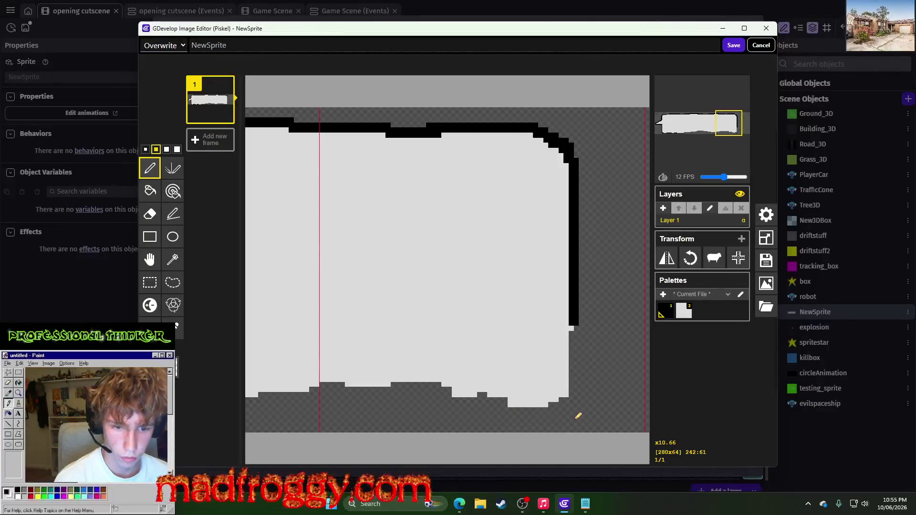
{"action": "mouse_move", "coordinate": [557, 416]}
{"action": "left_mouse_down"}
{"action": "mouse_move", "coordinate": [587, 397]}
{"action": "mouse_move", "coordinate": [576, 326]}
{"action": "left_mouse_up"}
{"action": "scroll", "coordinate": [577, 325], "scroll_direction": "down", "scroll_amount": 5}
{"action": "scroll", "coordinate": [501, 374], "scroll_direction": "up", "scroll_amount": 2}
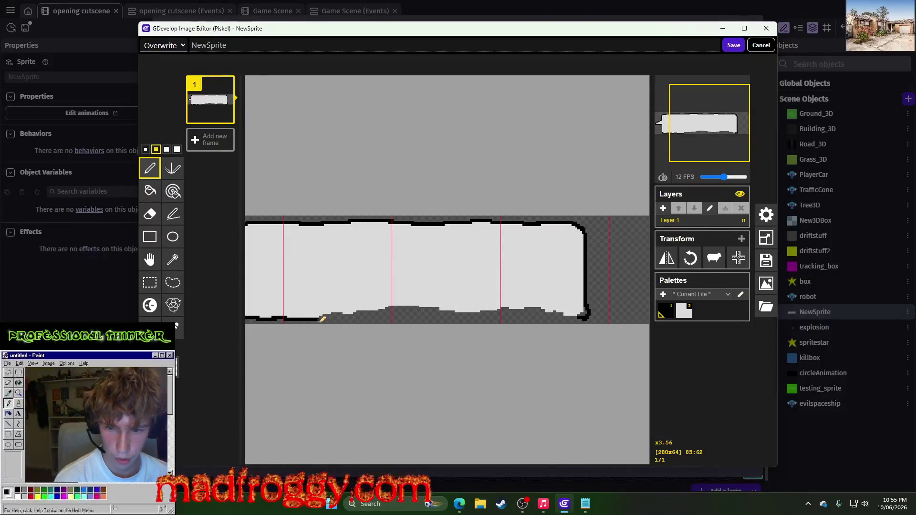
{"action": "left_click_drag", "start_coordinate": [323, 316], "coordinate": [555, 315]}
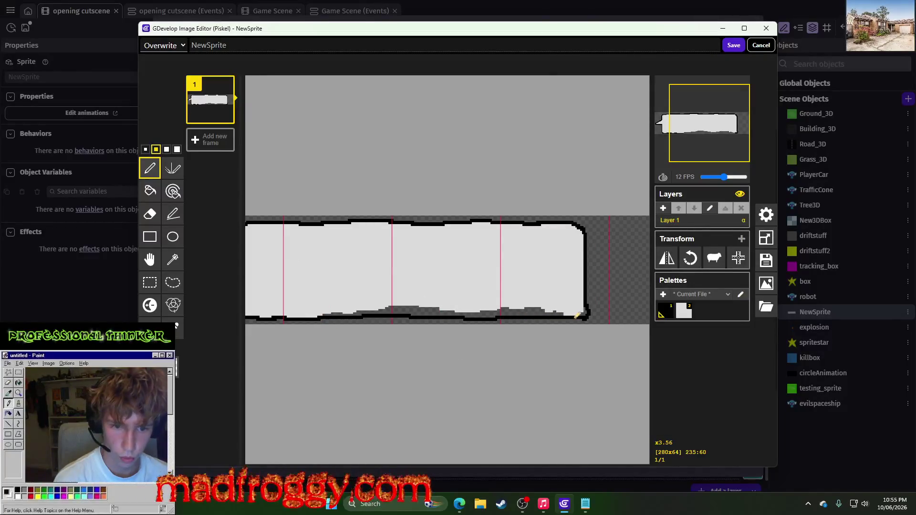
{"action": "scroll", "coordinate": [517, 314], "scroll_direction": "down", "scroll_amount": 4}
{"action": "scroll", "coordinate": [406, 316], "scroll_direction": "up", "scroll_amount": 5}
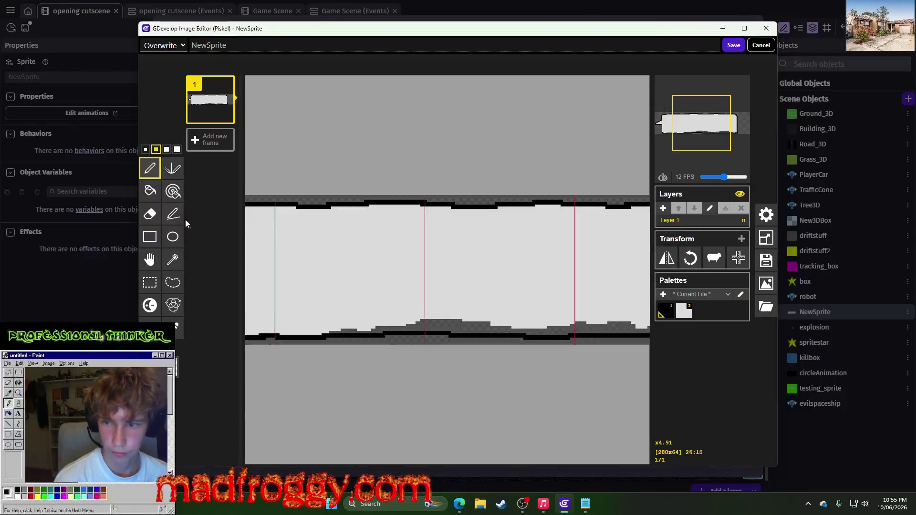
Step: Bucket-fill the bubble's transparent bottom strip light grey and touch up part of the bottom border
{"action": "key", "text": "b"}
{"action": "left_click", "coordinate": [456, 322]}
{"action": "scroll", "coordinate": [456, 322], "scroll_direction": "down", "scroll_amount": 5}
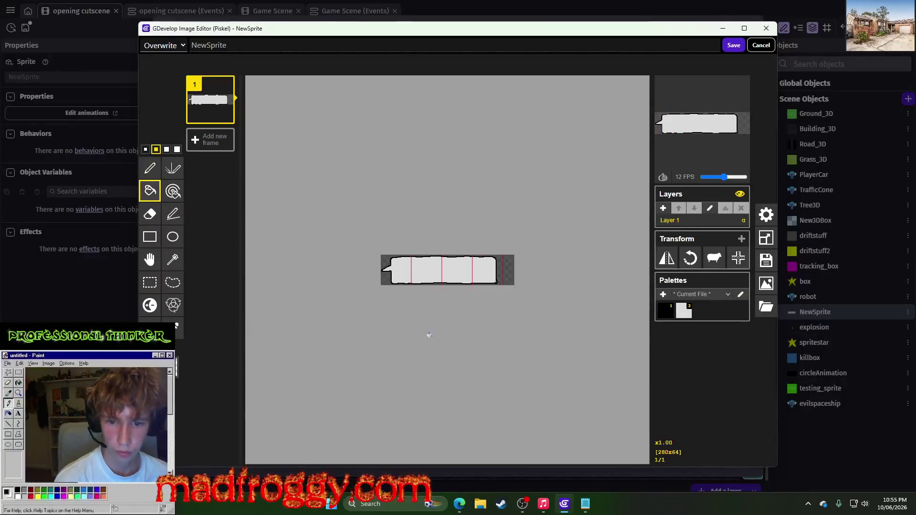
{"action": "scroll", "coordinate": [458, 274], "scroll_direction": "up", "scroll_amount": 6}
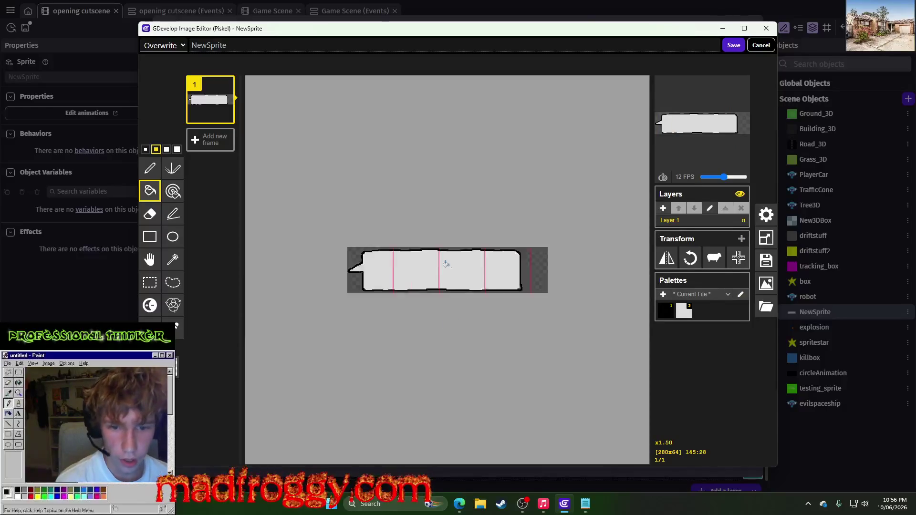
{"action": "scroll", "coordinate": [452, 282], "scroll_direction": "down", "scroll_amount": 3}
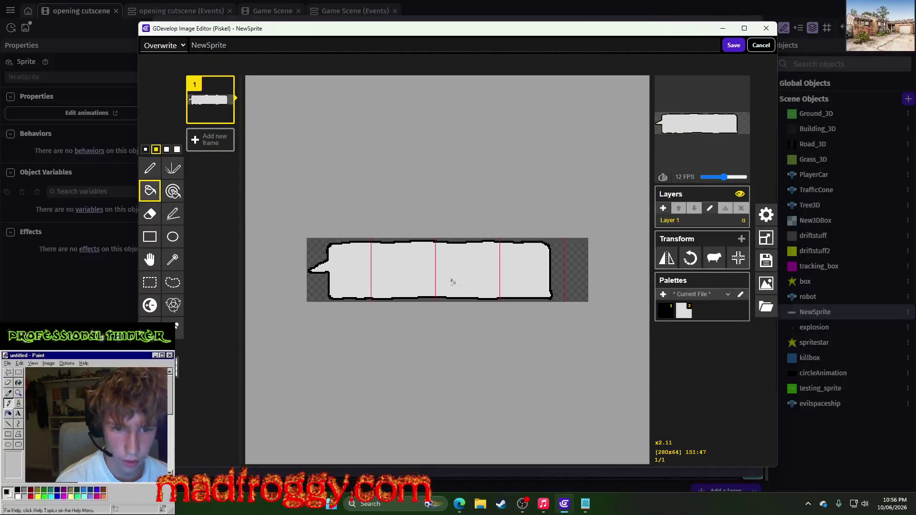
{"action": "scroll", "coordinate": [596, 278], "scroll_direction": "up", "scroll_amount": 7}
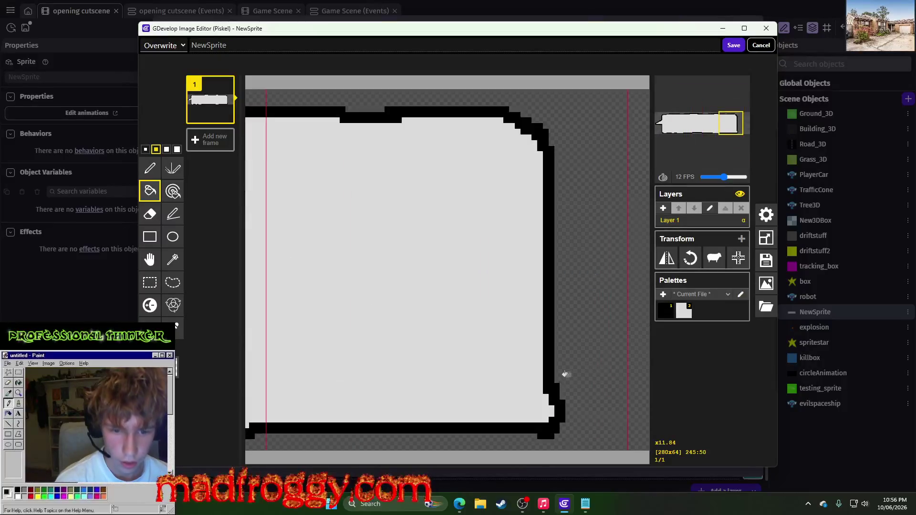
{"action": "left_click", "coordinate": [150, 168]}
{"action": "mouse_move", "coordinate": [525, 428]}
{"action": "left_mouse_down"}
{"action": "mouse_move", "coordinate": [483, 424]}
{"action": "mouse_move", "coordinate": [535, 425]}
{"action": "left_mouse_up"}
{"action": "scroll", "coordinate": [530, 427], "scroll_direction": "up", "scroll_amount": 1}
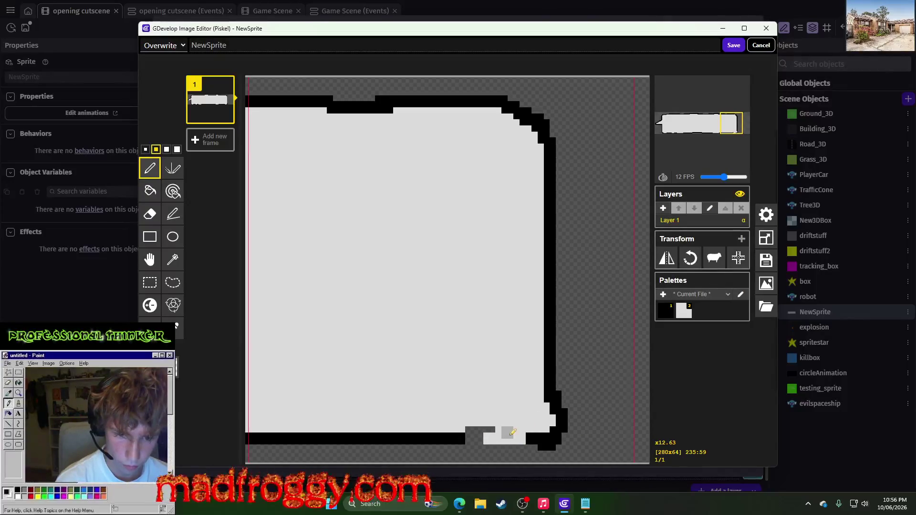
Step: Repaint the bottom-right corner border black, fill the bottom gap grey, and lower the border one pixel
{"action": "key", "text": "1"}
{"action": "mouse_move", "coordinate": [540, 437]}
{"action": "left_mouse_down"}
{"action": "mouse_move", "coordinate": [510, 437]}
{"action": "mouse_move", "coordinate": [554, 401]}
{"action": "mouse_move", "coordinate": [542, 446]}
{"action": "mouse_move", "coordinate": [560, 406]}
{"action": "mouse_move", "coordinate": [566, 432]}
{"action": "mouse_move", "coordinate": [520, 436]}
{"action": "mouse_move", "coordinate": [554, 389]}
{"action": "mouse_move", "coordinate": [548, 412]}
{"action": "mouse_move", "coordinate": [516, 439]}
{"action": "mouse_move", "coordinate": [464, 444]}
{"action": "mouse_move", "coordinate": [471, 443]}
{"action": "left_mouse_up"}
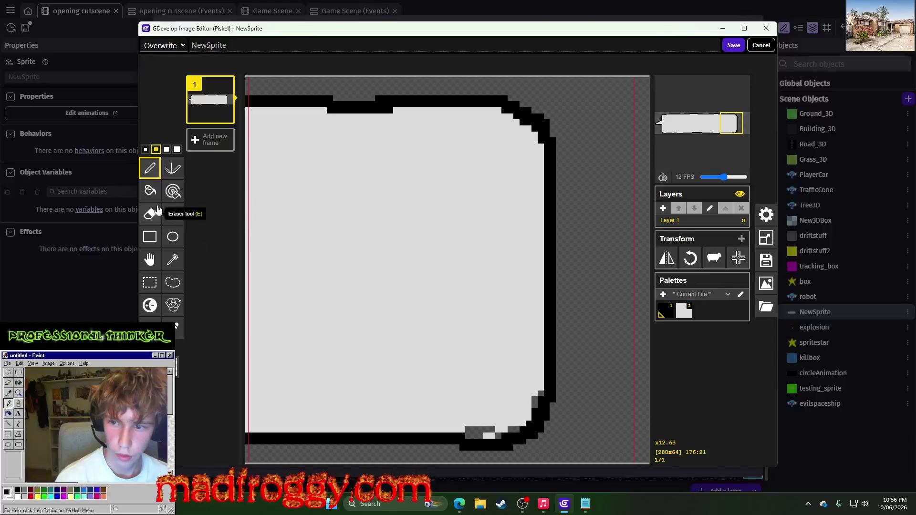
{"action": "left_click", "coordinate": [150, 191]}
{"action": "left_click", "coordinate": [478, 428]}
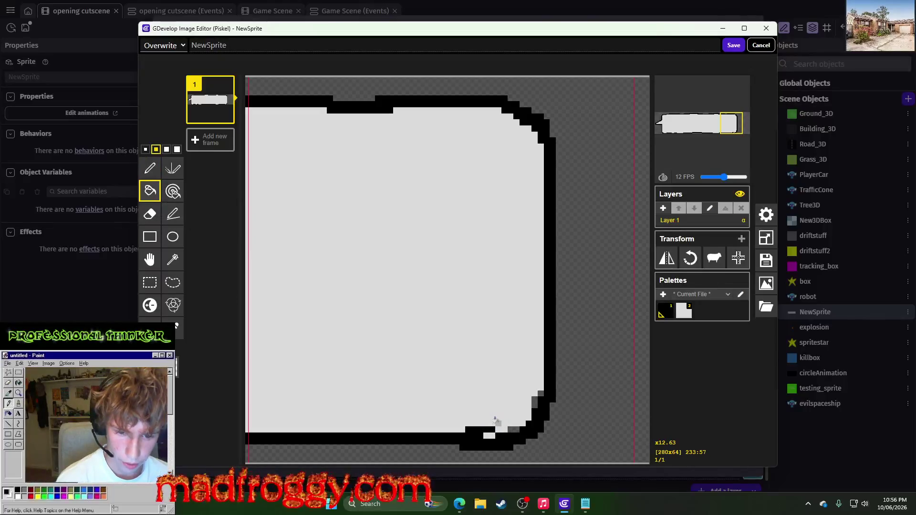
{"action": "key", "text": "ctrl+z"}
{"action": "left_click", "coordinate": [497, 435]}
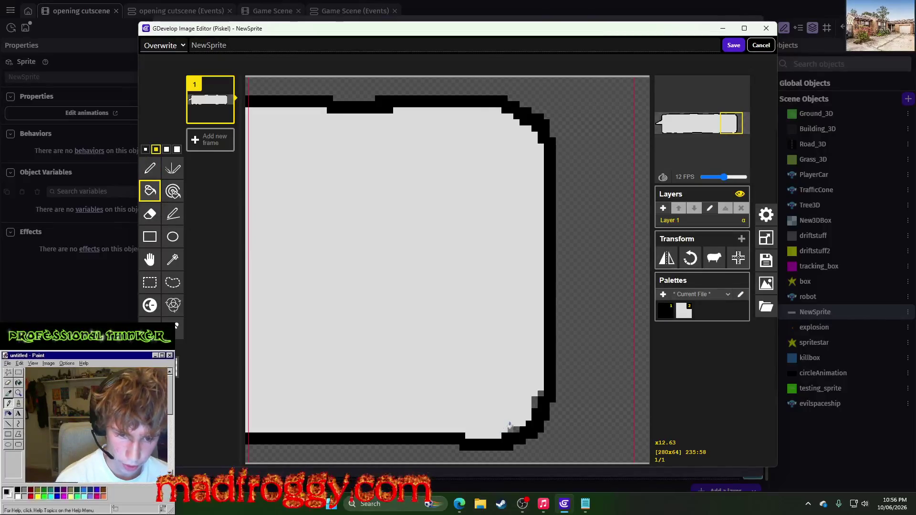
{"action": "scroll", "coordinate": [499, 390], "scroll_direction": "down", "scroll_amount": 5}
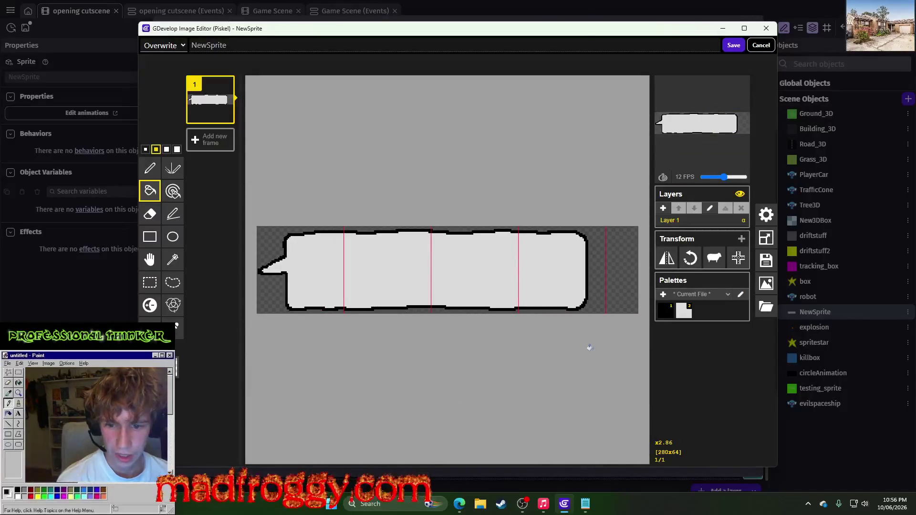
{"action": "scroll", "coordinate": [590, 348], "scroll_direction": "up", "scroll_amount": 6}
{"action": "key", "text": "p"}
{"action": "left_click_drag", "start_coordinate": [554, 443], "coordinate": [459, 444]}
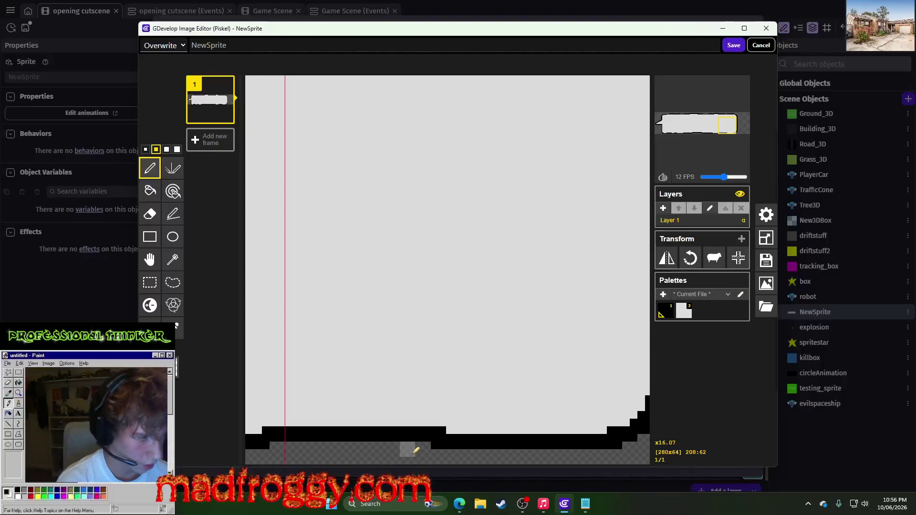
Step: Duplicate the first animation frame into a second frame
{"action": "scroll", "coordinate": [484, 333], "scroll_direction": "down", "scroll_amount": 2}
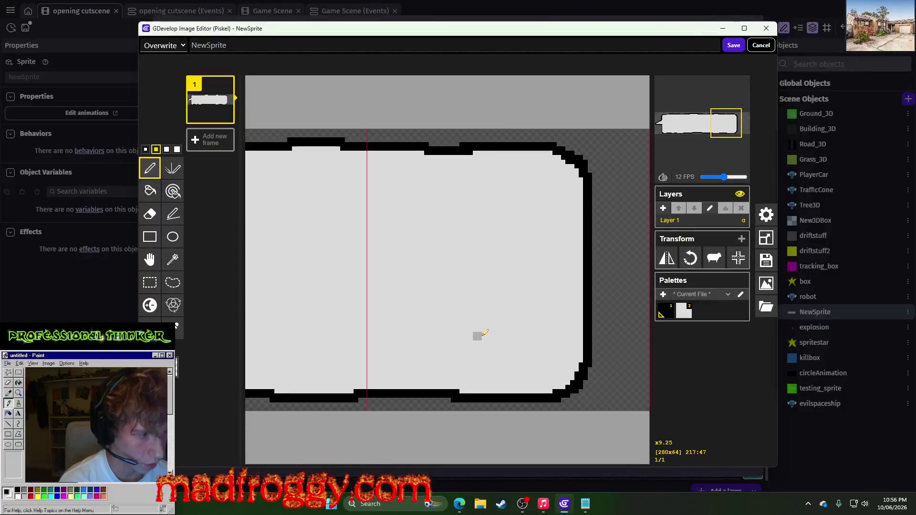
{"action": "scroll", "coordinate": [485, 333], "scroll_direction": "down", "scroll_amount": 2}
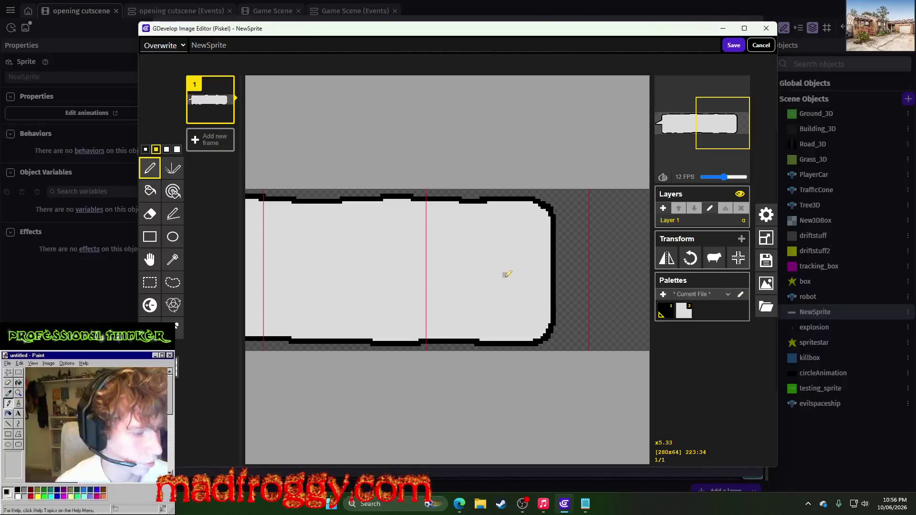
{"action": "scroll", "coordinate": [507, 275], "scroll_direction": "down", "scroll_amount": 2}
{"action": "scroll", "coordinate": [358, 285], "scroll_direction": "down", "scroll_amount": 1}
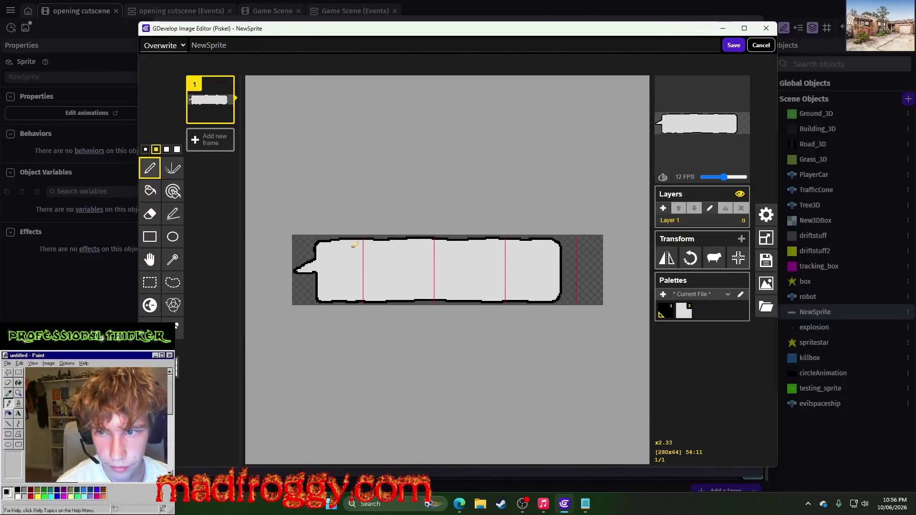
{"action": "left_click", "coordinate": [226, 116]}
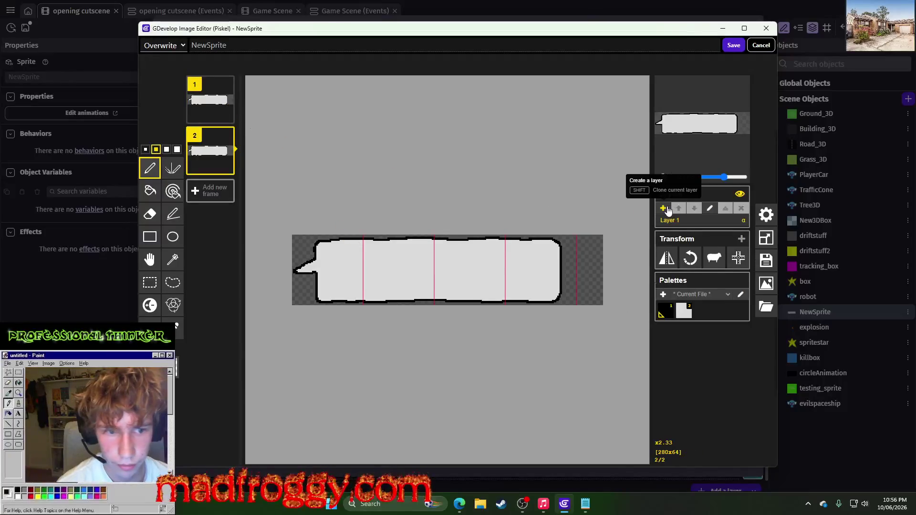
Step: On a new layer, trace the bubble's tail, lower edge, rounded right end and top in black
{"action": "left_click", "coordinate": [663, 208]}
{"action": "scroll", "coordinate": [463, 265], "scroll_direction": "up", "scroll_amount": 1}
{"action": "scroll", "coordinate": [411, 224], "scroll_direction": "up", "scroll_amount": 1}
{"action": "scroll", "coordinate": [343, 200], "scroll_direction": "up", "scroll_amount": 1}
{"action": "scroll", "coordinate": [324, 222], "scroll_direction": "down", "scroll_amount": 2}
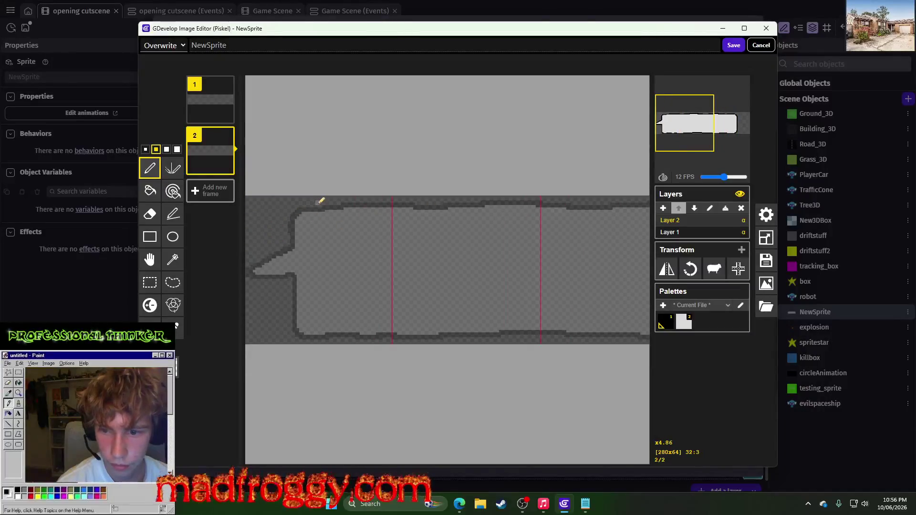
{"action": "left_click_drag", "start_coordinate": [294, 237], "coordinate": [260, 261]}
{"action": "mouse_move", "coordinate": [299, 285]}
{"action": "left_mouse_down"}
{"action": "mouse_move", "coordinate": [297, 321]}
{"action": "mouse_move", "coordinate": [310, 338]}
{"action": "mouse_move", "coordinate": [616, 336]}
{"action": "left_mouse_up"}
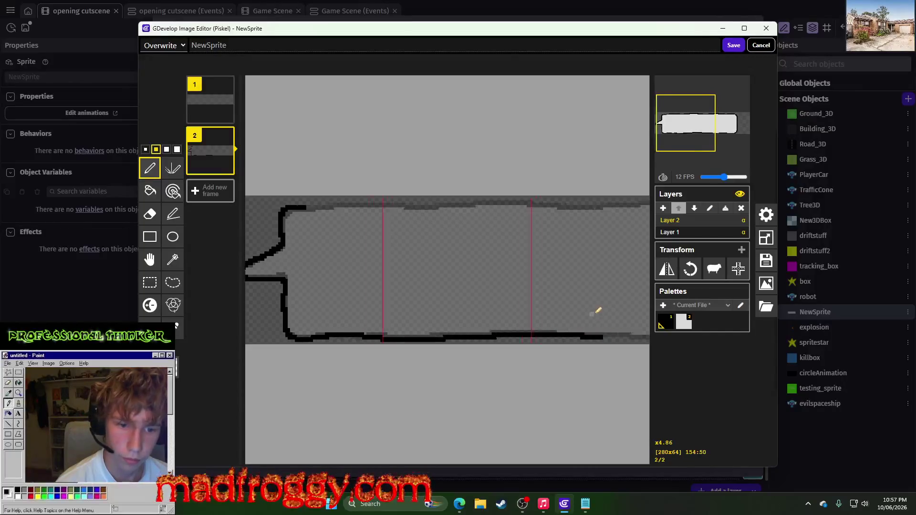
{"action": "scroll", "coordinate": [525, 306], "scroll_direction": "right", "scroll_amount": 5}
{"action": "mouse_move", "coordinate": [380, 336]}
{"action": "left_mouse_down"}
{"action": "mouse_move", "coordinate": [538, 333]}
{"action": "mouse_move", "coordinate": [564, 305]}
{"action": "mouse_move", "coordinate": [563, 218]}
{"action": "left_mouse_up"}
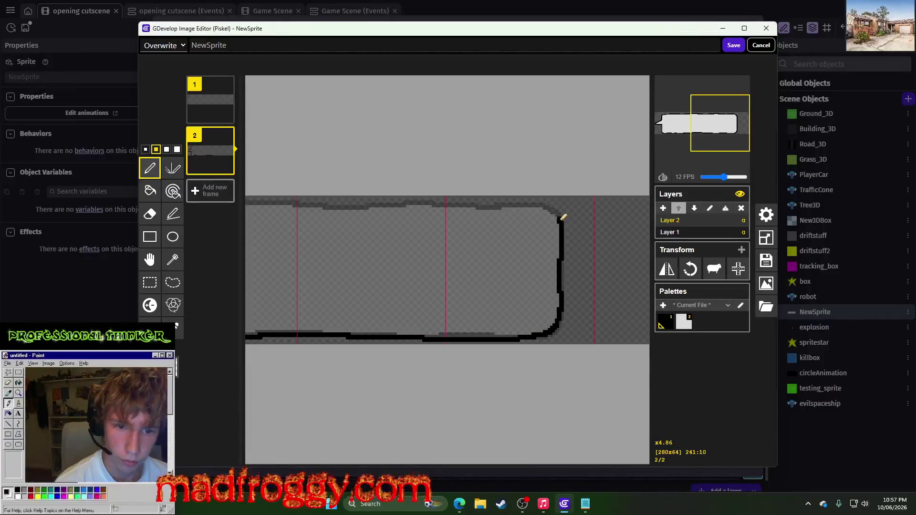
{"action": "left_click_drag", "start_coordinate": [465, 204], "coordinate": [296, 201]}
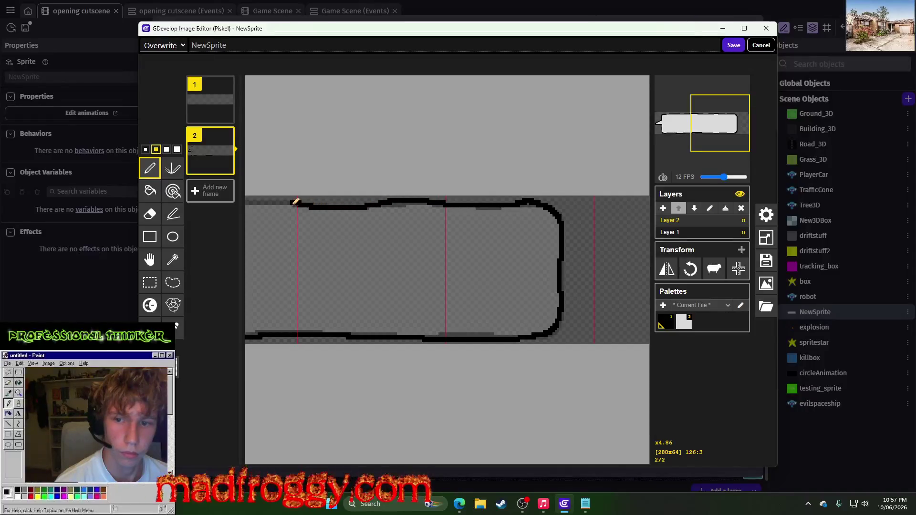
{"action": "scroll", "coordinate": [353, 219], "scroll_direction": "down", "scroll_amount": 2}
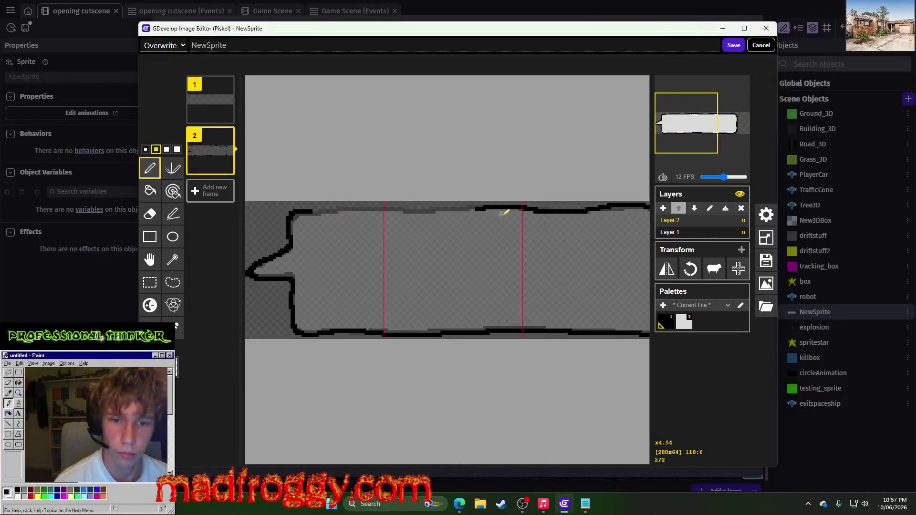
{"action": "left_click_drag", "start_coordinate": [479, 208], "coordinate": [336, 209]}
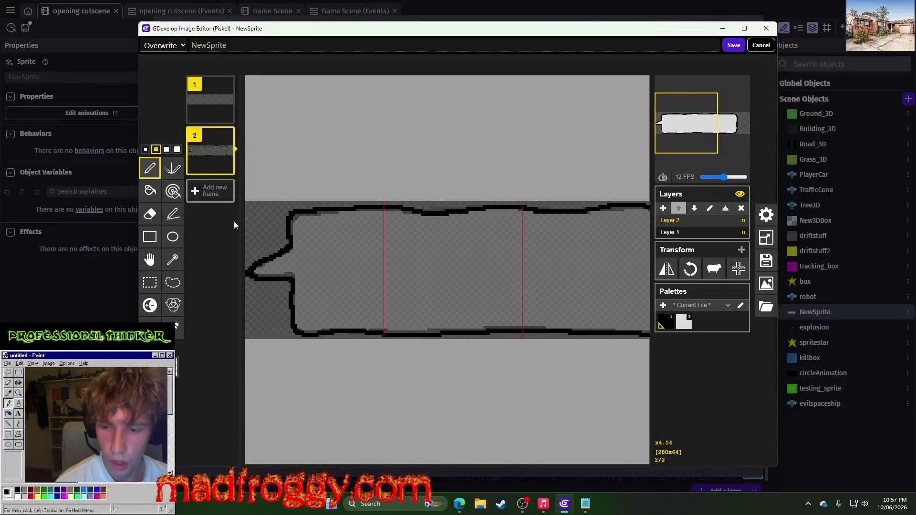
Step: Try a white bucket fill of the bubble interior, then undo it
{"action": "left_click", "coordinate": [177, 326]}
{"action": "left_click", "coordinate": [187, 368]}
{"action": "left_click", "coordinate": [150, 191]}
{"action": "left_click", "coordinate": [407, 292]}
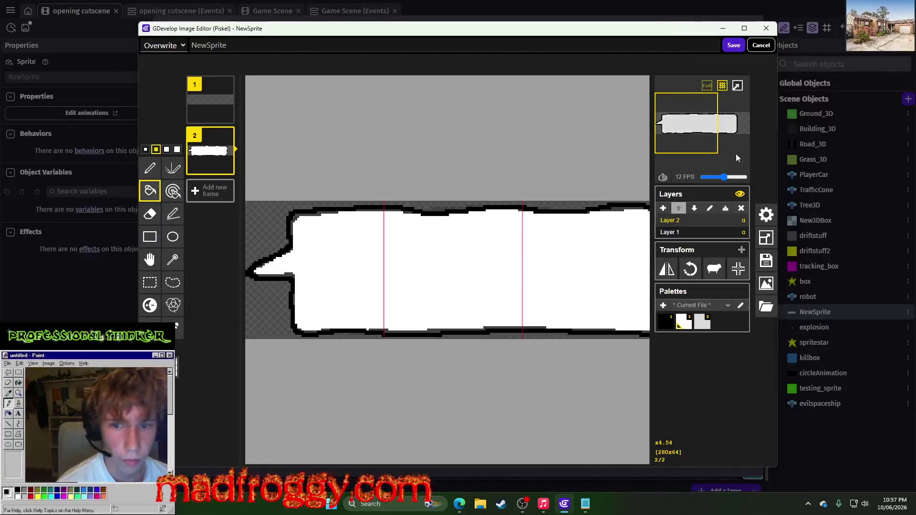
{"action": "key", "text": "ctrl+z"}
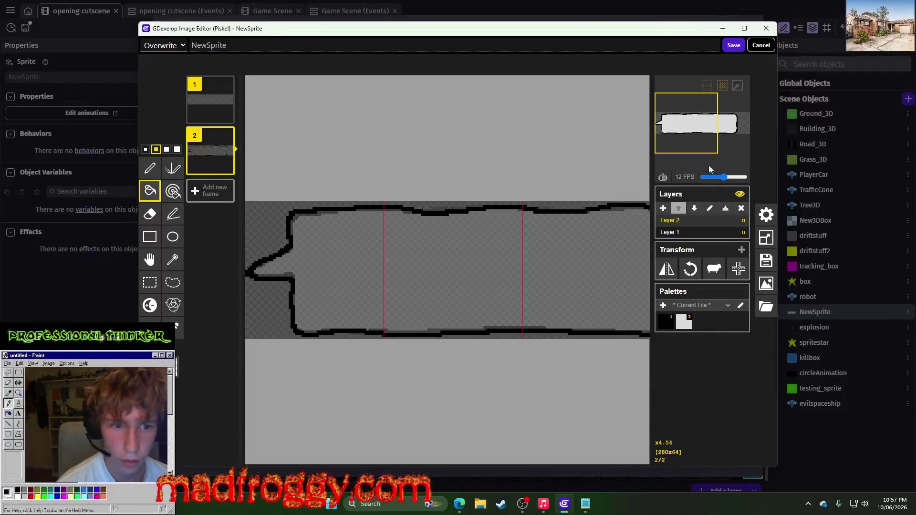
Step: Select and delete the old bubble drawing on Layer 1
{"action": "left_click", "coordinate": [676, 233]}
{"action": "scroll", "coordinate": [430, 263], "scroll_direction": "down", "scroll_amount": 2}
{"action": "left_click", "coordinate": [149, 282]}
{"action": "scroll", "coordinate": [256, 182], "scroll_direction": "down", "scroll_amount": 2}
{"action": "left_click_drag", "start_coordinate": [292, 196], "coordinate": [586, 372]}
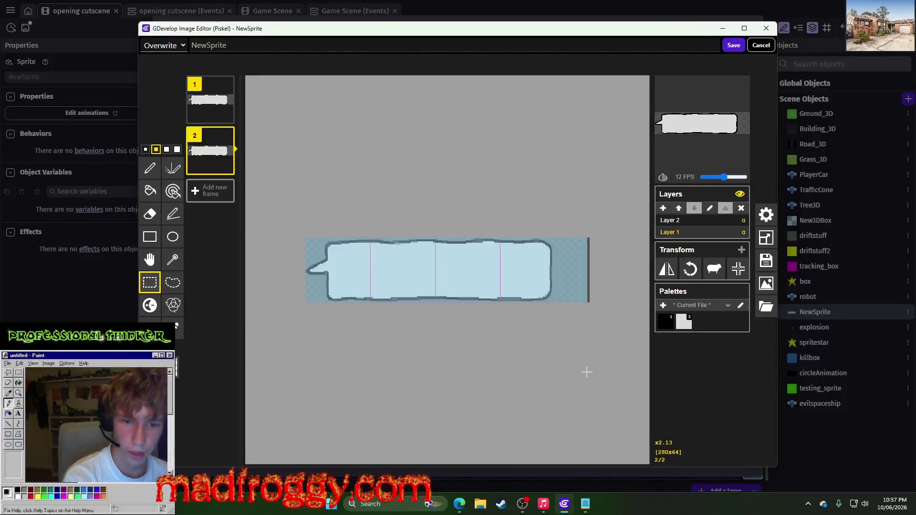
{"action": "key", "text": "Delete"}
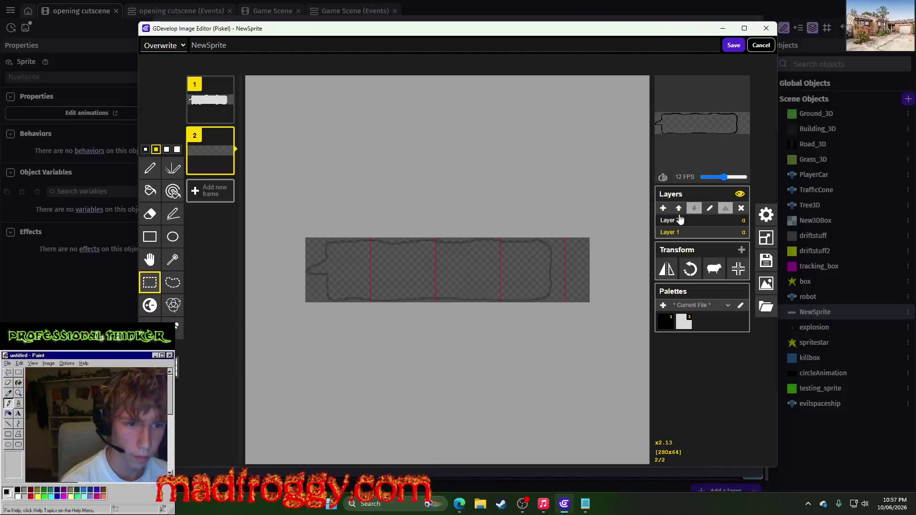
Step: Merge Layer 2 down, fill the interior white, and compare against frame 1
{"action": "left_click", "coordinate": [678, 220]}
{"action": "left_click", "coordinate": [722, 209]}
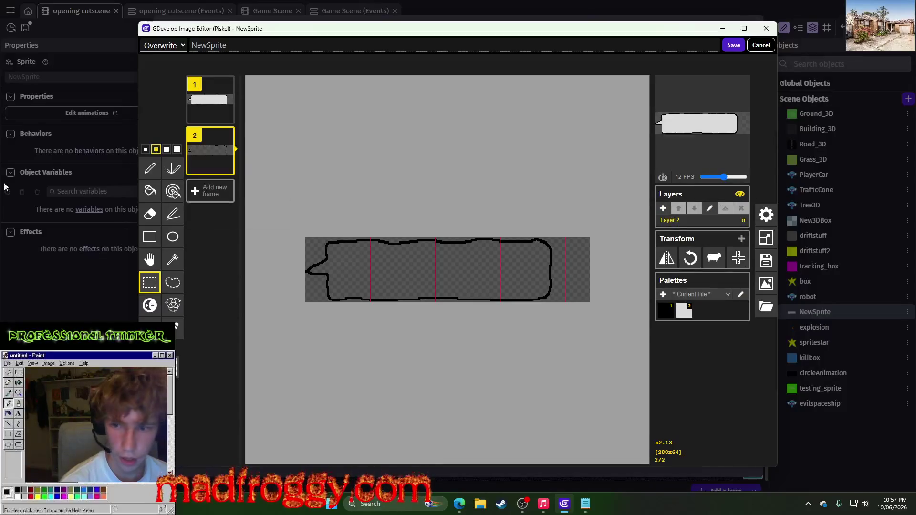
{"action": "left_click", "coordinate": [150, 190]}
{"action": "left_click", "coordinate": [371, 259]}
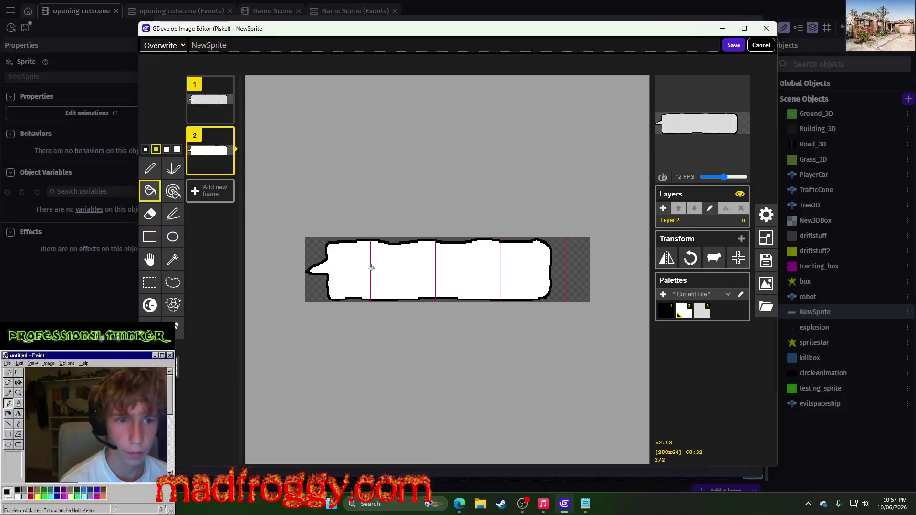
{"action": "left_click", "coordinate": [210, 100]}
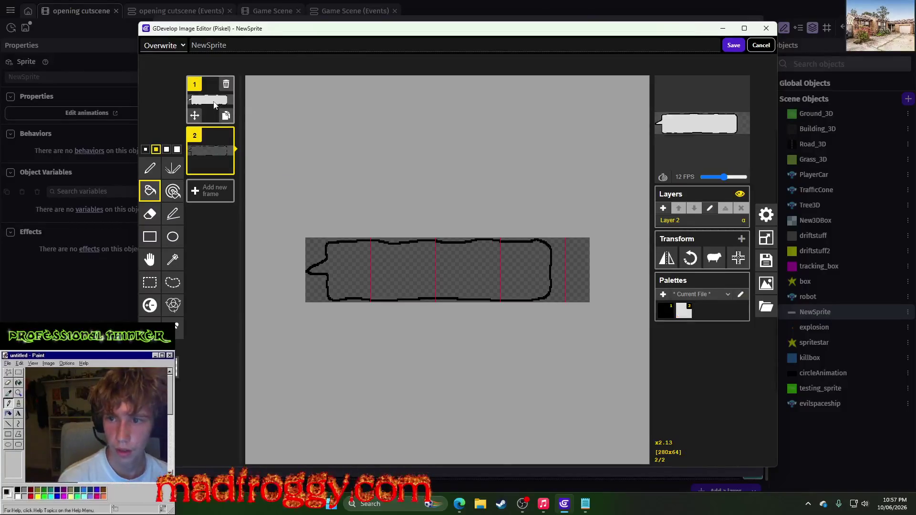
{"action": "left_click", "coordinate": [375, 258]}
{"action": "left_click", "coordinate": [210, 151]}
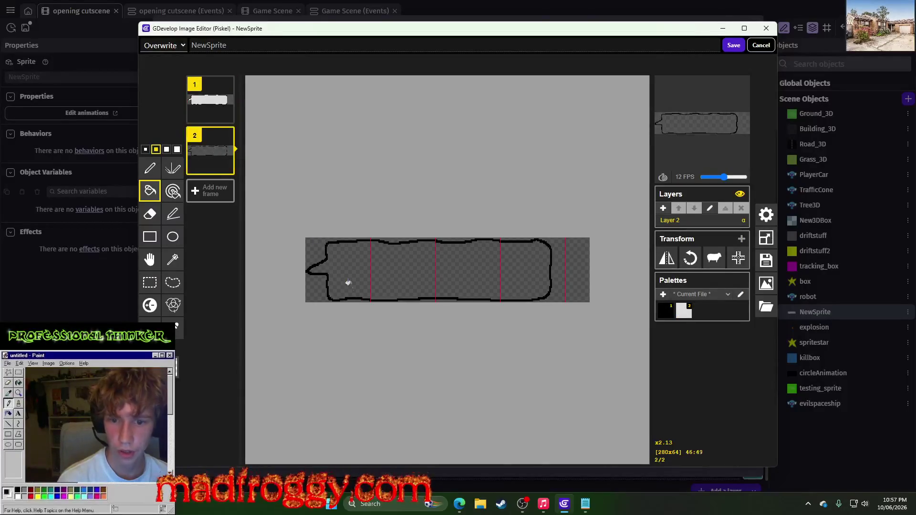
Step: Fill frame 2's interior light grey, duplicate frame 1, move frame 2 last, and add Layer 3
{"action": "left_click", "coordinate": [348, 268]}
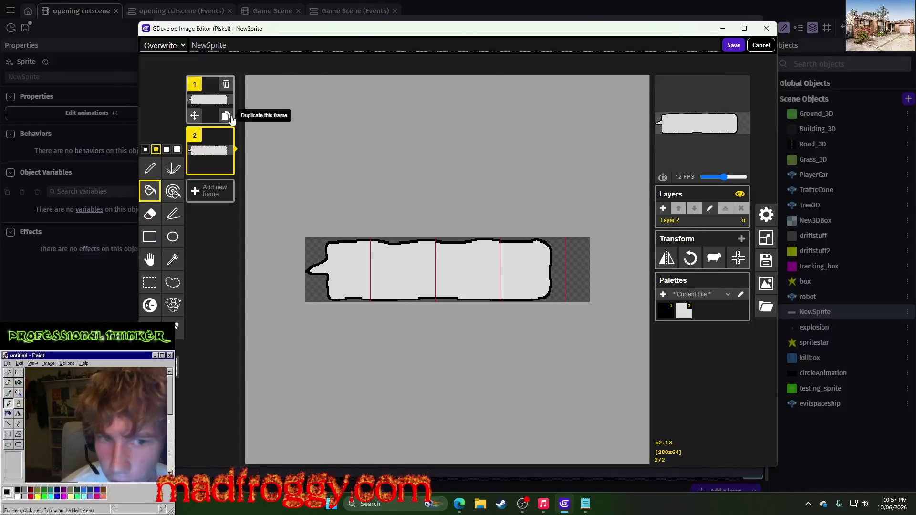
{"action": "left_click", "coordinate": [226, 116]}
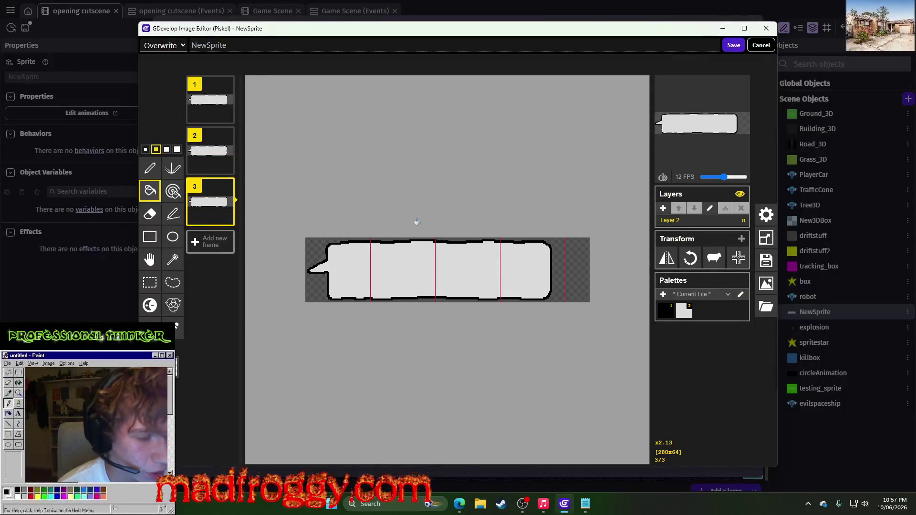
{"action": "scroll", "coordinate": [455, 219], "scroll_direction": "up", "scroll_amount": 2}
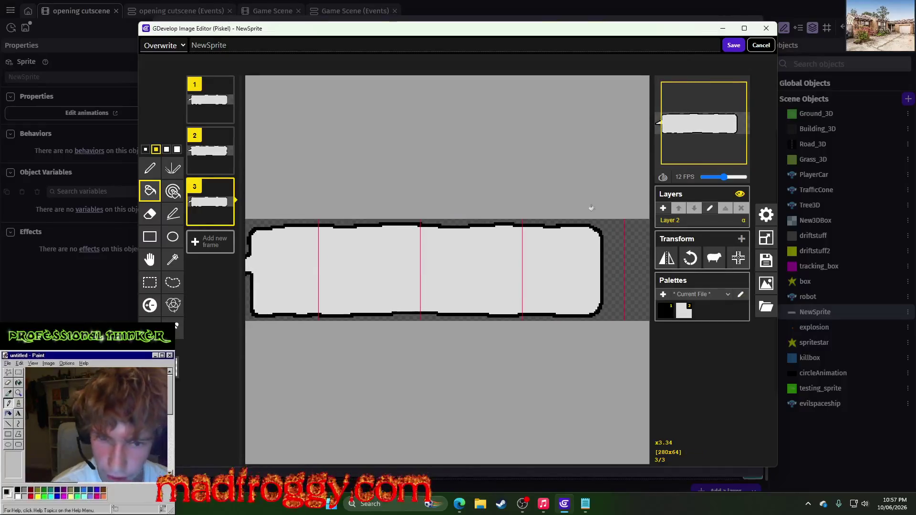
{"action": "mouse_move", "coordinate": [217, 165]}
{"action": "left_mouse_down"}
{"action": "mouse_move", "coordinate": [220, 172]}
{"action": "mouse_move", "coordinate": [227, 137]}
{"action": "mouse_move", "coordinate": [226, 217]}
{"action": "left_mouse_up"}
{"action": "scroll", "coordinate": [386, 282], "scroll_direction": "up", "scroll_amount": 2}
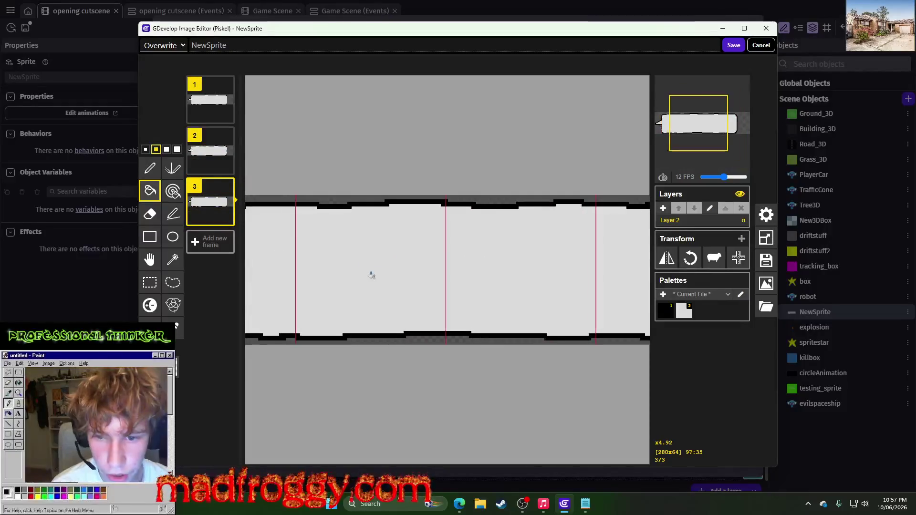
{"action": "left_click", "coordinate": [663, 208]}
Step: With the pen in black, retrace the bubble's tail and lower-left outline on Layer 3
{"action": "scroll", "coordinate": [583, 235], "scroll_direction": "down", "scroll_amount": 1}
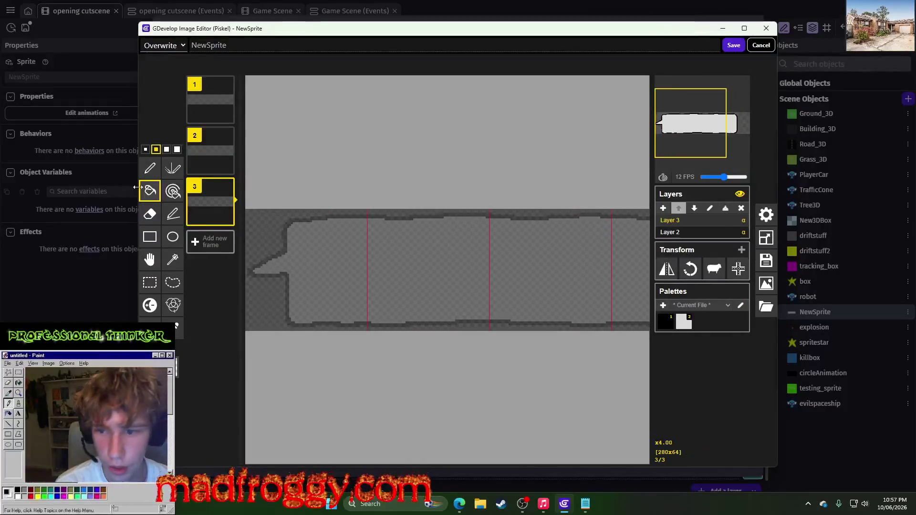
{"action": "left_click", "coordinate": [149, 168]}
{"action": "scroll", "coordinate": [309, 223], "scroll_direction": "up", "scroll_amount": 2}
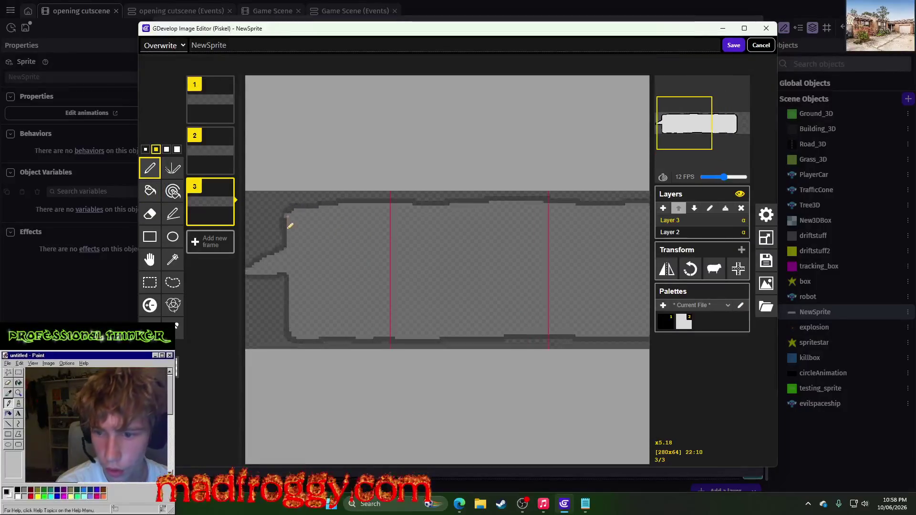
{"action": "left_click", "coordinate": [665, 323]}
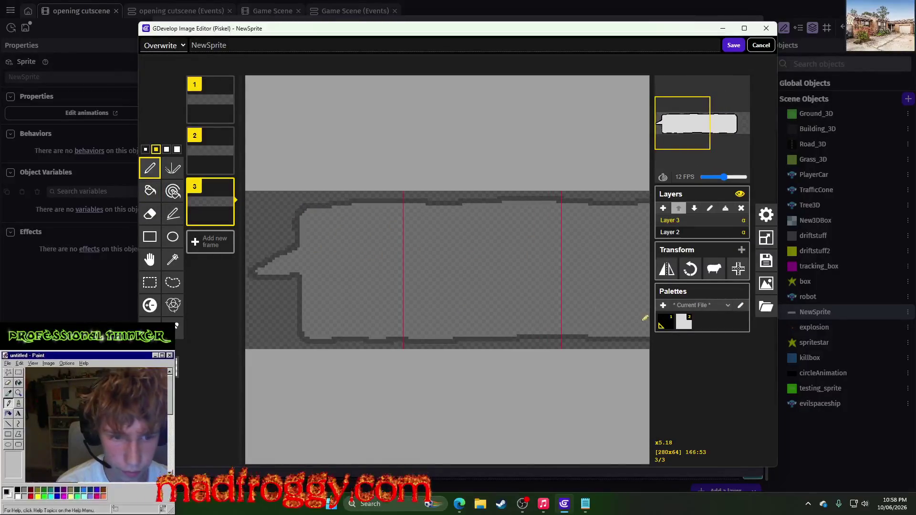
{"action": "mouse_move", "coordinate": [295, 243]}
{"action": "left_mouse_down"}
{"action": "mouse_move", "coordinate": [247, 273]}
{"action": "mouse_move", "coordinate": [284, 280]}
{"action": "mouse_move", "coordinate": [306, 319]}
{"action": "left_mouse_up"}
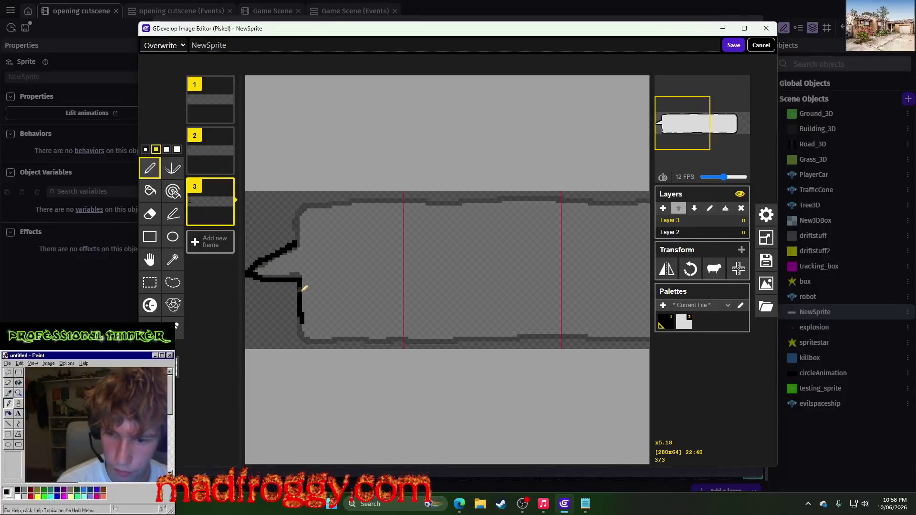
{"action": "key", "text": "ctrl+z"}
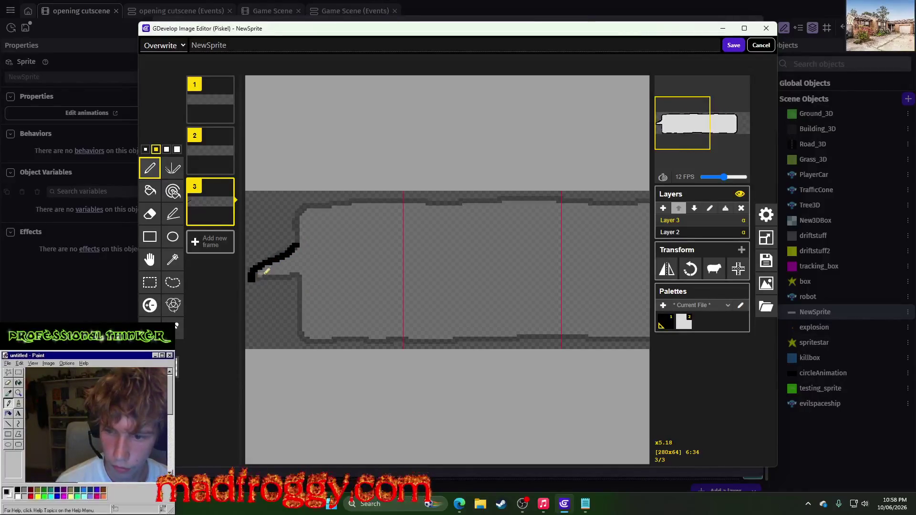
{"action": "key", "text": "ctrl+z"}
{"action": "left_click_drag", "start_coordinate": [266, 266], "coordinate": [296, 247]}
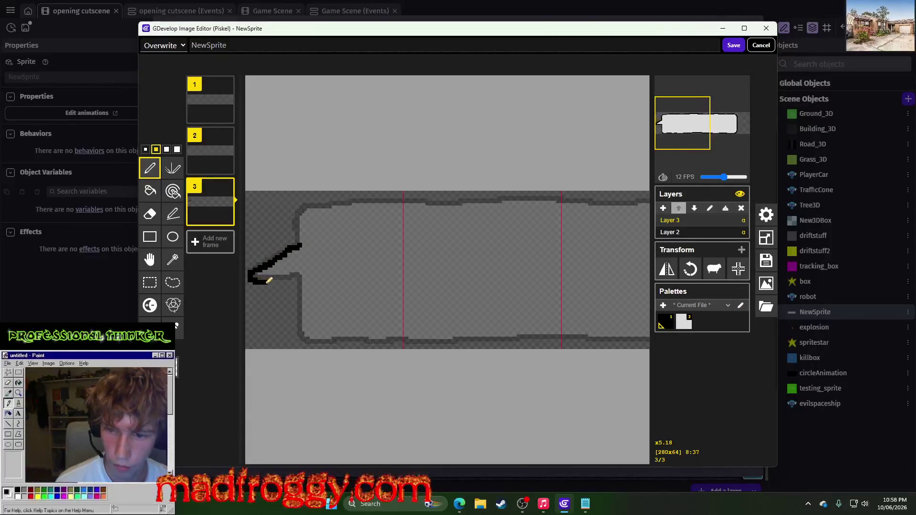
{"action": "key", "text": "ctrl+z"}
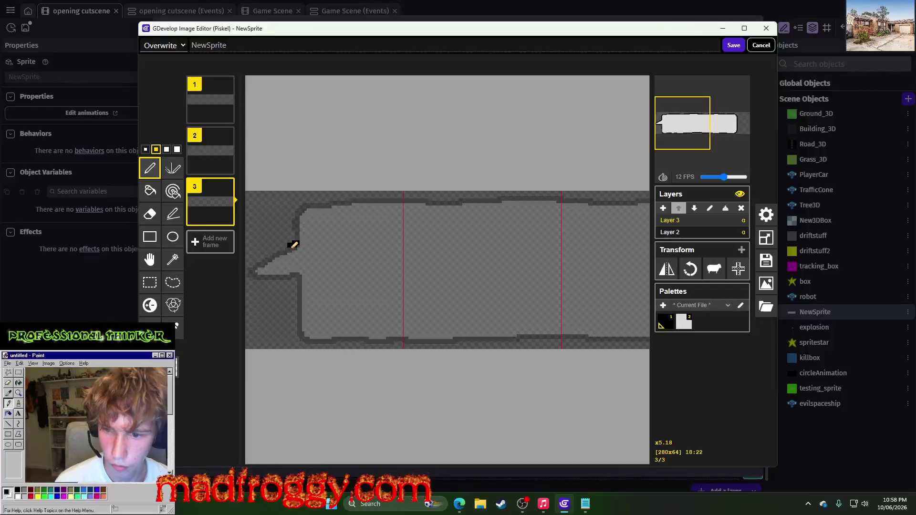
{"action": "mouse_move", "coordinate": [252, 273]}
{"action": "left_mouse_down"}
{"action": "mouse_move", "coordinate": [279, 280]}
{"action": "mouse_move", "coordinate": [304, 317]}
{"action": "mouse_move", "coordinate": [386, 341]}
{"action": "mouse_move", "coordinate": [429, 341]}
{"action": "left_mouse_up"}
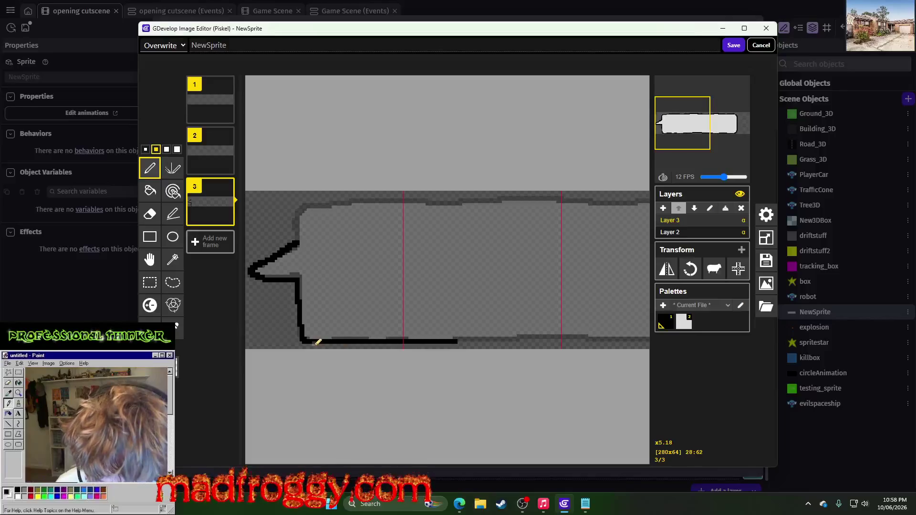
{"action": "key", "text": "ctrl+z"}
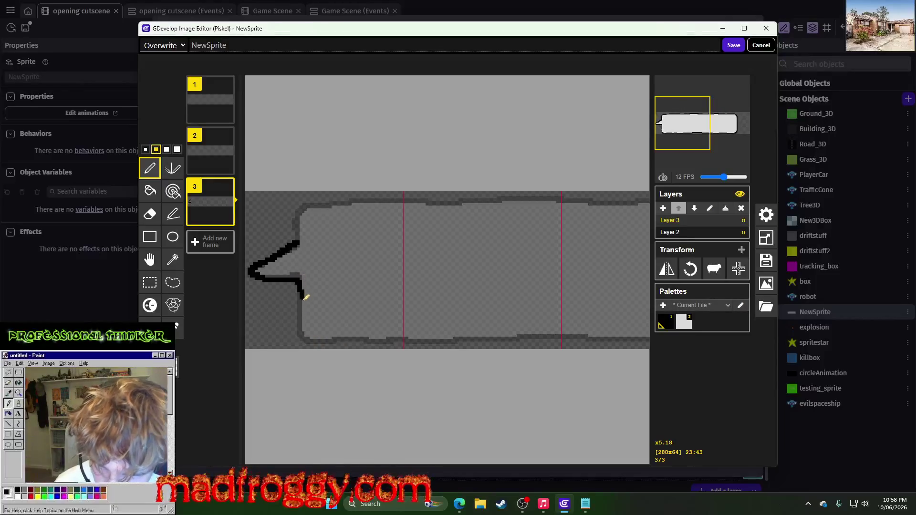
Step: Trace the bubble's black bottom outline around to the right end
{"action": "mouse_move", "coordinate": [304, 328]}
{"action": "left_mouse_down"}
{"action": "mouse_move", "coordinate": [325, 341]}
{"action": "mouse_move", "coordinate": [573, 338]}
{"action": "left_mouse_up"}
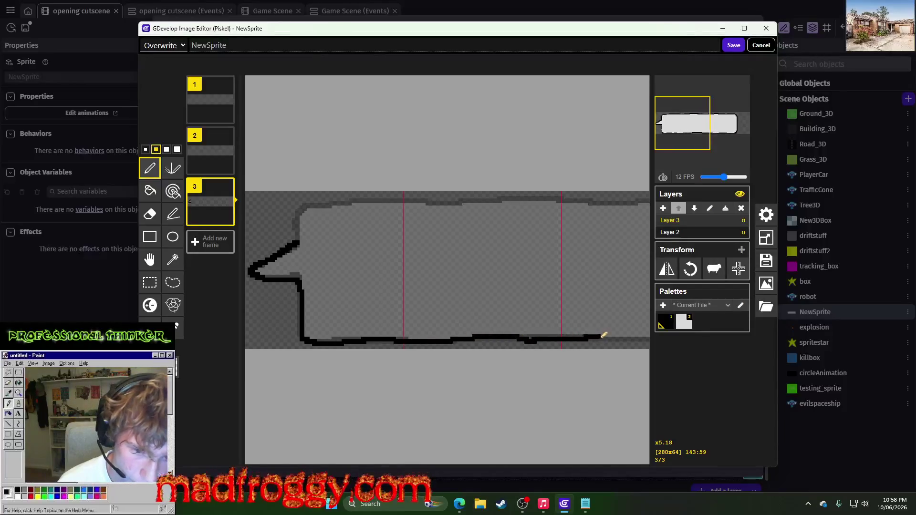
{"action": "scroll", "coordinate": [605, 303], "scroll_direction": "right", "scroll_amount": 5}
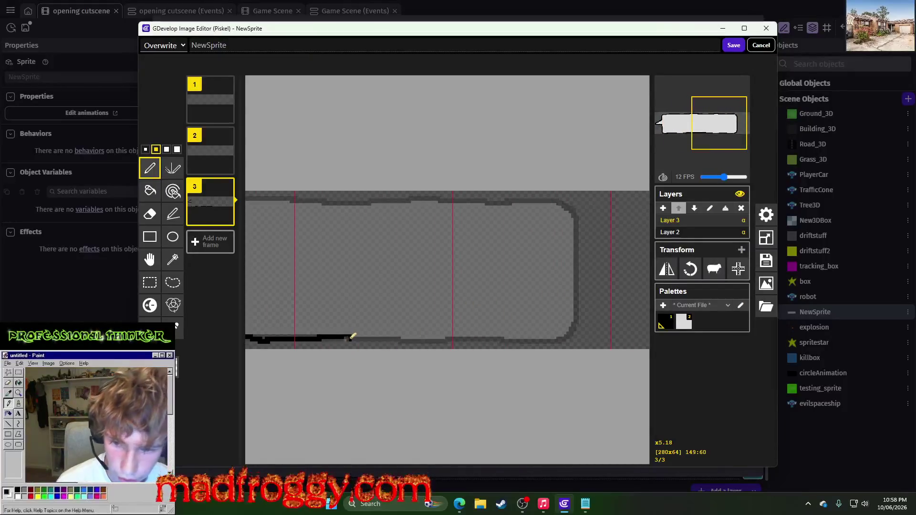
{"action": "left_click_drag", "start_coordinate": [354, 339], "coordinate": [525, 335]}
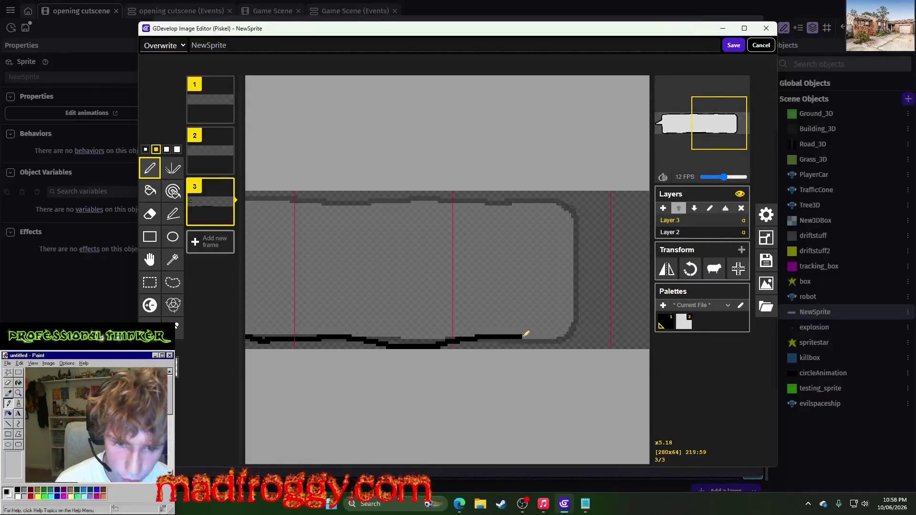
{"action": "key", "text": "ctrl+z"}
{"action": "mouse_move", "coordinate": [352, 338]}
{"action": "left_mouse_down"}
{"action": "mouse_move", "coordinate": [569, 333]}
{"action": "mouse_move", "coordinate": [579, 207]}
{"action": "left_mouse_up"}
{"action": "scroll", "coordinate": [501, 258], "scroll_direction": "left", "scroll_amount": 5}
Step: Draw the black top outline toward the bubble's left point
{"action": "mouse_move", "coordinate": [634, 197]}
{"action": "left_mouse_down"}
{"action": "mouse_move", "coordinate": [360, 197]}
{"action": "mouse_move", "coordinate": [276, 207]}
{"action": "left_mouse_up"}
{"action": "scroll", "coordinate": [397, 218], "scroll_direction": "left", "scroll_amount": 5}
{"action": "scroll", "coordinate": [398, 219], "scroll_direction": "left", "scroll_amount": 4}
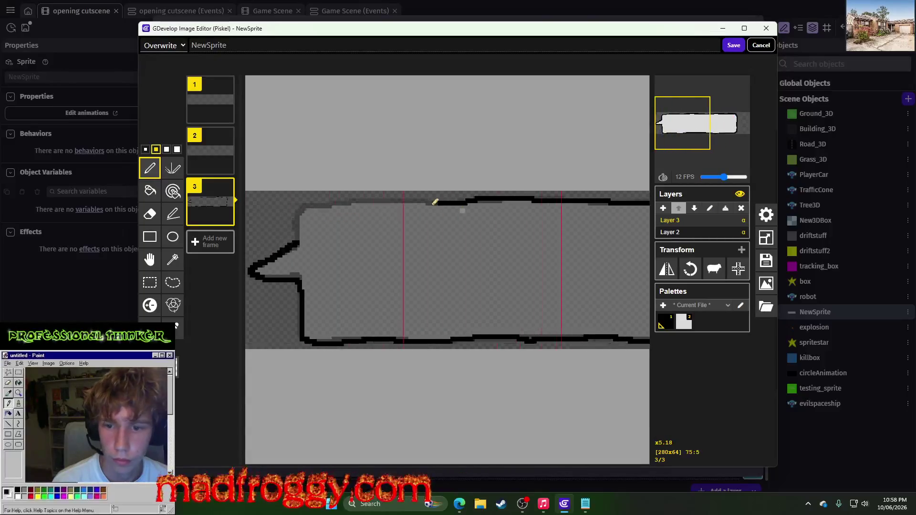
{"action": "left_click_drag", "start_coordinate": [442, 202], "coordinate": [315, 205]}
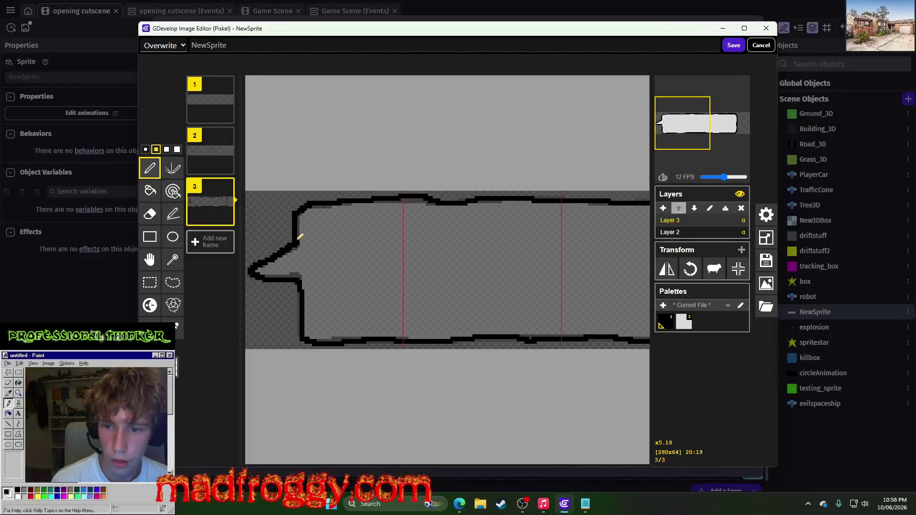
{"action": "scroll", "coordinate": [459, 257], "scroll_direction": "right", "scroll_amount": 8}
{"action": "scroll", "coordinate": [616, 368], "scroll_direction": "up", "scroll_amount": 5}
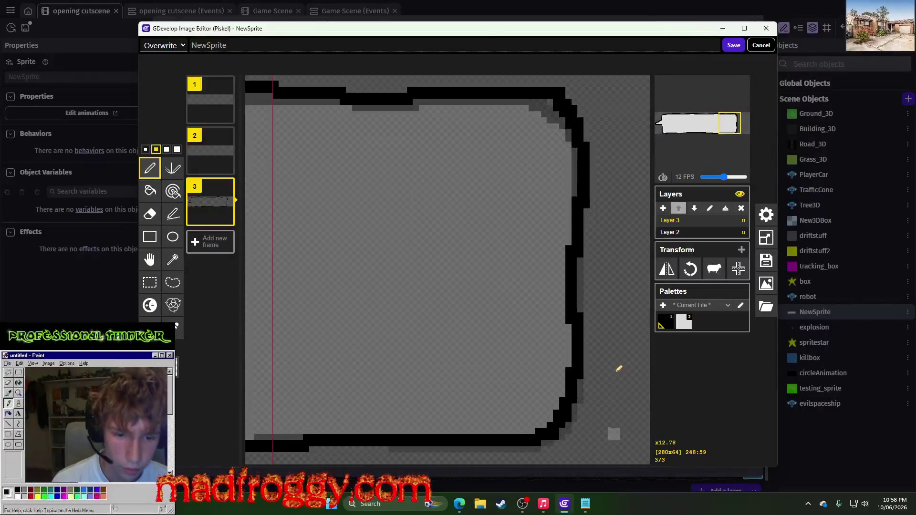
{"action": "scroll", "coordinate": [468, 302], "scroll_direction": "down", "scroll_amount": 6}
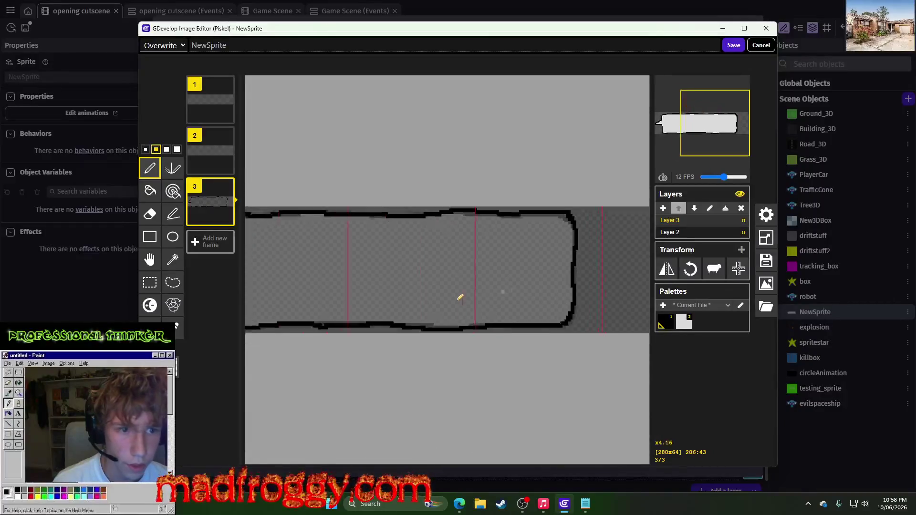
{"action": "left_click", "coordinate": [682, 232]}
{"action": "scroll", "coordinate": [378, 239], "scroll_direction": "down", "scroll_amount": 2}
{"action": "left_click", "coordinate": [150, 282]}
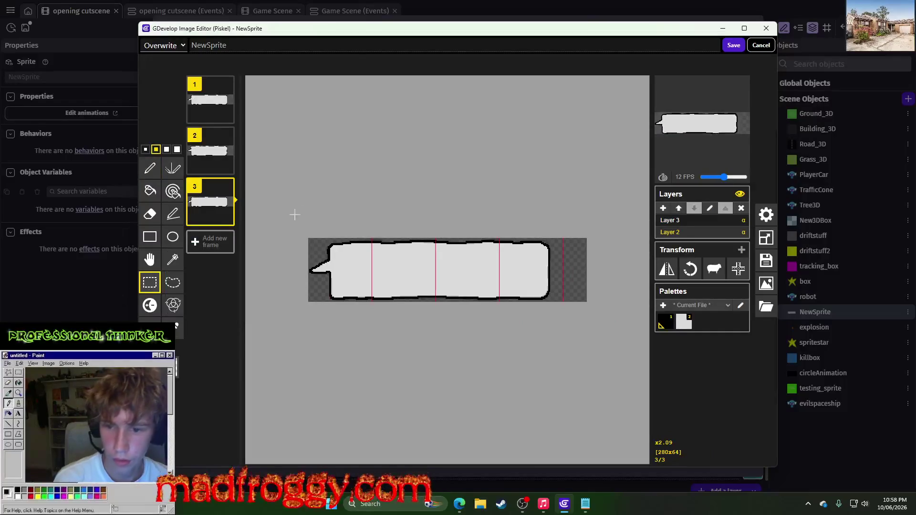
Step: Erase the old white fill and delete its now-empty layer
{"action": "left_click_drag", "start_coordinate": [295, 215], "coordinate": [633, 390]}
{"action": "key", "text": "Delete"}
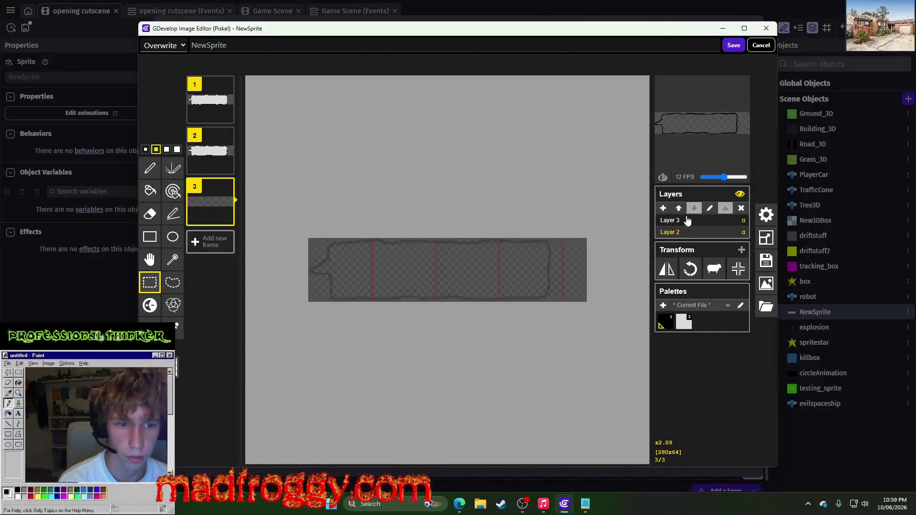
{"action": "left_click", "coordinate": [741, 208]}
Step: Bucket-fill the bubble's interior white and save the sprite to NewSprite
{"action": "left_click", "coordinate": [158, 348]}
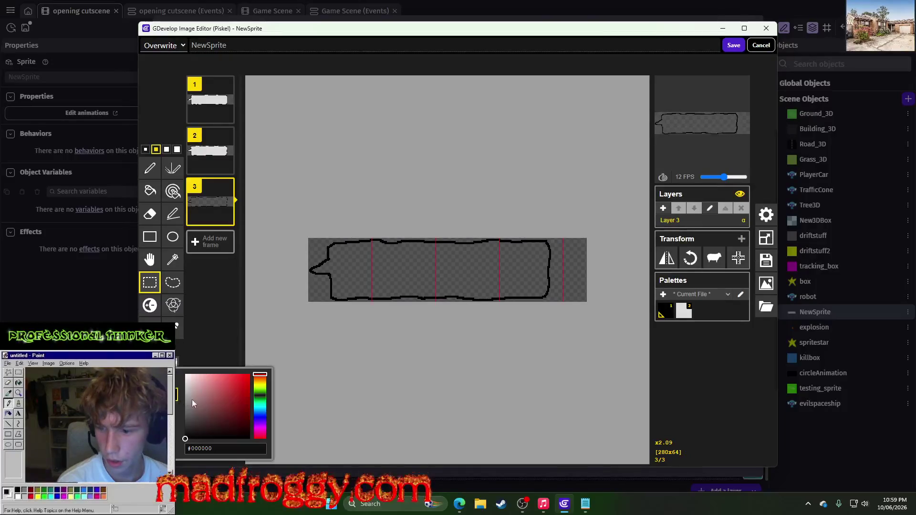
{"action": "left_click", "coordinate": [684, 311]}
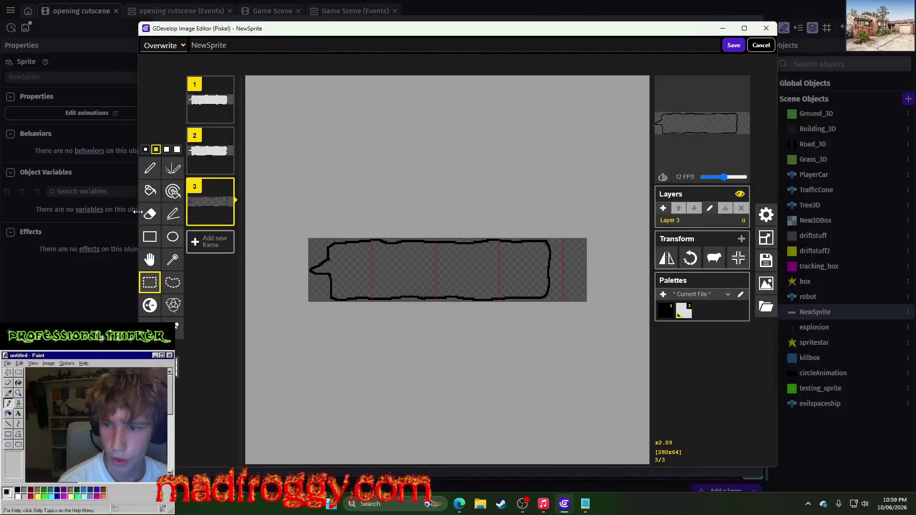
{"action": "left_click", "coordinate": [150, 190]}
{"action": "left_click", "coordinate": [355, 262]}
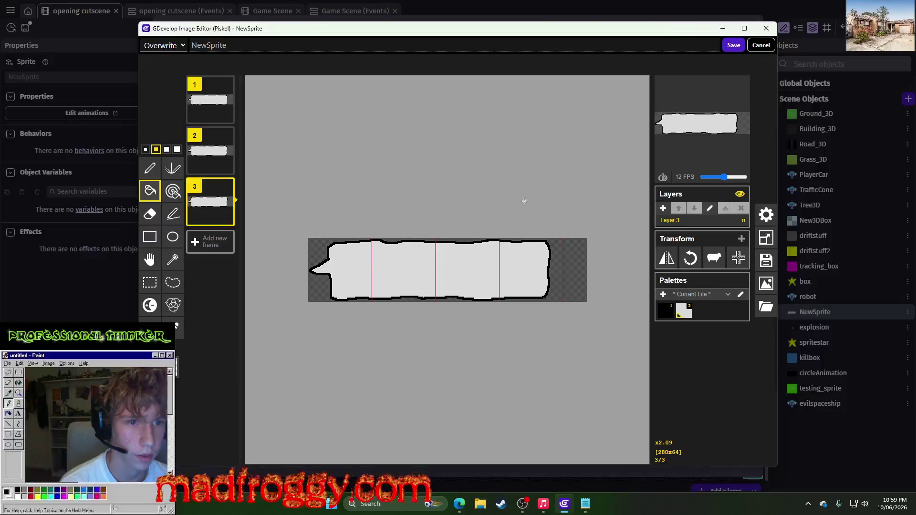
{"action": "left_click", "coordinate": [734, 45]}
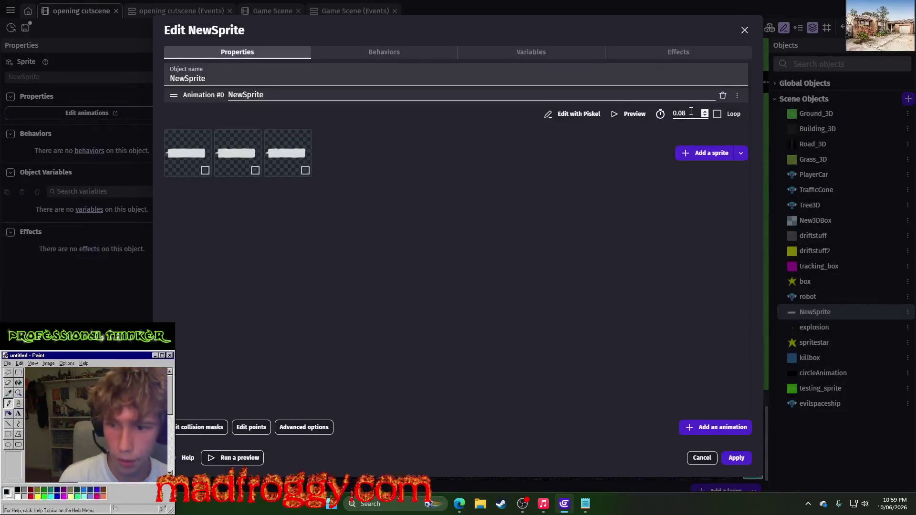
Step: Set NewSprite's animation frame time to 0.1 and apply the changes
{"action": "left_click", "coordinate": [584, 113]}
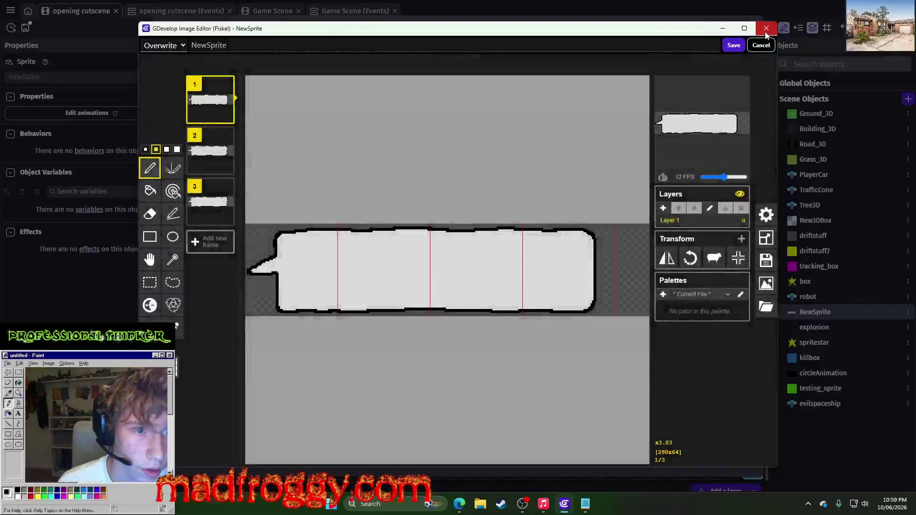
{"action": "left_click", "coordinate": [761, 37]}
{"action": "left_click", "coordinate": [688, 111]}
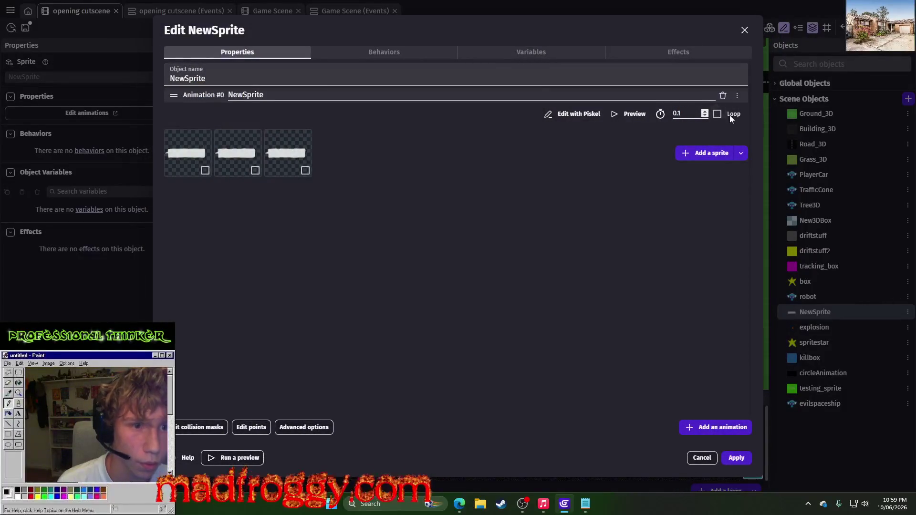
{"action": "left_click", "coordinate": [737, 458]}
Step: Preview the cutscene with the bubble beside the robot, then close the preview
{"action": "left_click", "coordinate": [429, 26]}
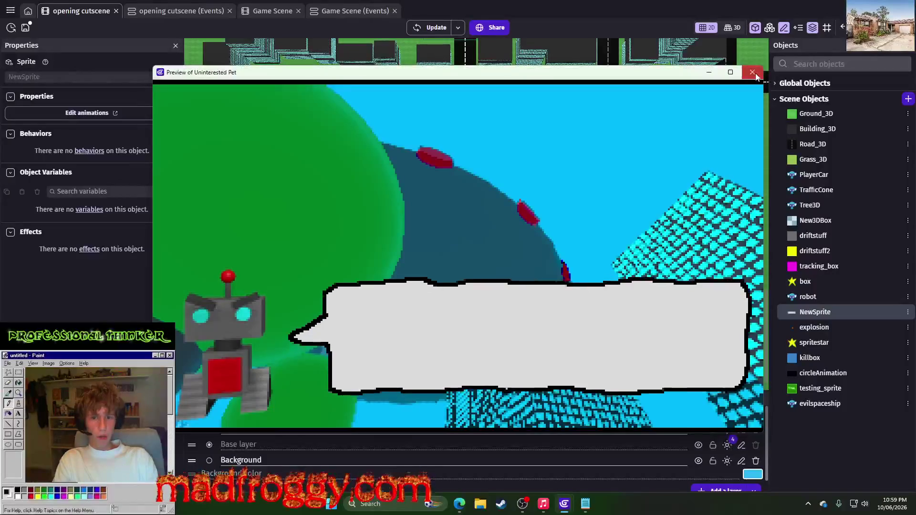
{"action": "left_click", "coordinate": [756, 75]}
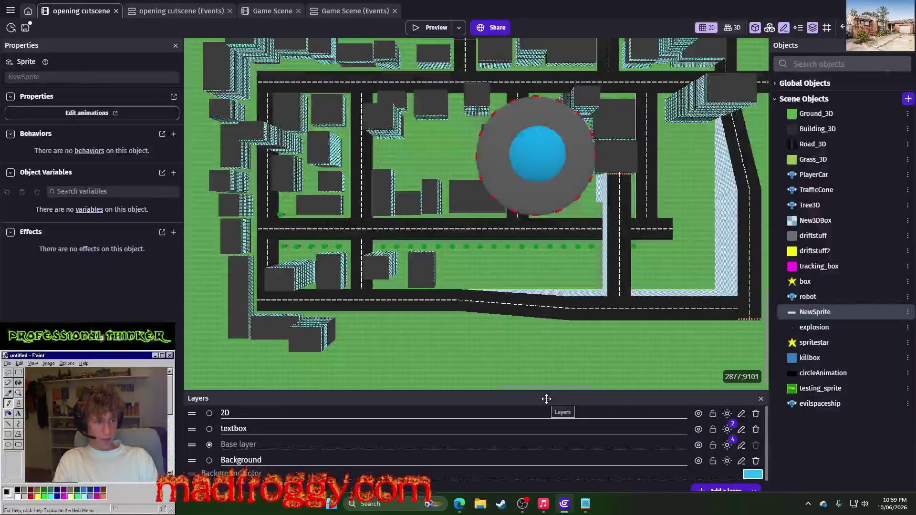
{"action": "scroll", "coordinate": [500, 311], "scroll_direction": "down", "scroll_amount": 5}
{"action": "scroll", "coordinate": [451, 345], "scroll_direction": "up", "scroll_amount": 5}
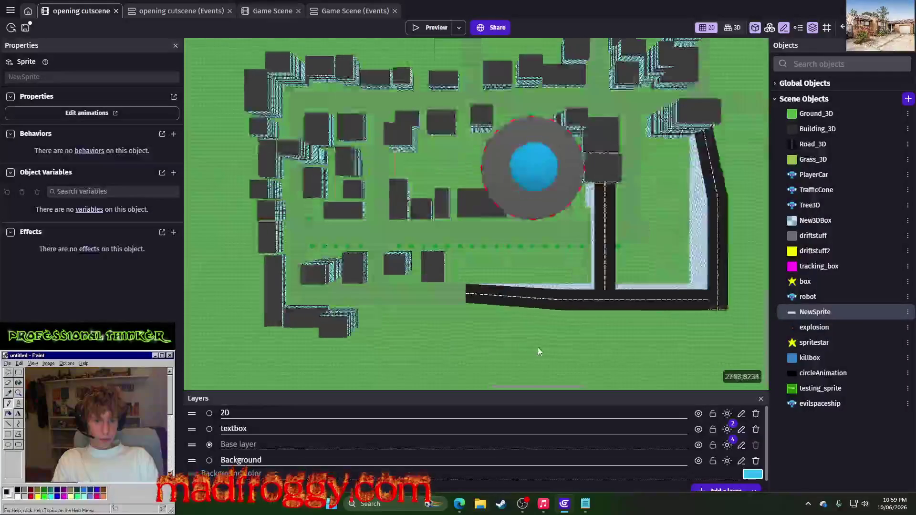
Step: Delete the 3D Ambient Hemisphere Light and 3D Sun Light effects from the textbox layer
{"action": "left_click_drag", "start_coordinate": [538, 344], "coordinate": [523, 268]}
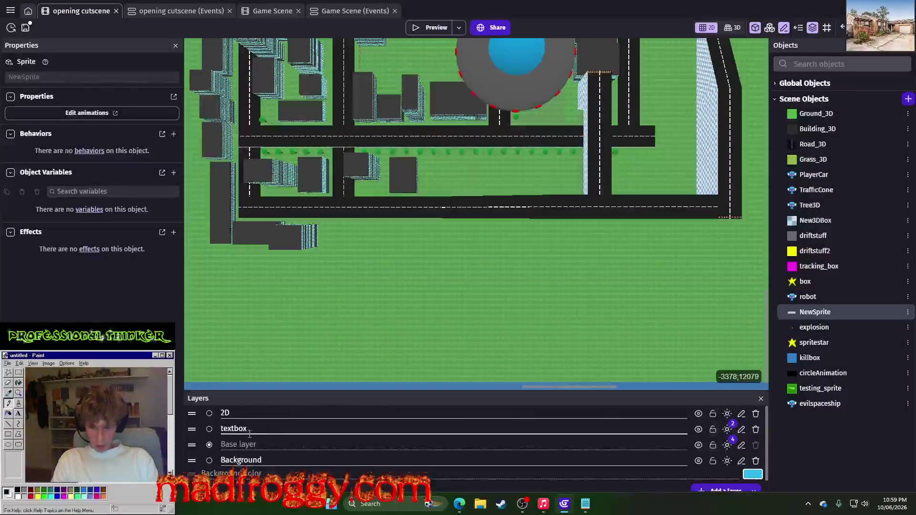
{"action": "left_click", "coordinate": [726, 430]}
{"action": "scroll", "coordinate": [390, 188], "scroll_direction": "down", "scroll_amount": 3}
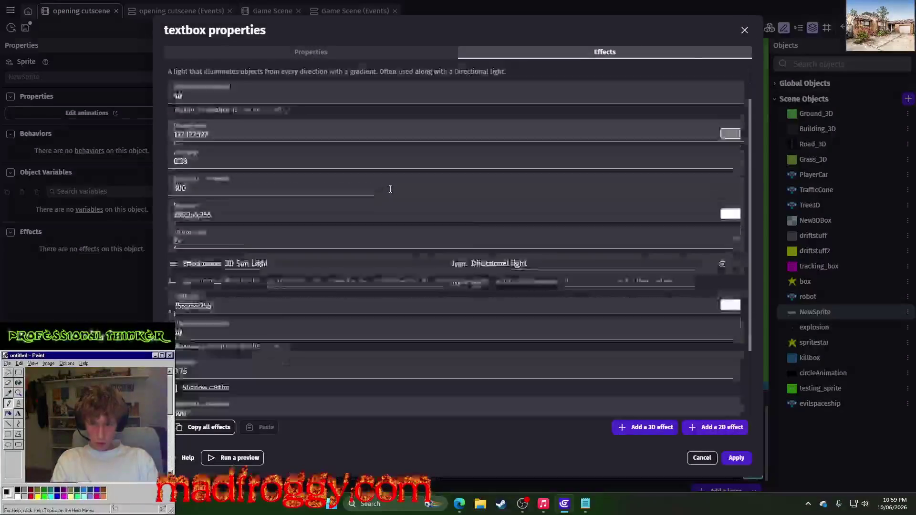
{"action": "scroll", "coordinate": [429, 195], "scroll_direction": "up", "scroll_amount": 3}
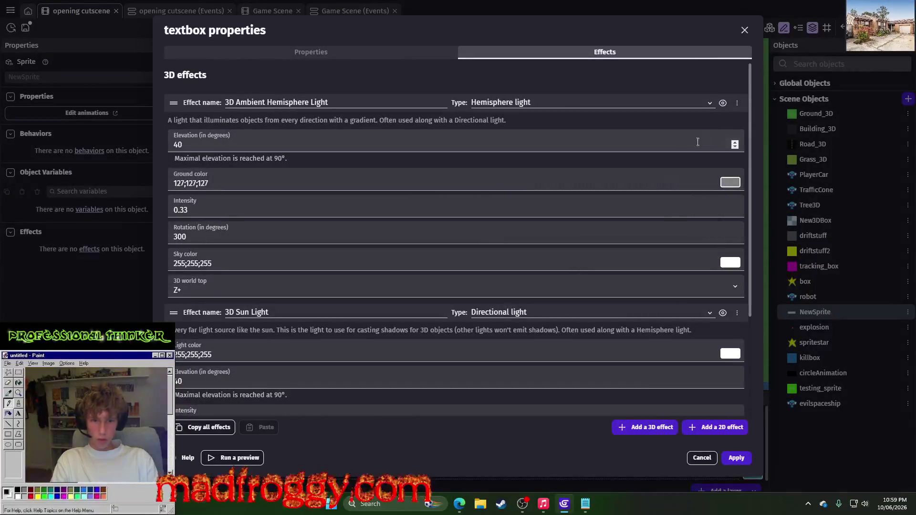
{"action": "left_click", "coordinate": [737, 103]}
{"action": "left_click", "coordinate": [761, 120]}
{"action": "left_click", "coordinate": [738, 103]}
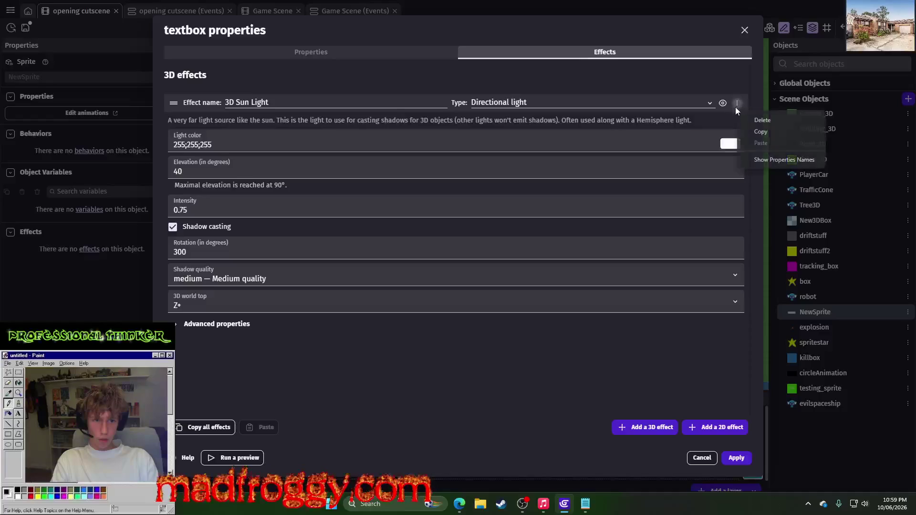
{"action": "left_click", "coordinate": [761, 119]}
{"action": "left_click", "coordinate": [735, 458]}
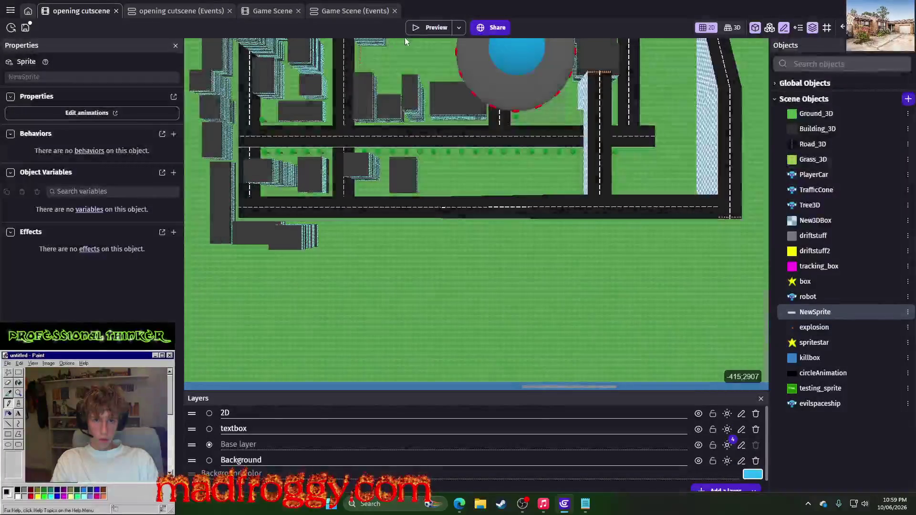
Step: Preview the scene, close it, and bring up the Base layer's effects
{"action": "left_click", "coordinate": [423, 27]}
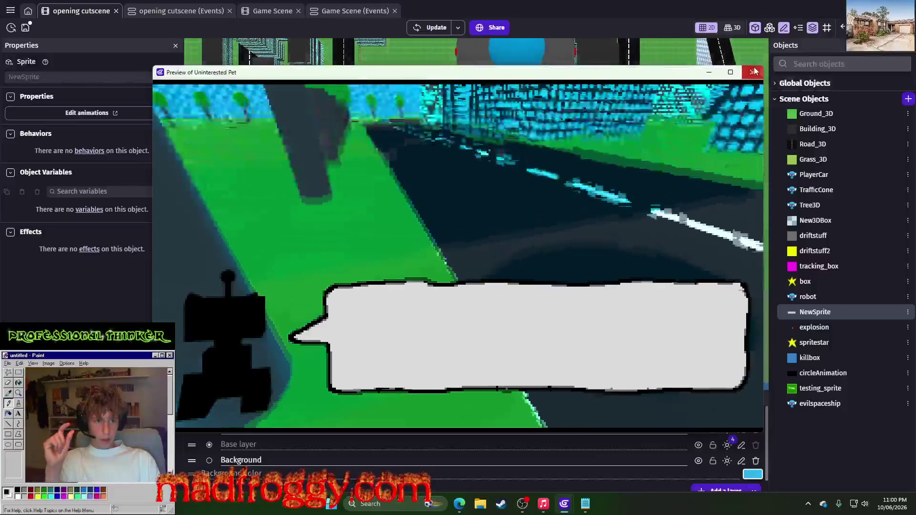
{"action": "key", "text": "alt+F4"}
{"action": "left_click", "coordinate": [726, 446]}
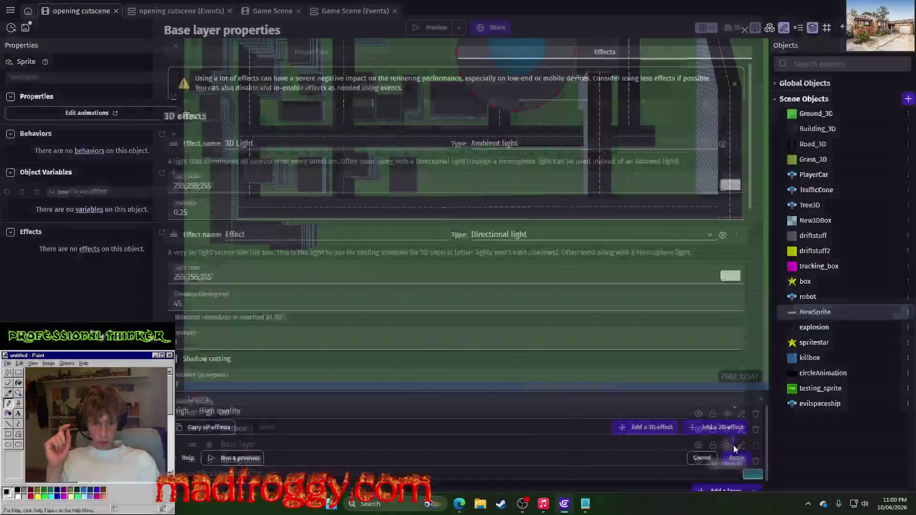
Step: Copy the Base layer's effects, paste them onto the textbox layer, then preview the cutscene
{"action": "left_click", "coordinate": [205, 427]}
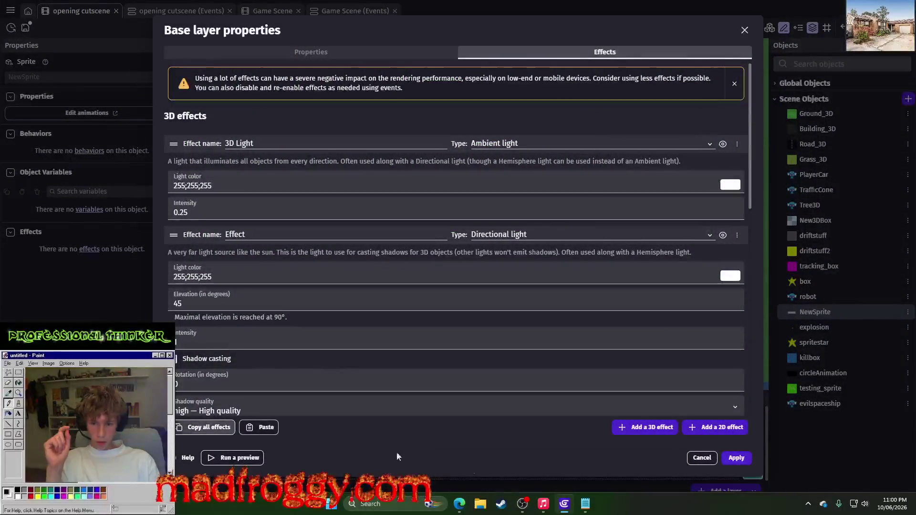
{"action": "left_click", "coordinate": [706, 459]}
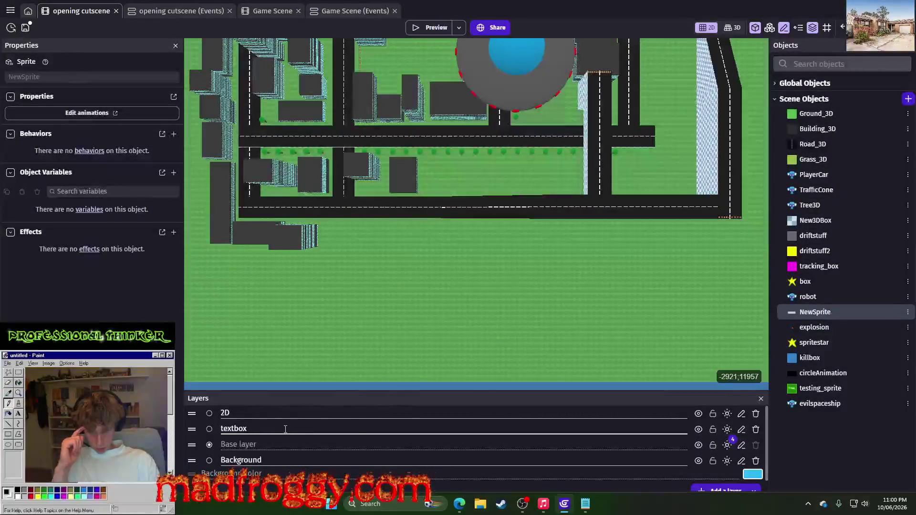
{"action": "left_click", "coordinate": [728, 430]}
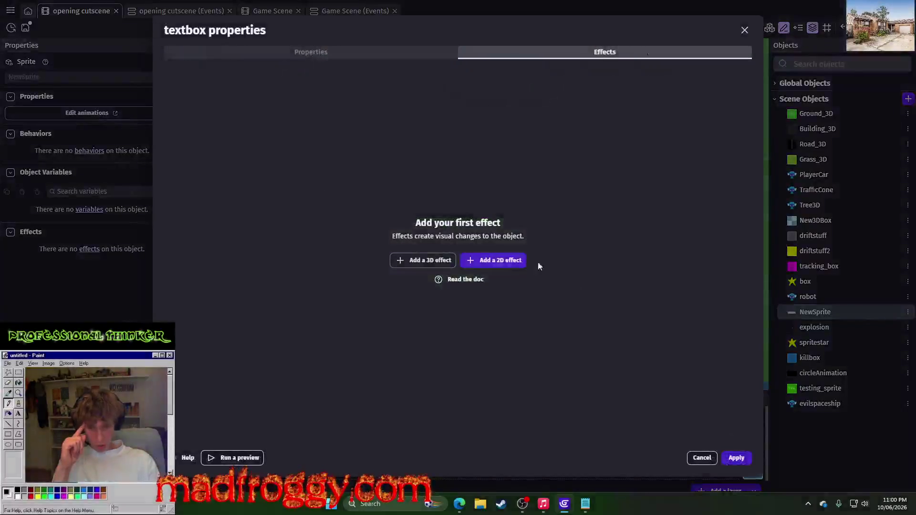
{"action": "left_click", "coordinate": [443, 267]}
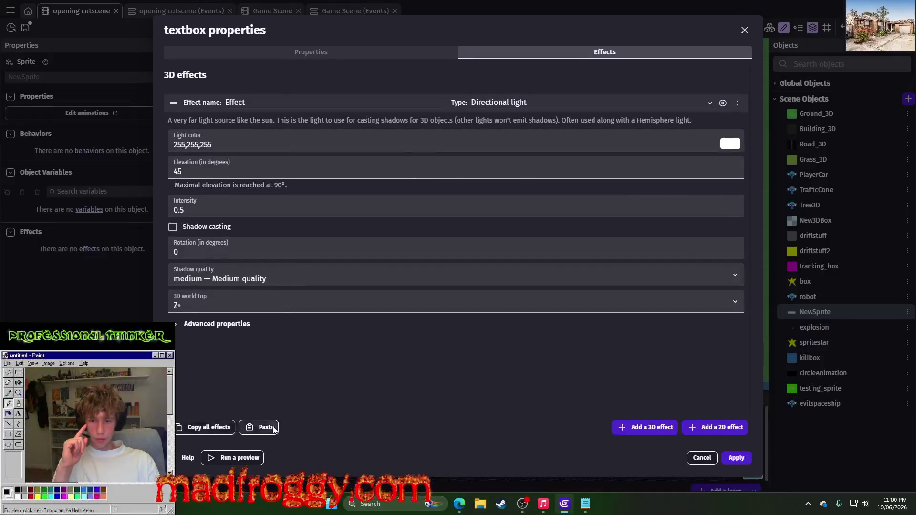
{"action": "left_click", "coordinate": [266, 427]}
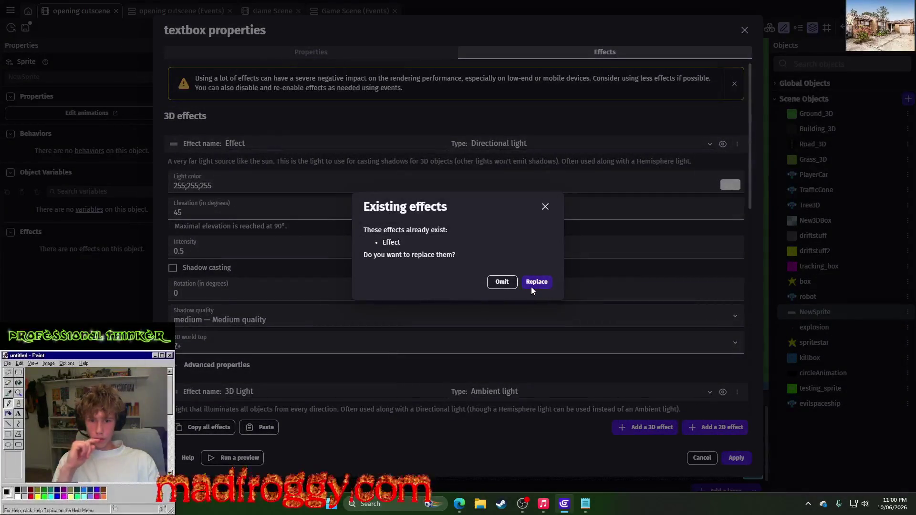
{"action": "left_click", "coordinate": [535, 284]}
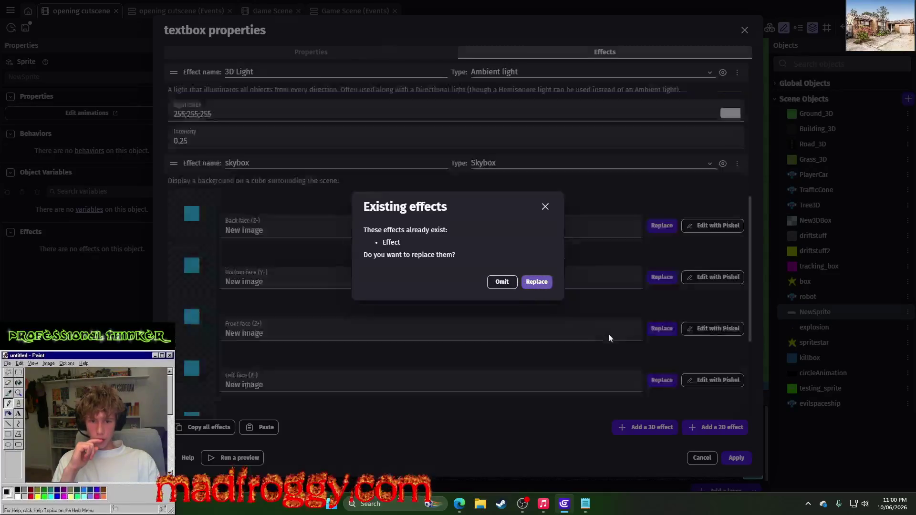
{"action": "left_click", "coordinate": [726, 460]}
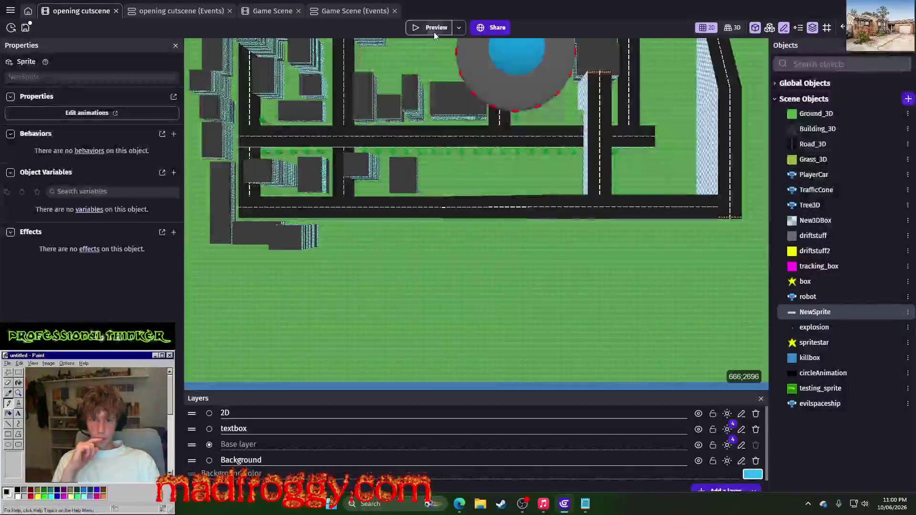
{"action": "left_click", "coordinate": [434, 33]}
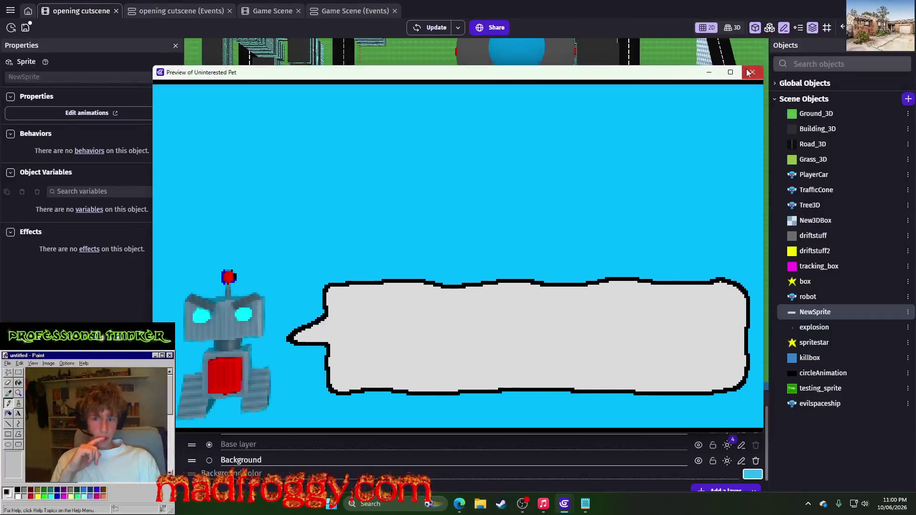
{"action": "left_click", "coordinate": [752, 72]}
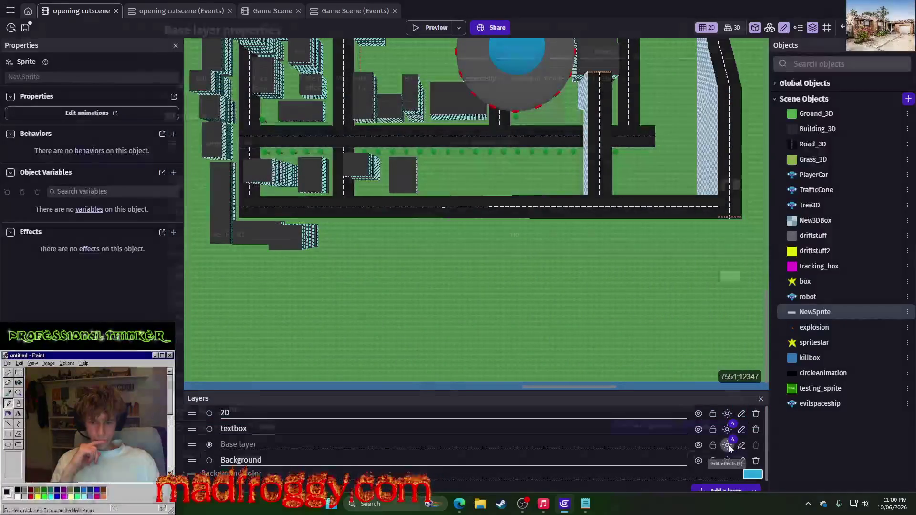
Step: Delete the Skybox effect from the textbox layer, apply, and preview the cutscene
{"action": "left_click", "coordinate": [728, 426]}
{"action": "left_click", "coordinate": [746, 30]}
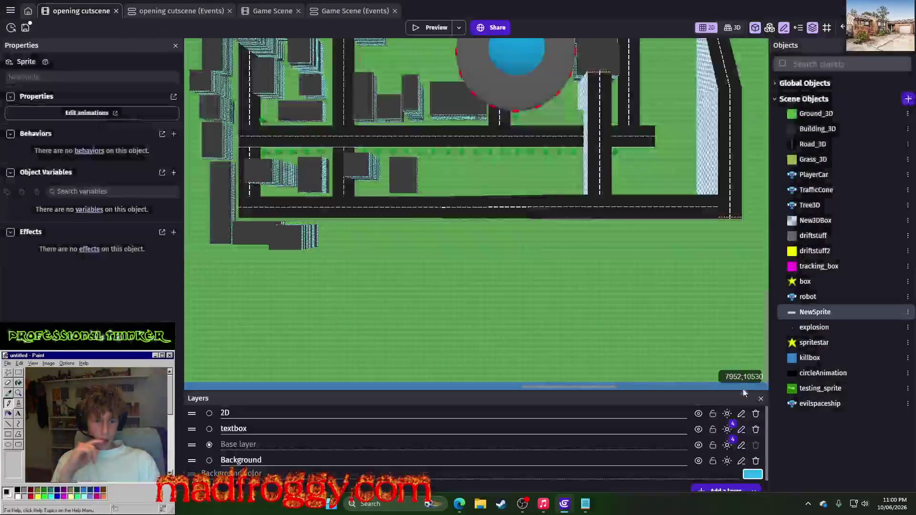
{"action": "left_click", "coordinate": [727, 429]}
{"action": "scroll", "coordinate": [674, 206], "scroll_direction": "down", "scroll_amount": 5}
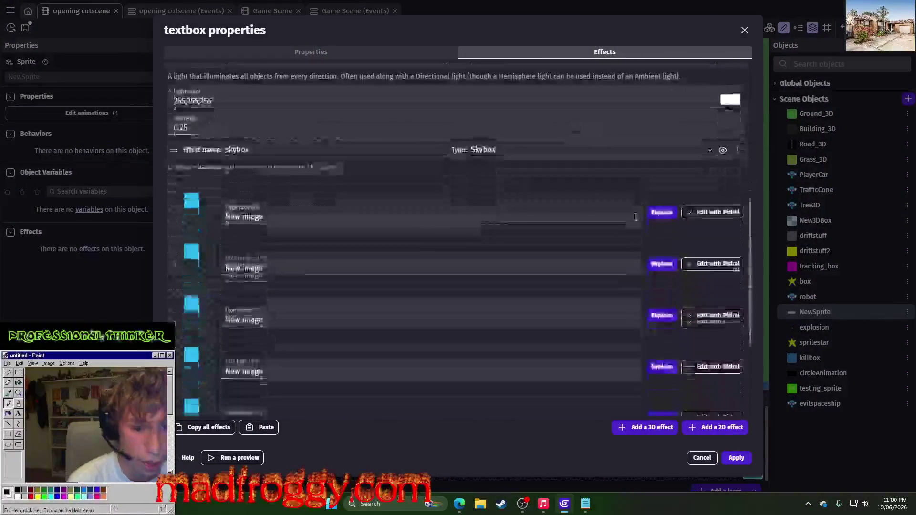
{"action": "left_click", "coordinate": [738, 150]}
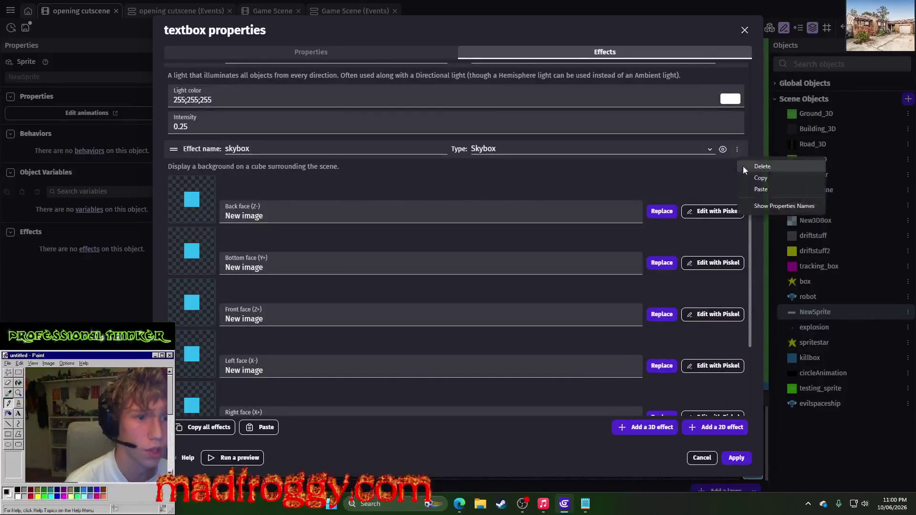
{"action": "left_click", "coordinate": [743, 167]}
{"action": "left_click", "coordinate": [738, 458]}
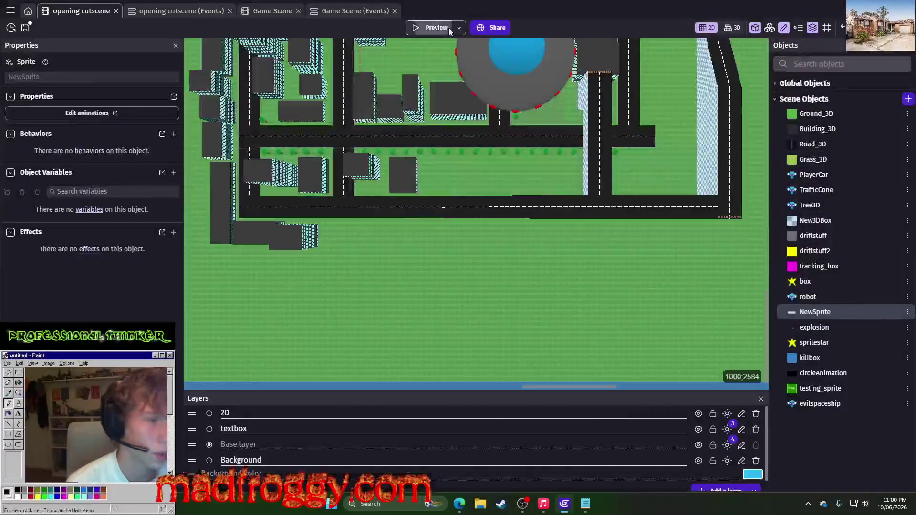
{"action": "left_click", "coordinate": [450, 27]}
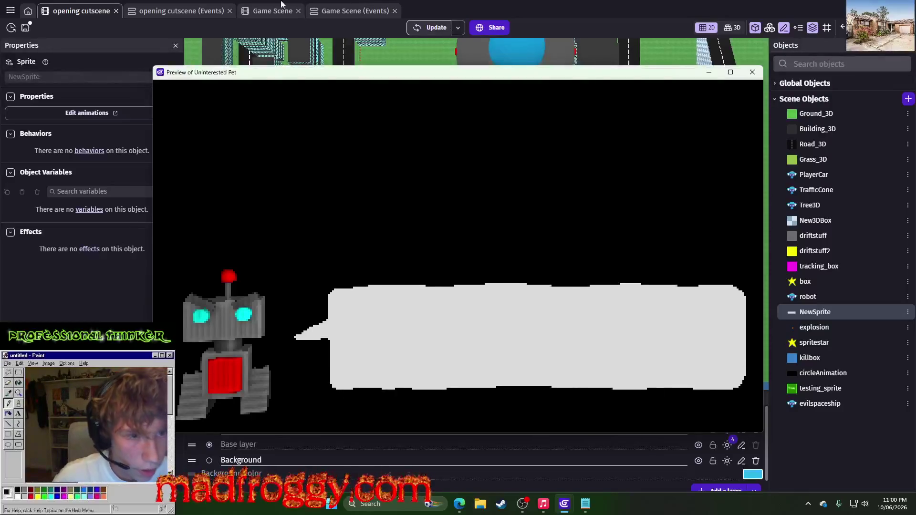
{"action": "left_click", "coordinate": [752, 73]}
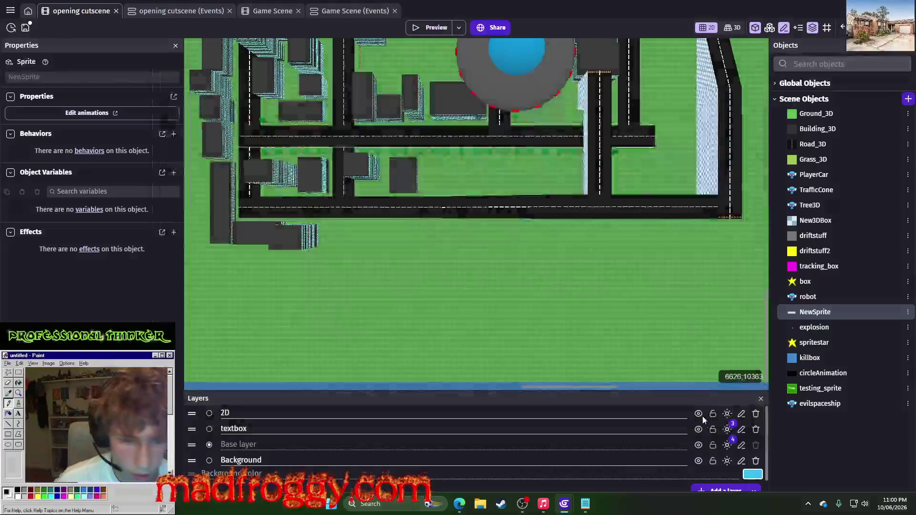
Step: Review the textbox layer's remaining effects and close the list
{"action": "left_click", "coordinate": [727, 429]}
{"action": "scroll", "coordinate": [455, 268], "scroll_direction": "down", "scroll_amount": 3}
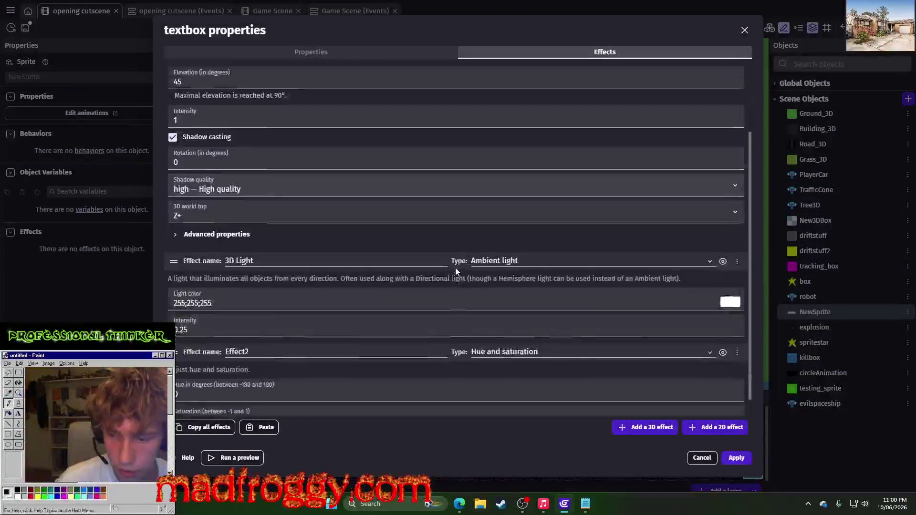
{"action": "scroll", "coordinate": [548, 245], "scroll_direction": "up", "scroll_amount": 4}
{"action": "scroll", "coordinate": [549, 245], "scroll_direction": "down", "scroll_amount": 2}
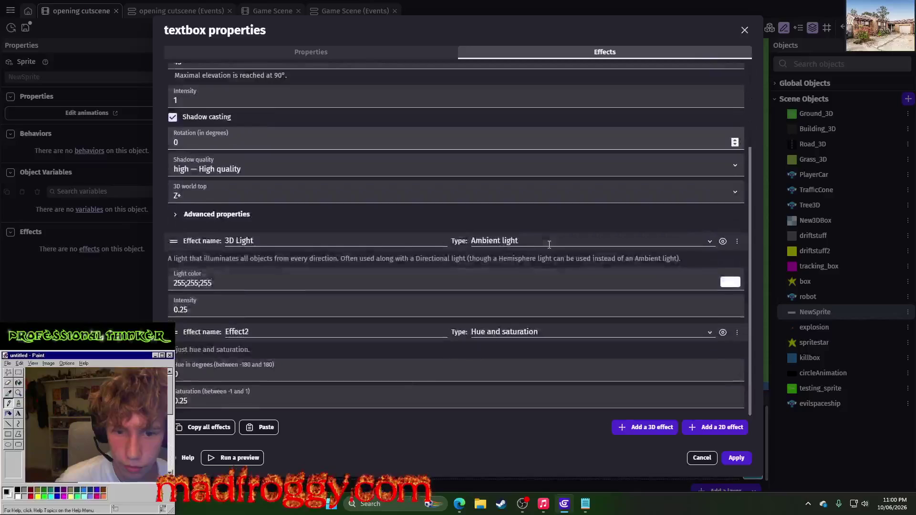
{"action": "left_click", "coordinate": [737, 458]}
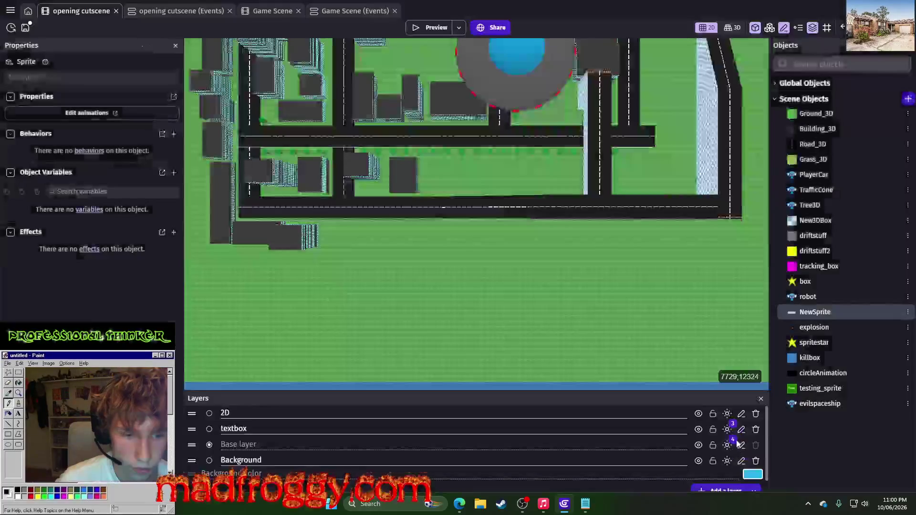
Step: Delete the Directional light, 3D Light and Effect2 effects from the textbox layer
{"action": "left_click", "coordinate": [727, 429]}
{"action": "left_click", "coordinate": [738, 103]}
{"action": "left_click", "coordinate": [744, 122]}
{"action": "left_click", "coordinate": [738, 104]}
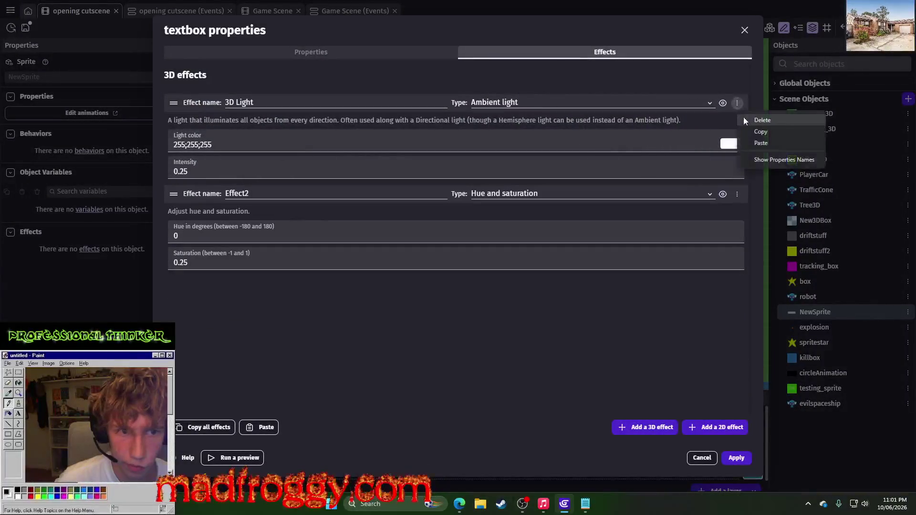
{"action": "left_click", "coordinate": [744, 118]}
{"action": "left_click", "coordinate": [737, 104]}
{"action": "left_click", "coordinate": [744, 119]}
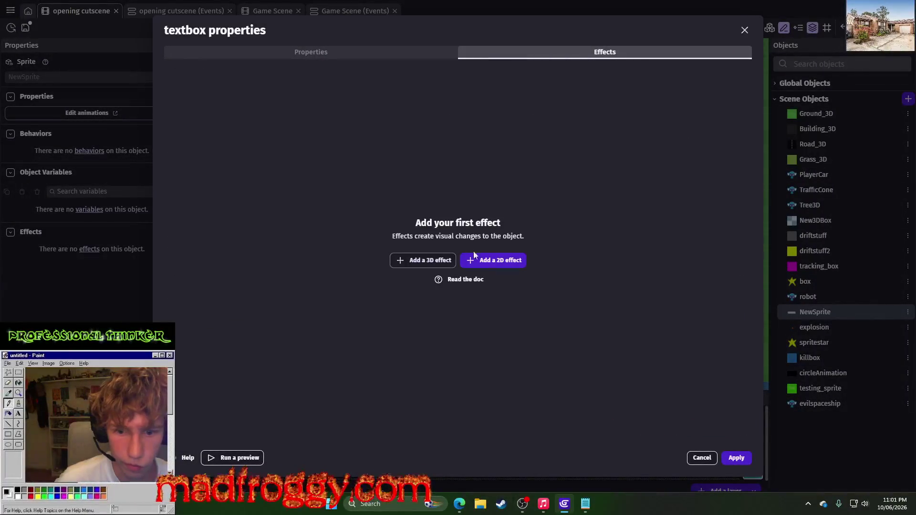
Step: Add one directional light 3D effect to the textbox layer, apply, and preview the cutscene
{"action": "left_click", "coordinate": [431, 263]}
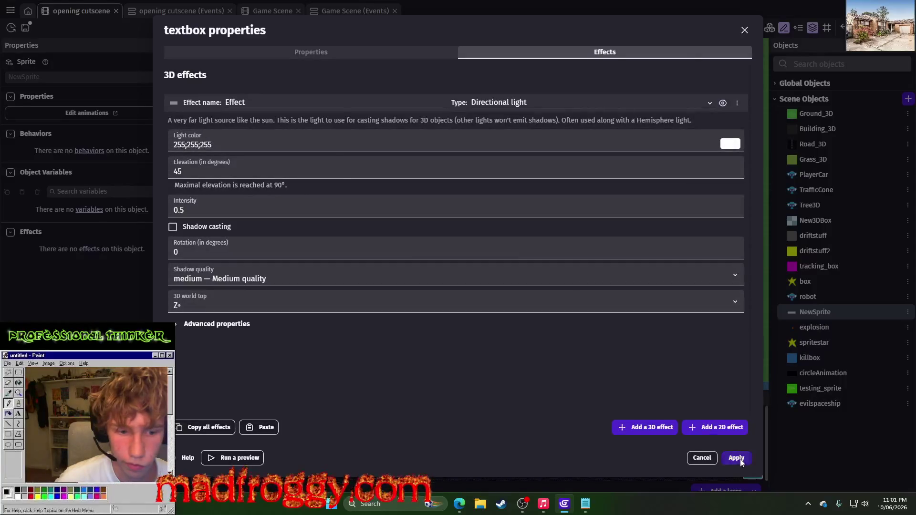
{"action": "left_click", "coordinate": [741, 461]}
{"action": "left_click", "coordinate": [414, 30]}
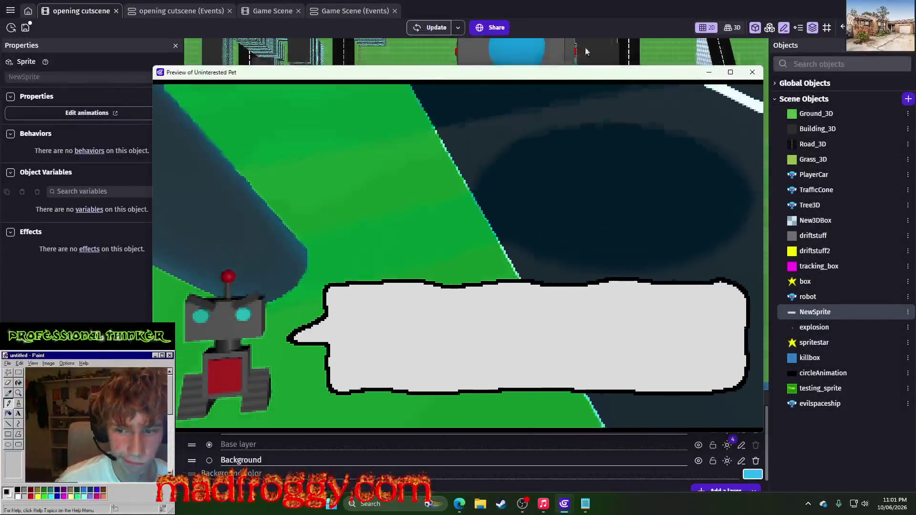
{"action": "left_click", "coordinate": [753, 72]}
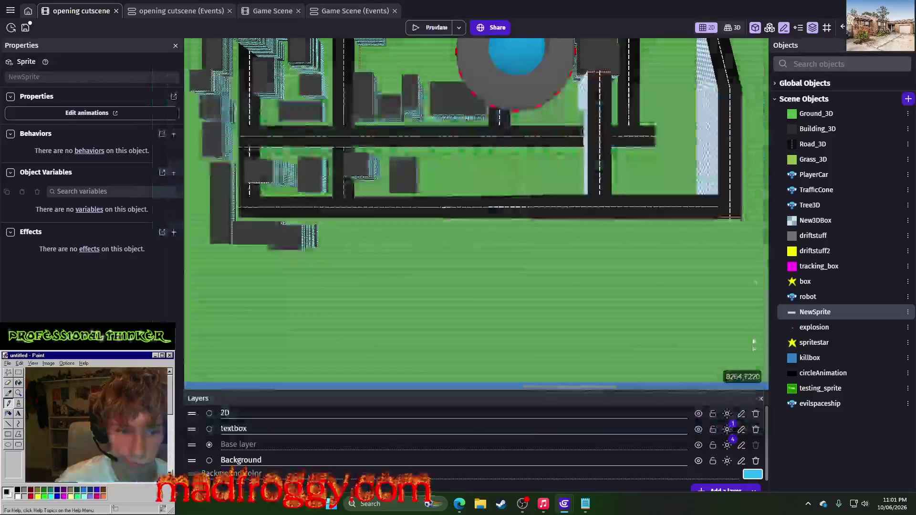
Step: Copy the base layer's Effect2 hue and saturation effect
{"action": "left_click", "coordinate": [728, 445]}
{"action": "scroll", "coordinate": [564, 283], "scroll_direction": "down", "scroll_amount": 5}
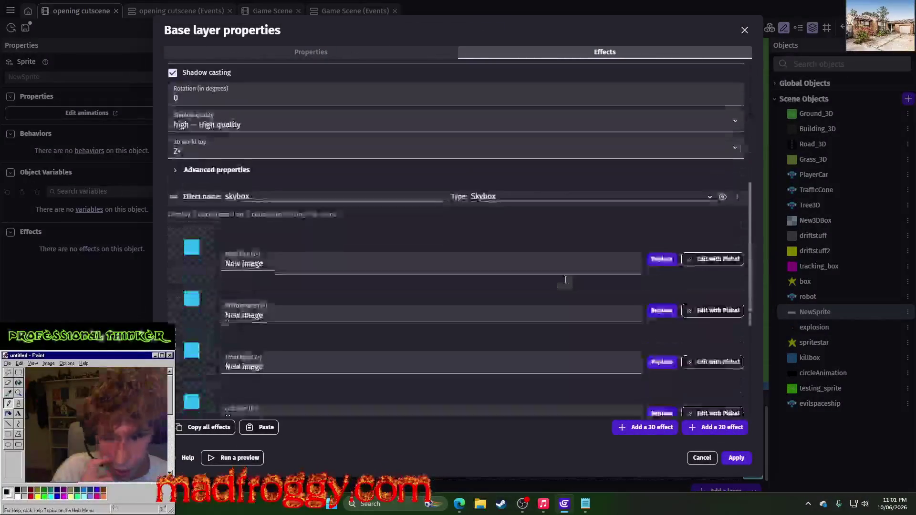
{"action": "scroll", "coordinate": [631, 255], "scroll_direction": "down", "scroll_amount": 5}
{"action": "left_click", "coordinate": [737, 334]}
{"action": "left_click", "coordinate": [761, 367]}
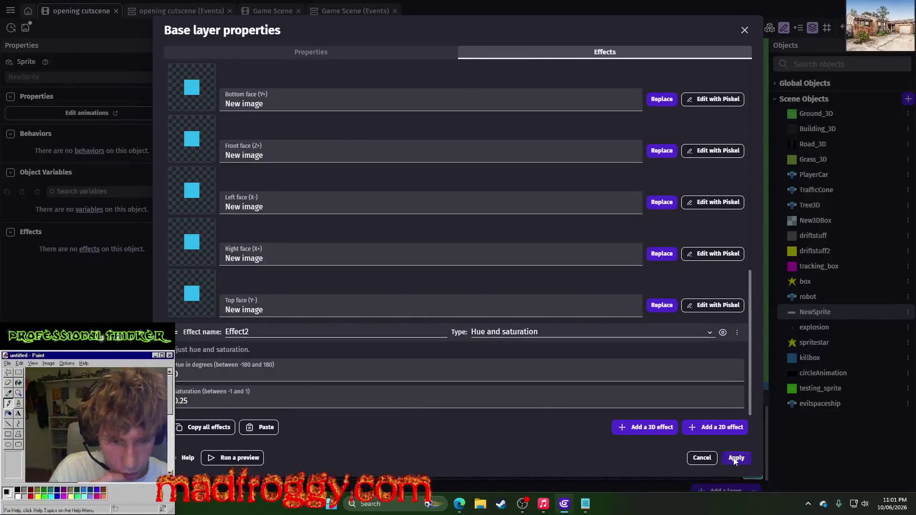
{"action": "left_click", "coordinate": [736, 459]}
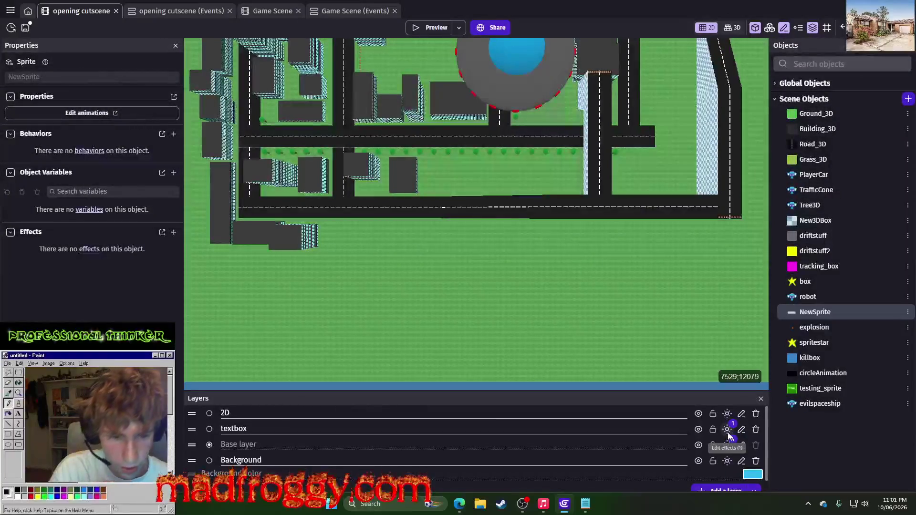
Step: Paste the hue and saturation effect into the textbox layer, apply, and preview the cutscene
{"action": "left_click", "coordinate": [728, 433]}
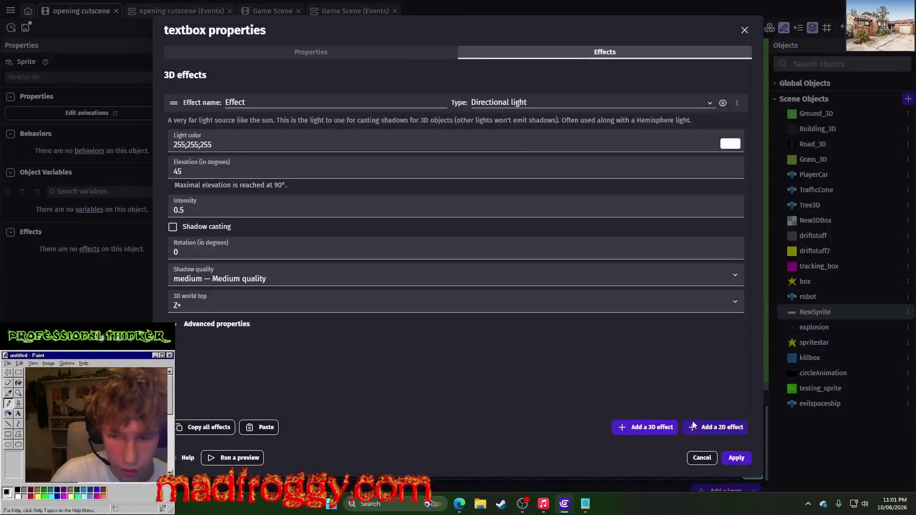
{"action": "left_click", "coordinate": [259, 427]}
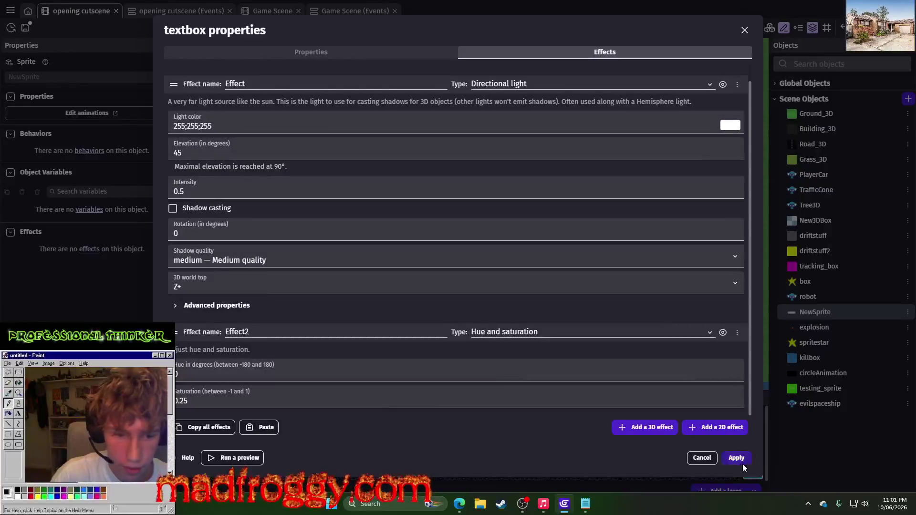
{"action": "left_click", "coordinate": [739, 459]}
{"action": "left_click", "coordinate": [425, 32]}
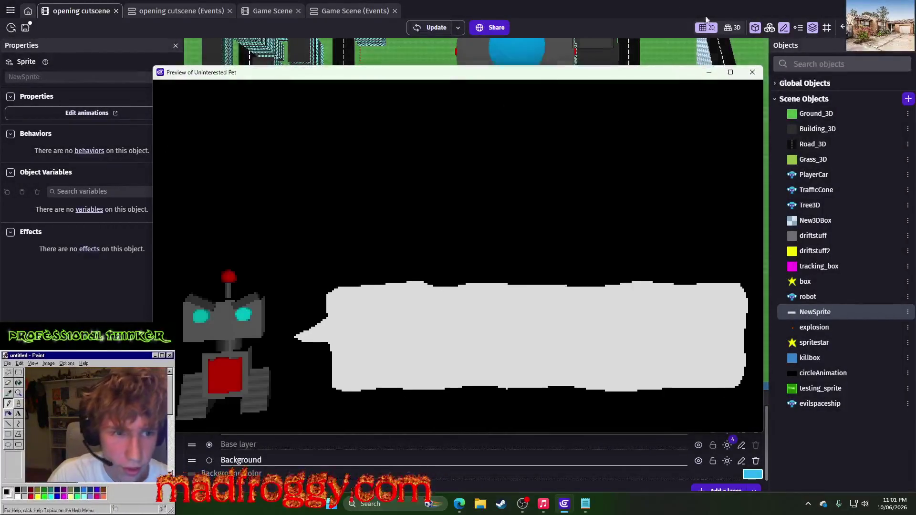
{"action": "left_click", "coordinate": [753, 73]}
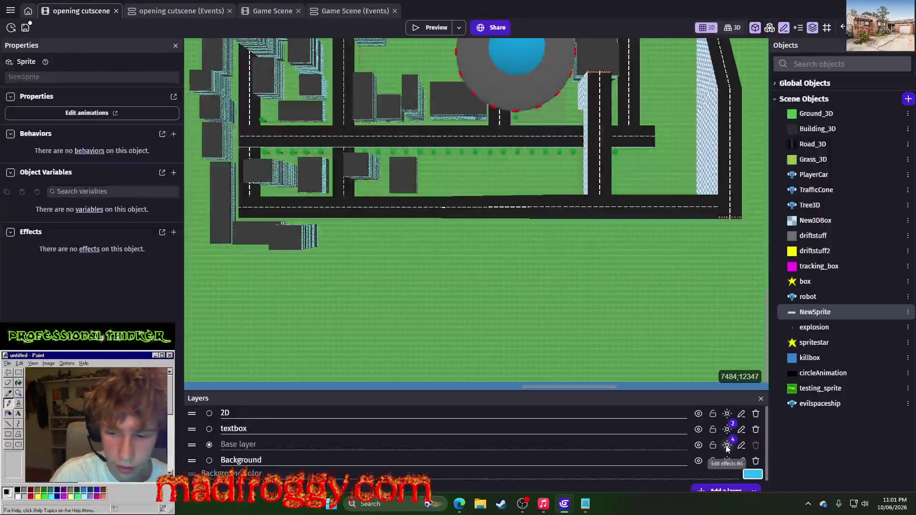
Step: Check the base layer's Effect2 hue-in-degrees setting, then close its effects
{"action": "left_click", "coordinate": [727, 446]}
{"action": "scroll", "coordinate": [547, 332], "scroll_direction": "down", "scroll_amount": 10}
{"action": "scroll", "coordinate": [546, 332], "scroll_direction": "down", "scroll_amount": 1}
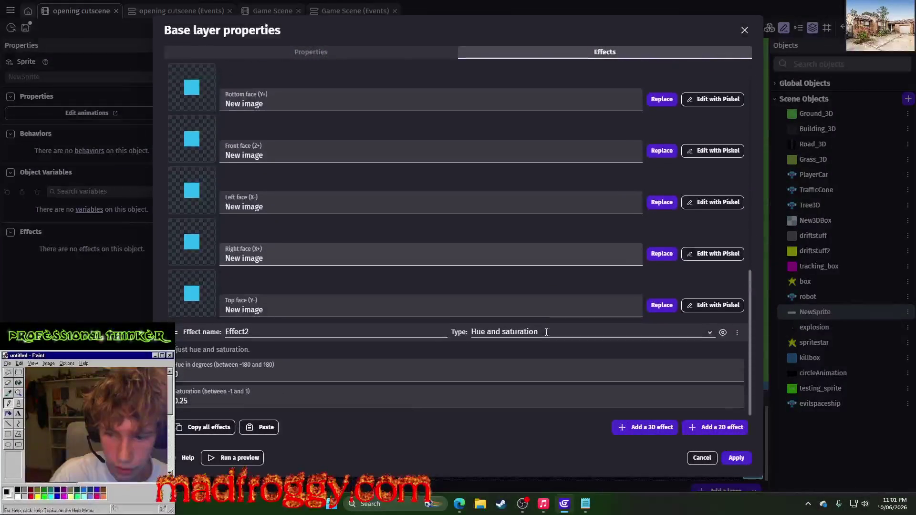
{"action": "left_click", "coordinate": [550, 361]}
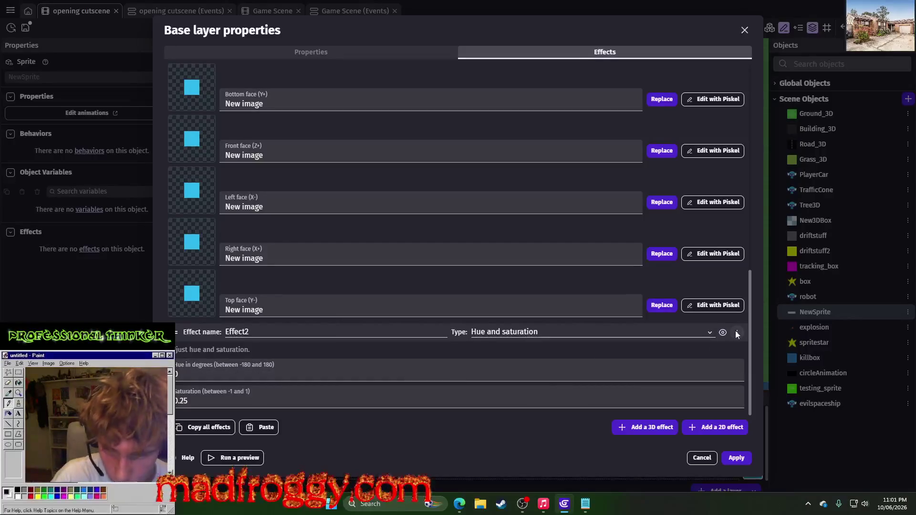
{"action": "scroll", "coordinate": [739, 332], "scroll_direction": "up", "scroll_amount": 5}
{"action": "scroll", "coordinate": [740, 337], "scroll_direction": "down", "scroll_amount": 5}
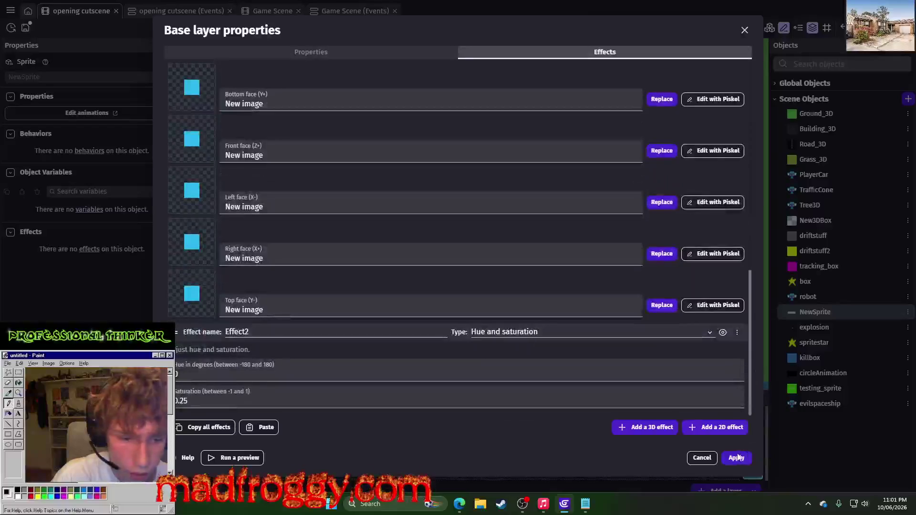
{"action": "scroll", "coordinate": [709, 244], "scroll_direction": "up", "scroll_amount": 10}
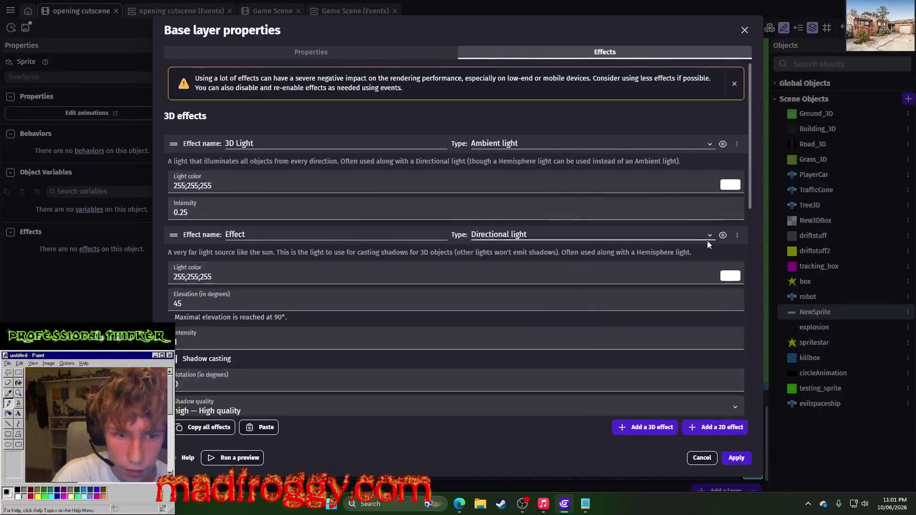
{"action": "left_click", "coordinate": [702, 458]}
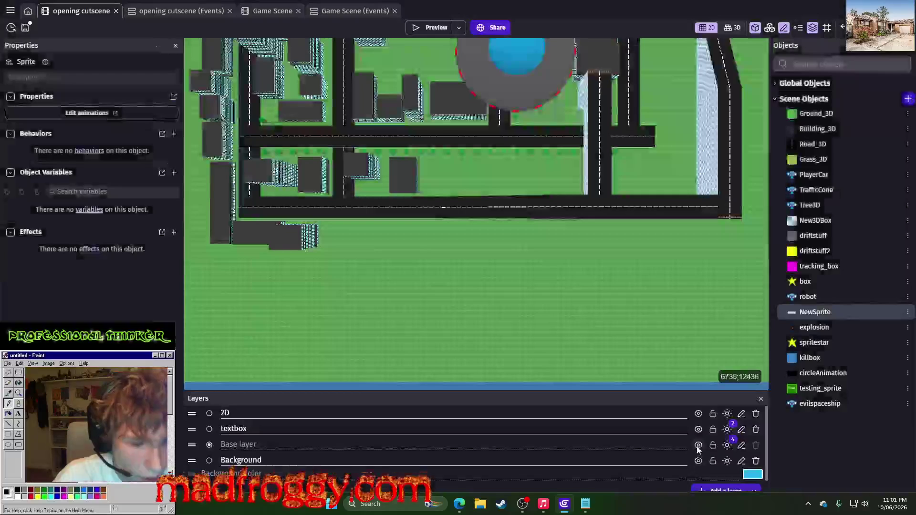